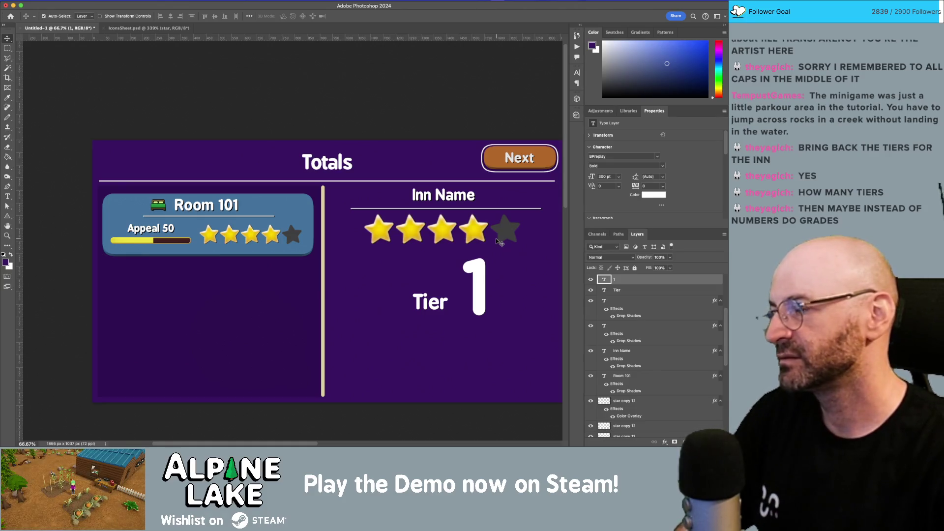
# - Move Tier left, then duplicate Room 101 below it and retype the copy as 'Tier'
pyautogui.click(444, 303)
pyautogui.moveTo(444, 304); pyautogui.dragTo(423, 303)
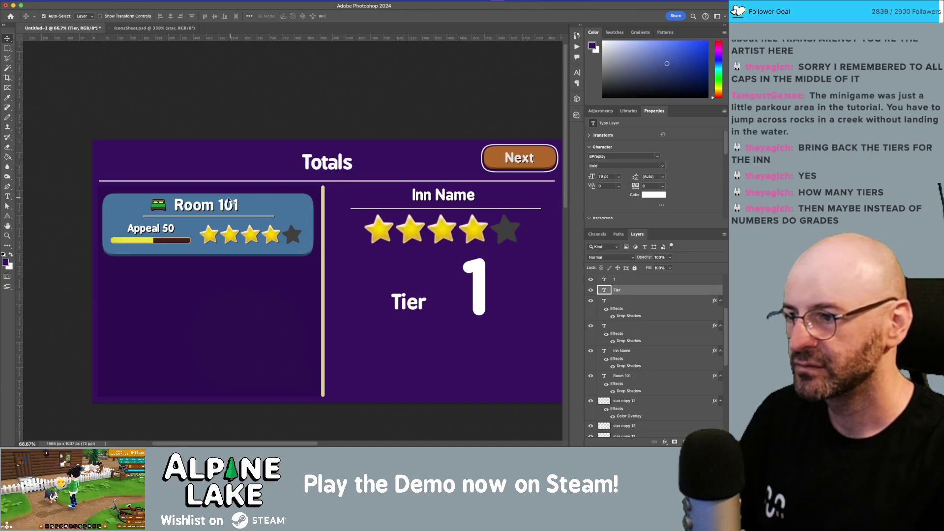
pyautogui.moveTo(228, 206); pyautogui.dragTo(427, 330)
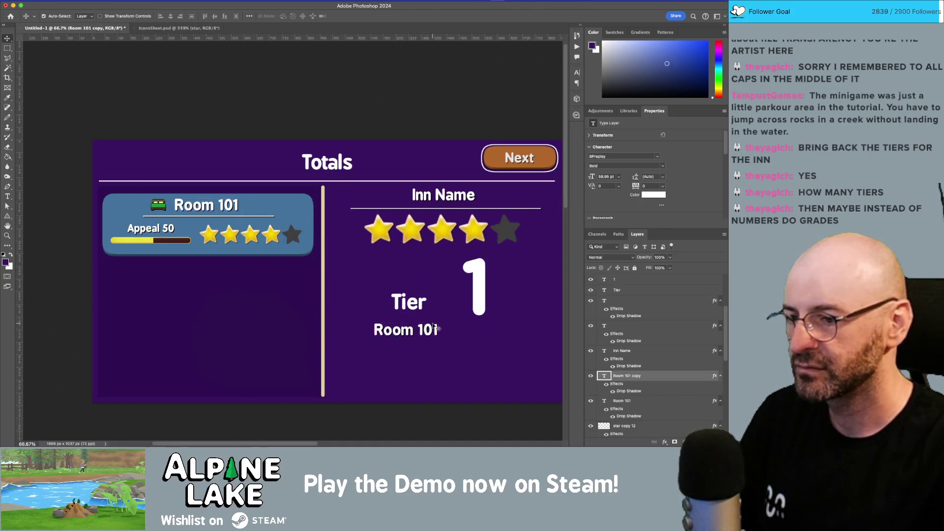
pyautogui.press('t')
pyautogui.tripleClick(434, 319)
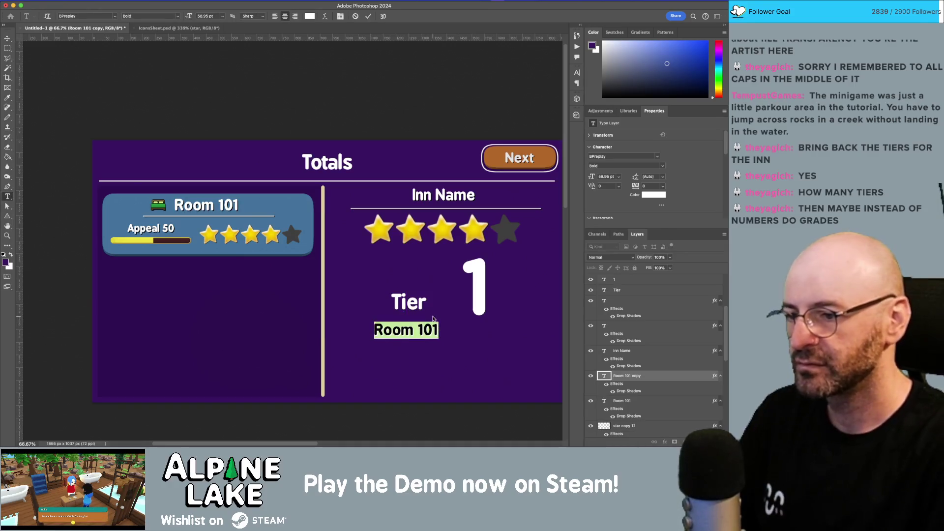
pyautogui.write('TIER')
pyautogui.press('BackSpace')
pyautogui.press('BackSpace')
pyautogui.press('BackSpace')
pyautogui.write('Tier')
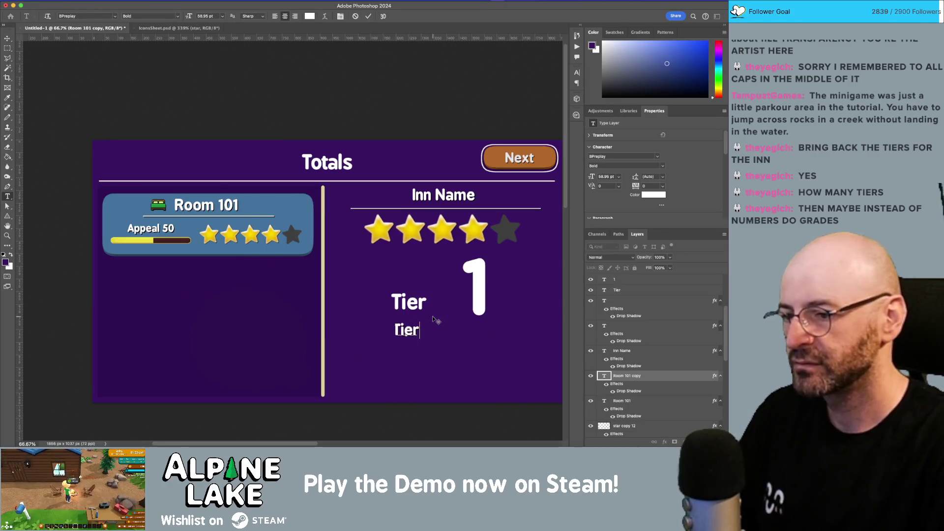
pyautogui.press('Escape')
# - Delete the original upper Tier layer and the old 1 layer
pyautogui.press('v')
pyautogui.click(421, 306)
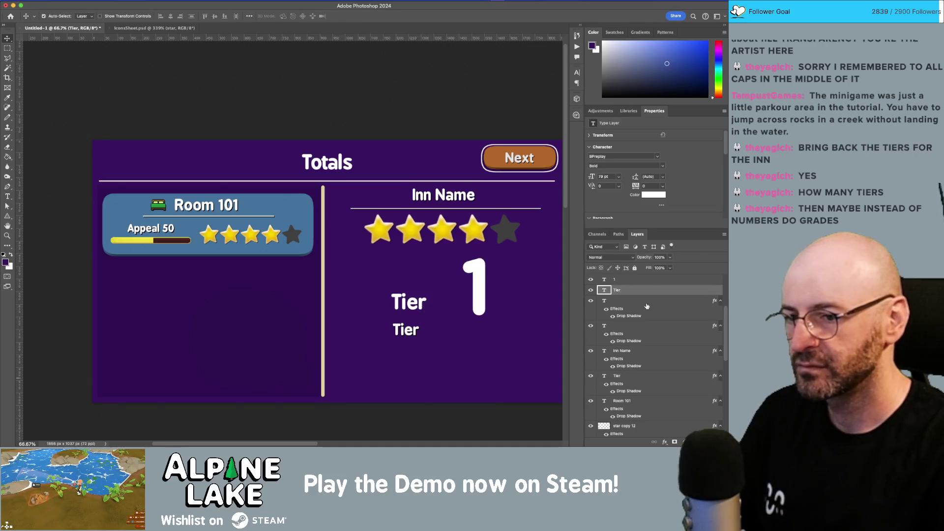
pyautogui.moveTo(640, 291)
pyautogui.mouseDown()
pyautogui.moveTo(639, 366)
pyautogui.moveTo(622, 441)
pyautogui.moveTo(675, 441)
pyautogui.mouseUp()
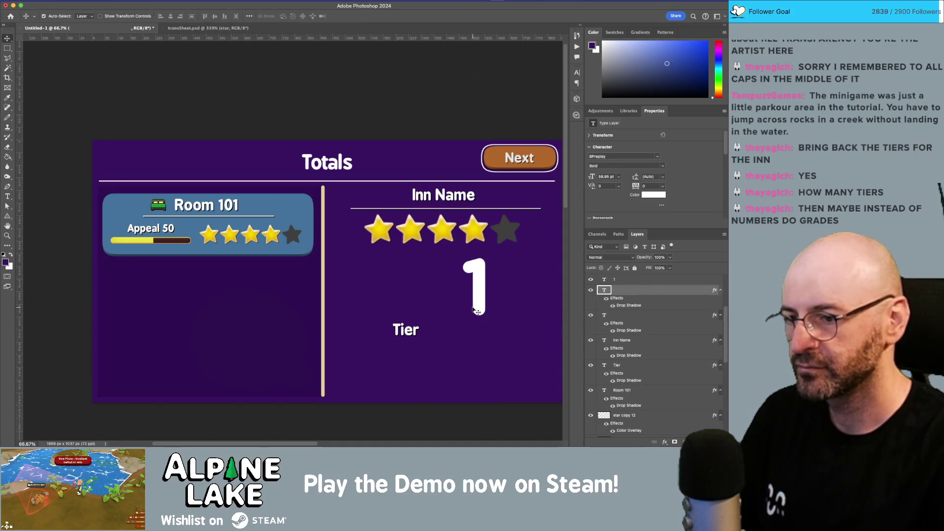
pyautogui.moveTo(480, 301); pyautogui.dragTo(479, 329)
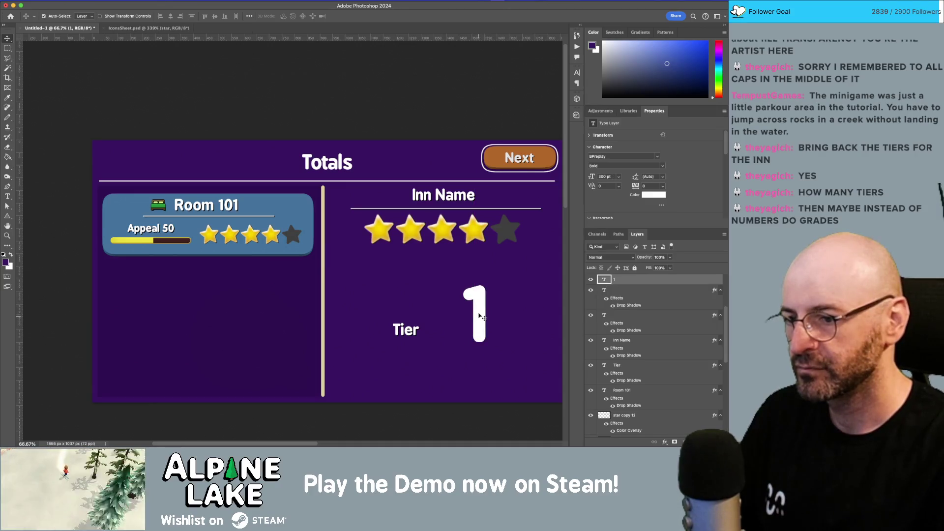
pyautogui.press('BackSpace')
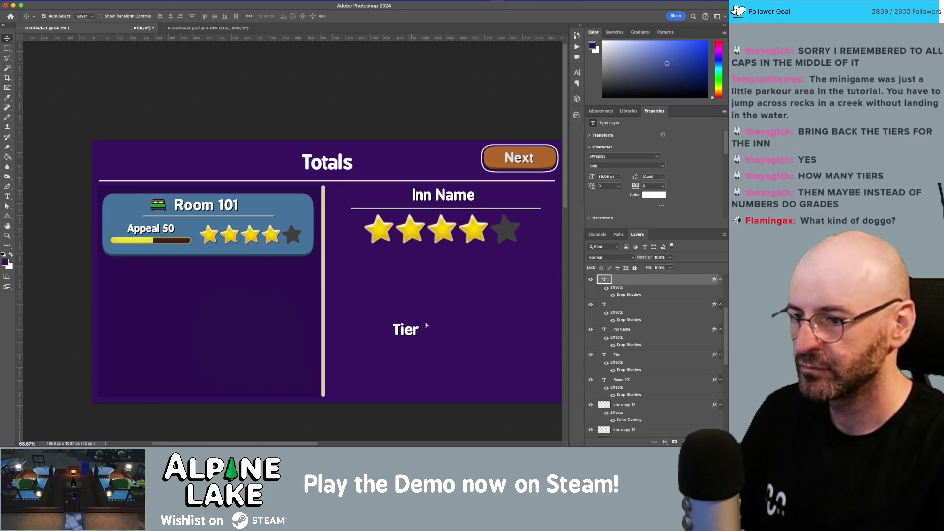
# - Duplicate the new Tier text up and to the right and retype it as '1'
pyautogui.keyDown('alt'); pyautogui.moveTo(427, 325); pyautogui.dragTo(445, 308); pyautogui.keyUp('alt')
pyautogui.doubleClick(443, 311)
pyautogui.press('BackSpace')
pyautogui.press('BackSpace')
pyautogui.press('BackSpace')
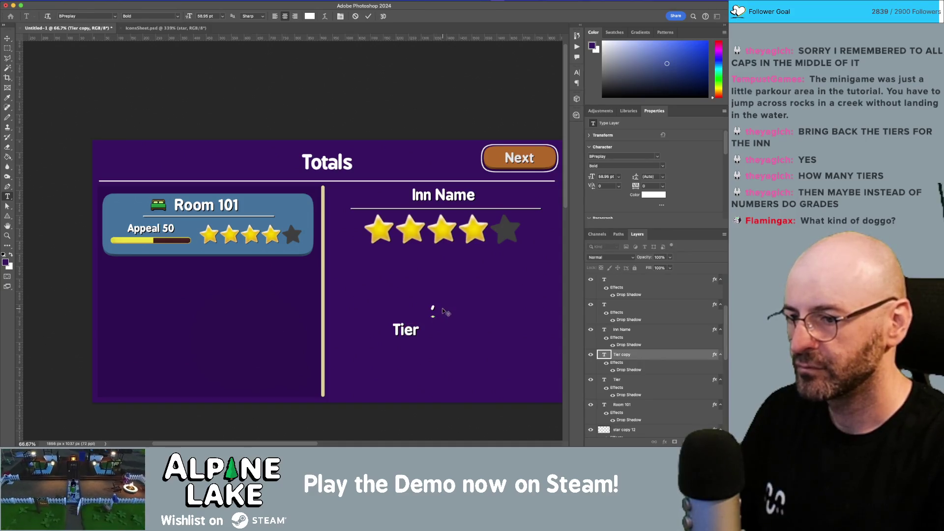
pyautogui.write('1')
pyautogui.press('Escape')
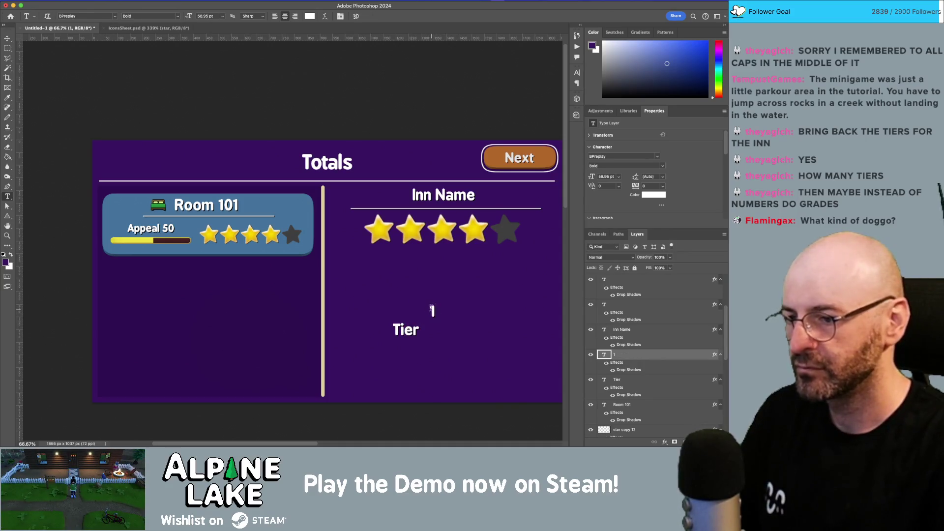
pyautogui.press('v')
pyautogui.click(445, 318)
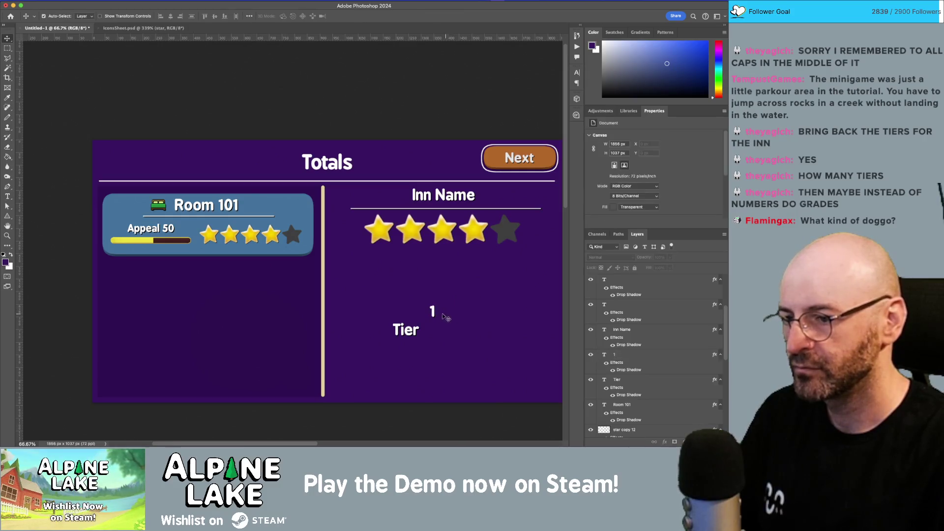
# - Set the 1 to 300 pt and align it beside the Tier label
pyautogui.doubleClick(433, 312)
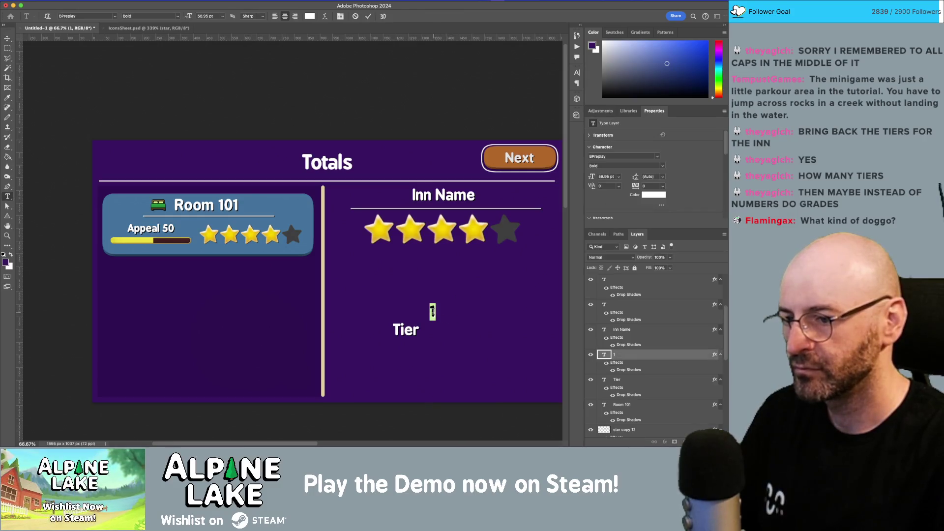
pyautogui.click(618, 176)
pyautogui.click(610, 310)
pyautogui.write('300')
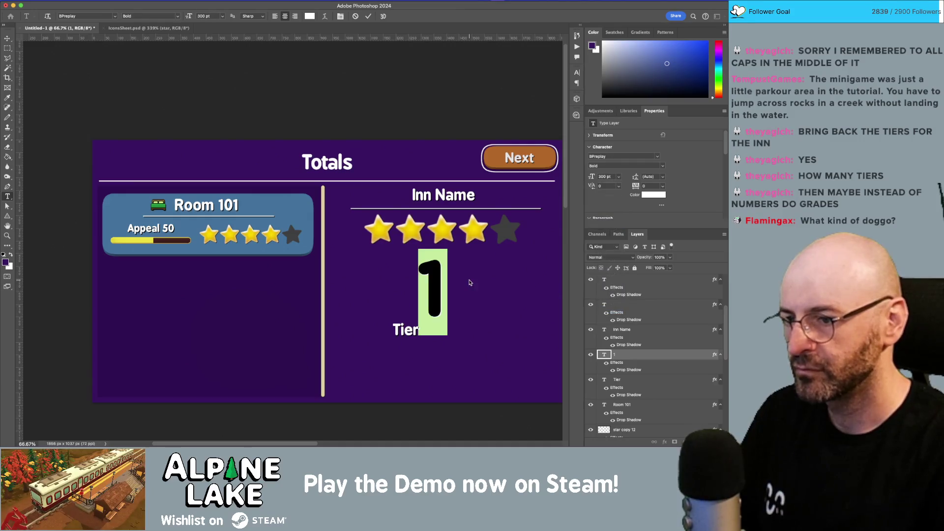
pyautogui.press('Escape')
pyautogui.press('v')
pyautogui.moveTo(442, 294); pyautogui.dragTo(469, 299)
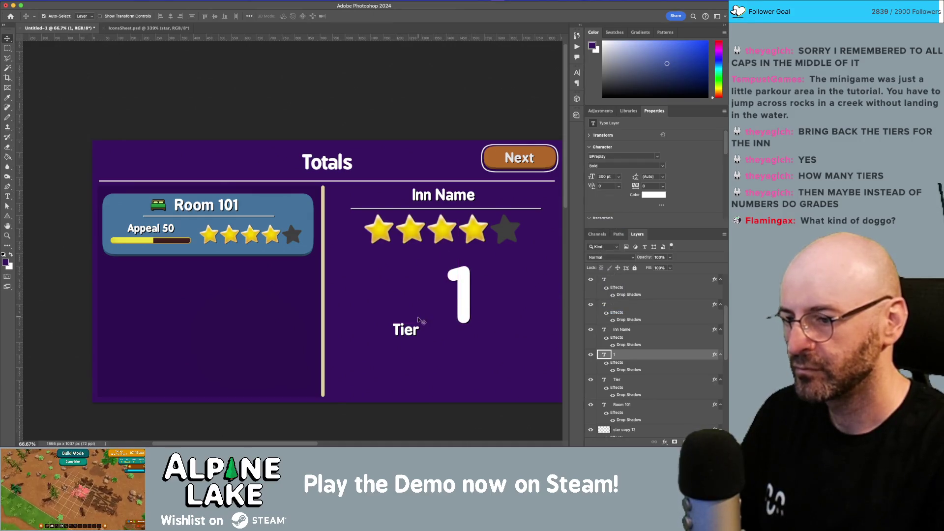
pyautogui.moveTo(404, 336); pyautogui.dragTo(405, 302)
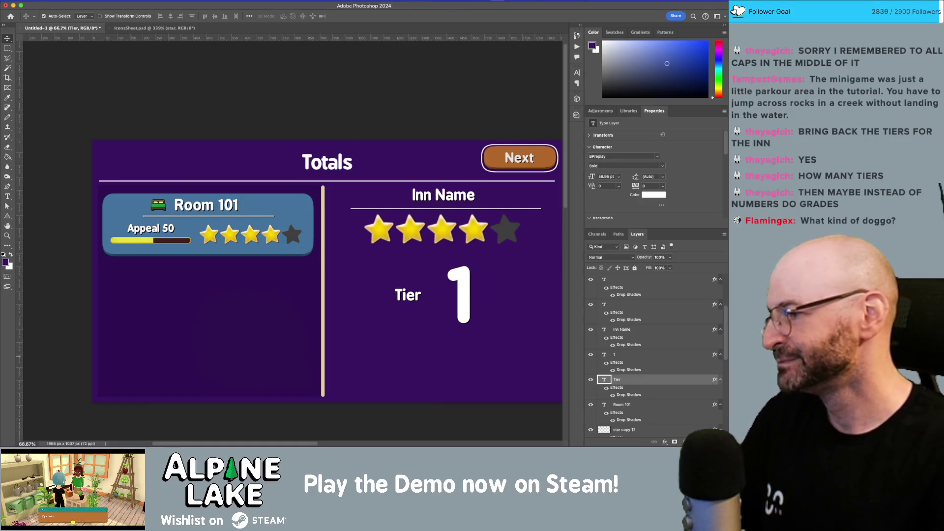
# - Reset colours to black and white and replace the large 1 with test letters F, then C
pyautogui.press('d')
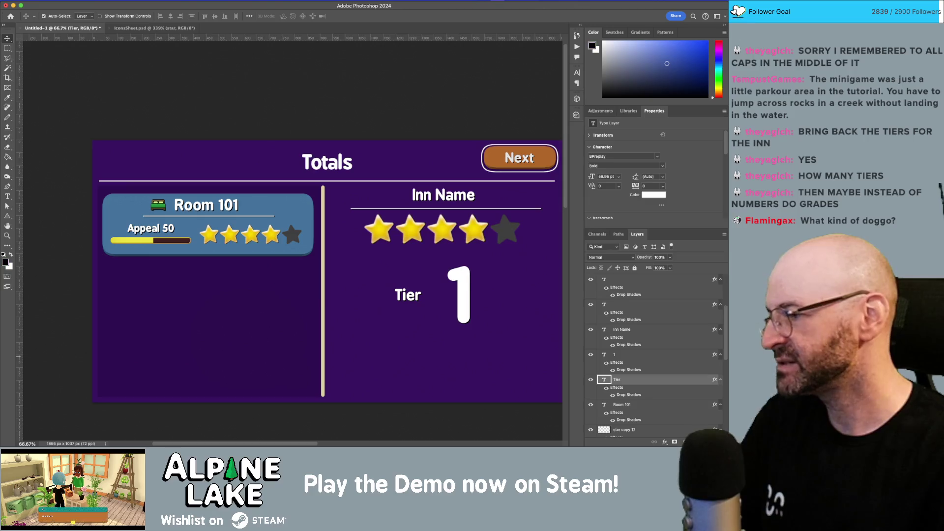
pyautogui.click(465, 291)
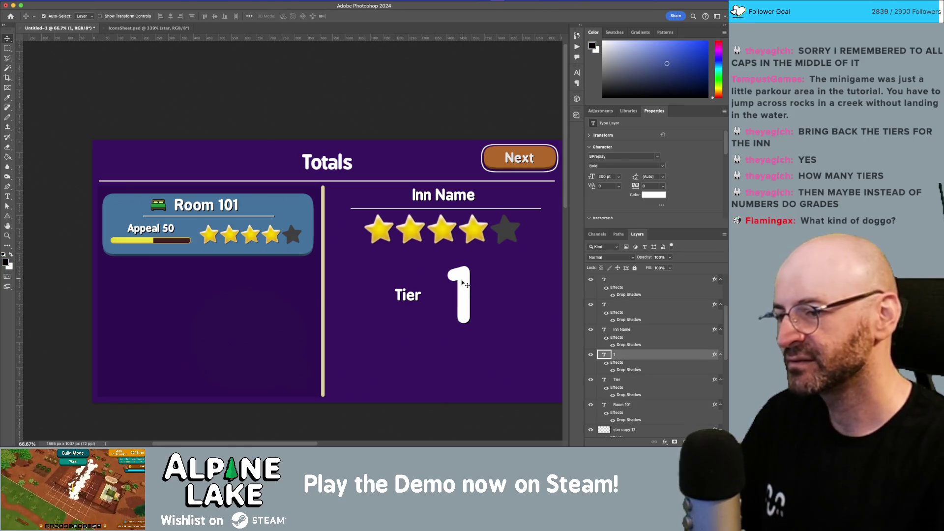
pyautogui.press('t')
pyautogui.click(461, 278)
pyautogui.hotkey('ctrl', 'a')
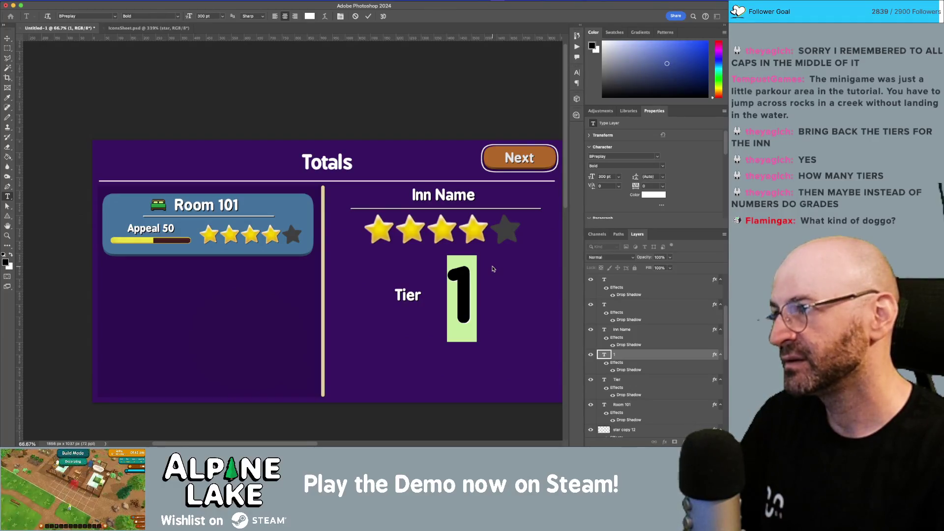
pyautogui.write('F')
pyautogui.hotkey('ctrl', 'Return')
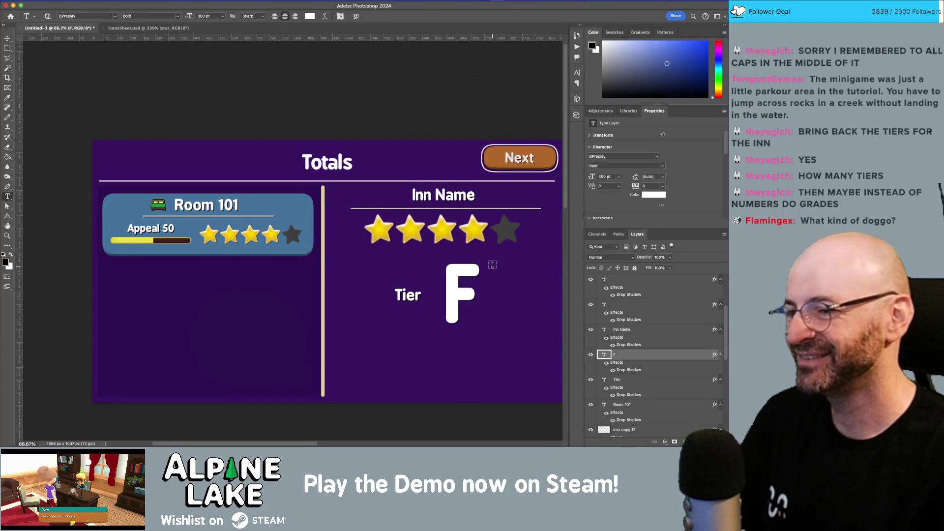
pyautogui.click(470, 272)
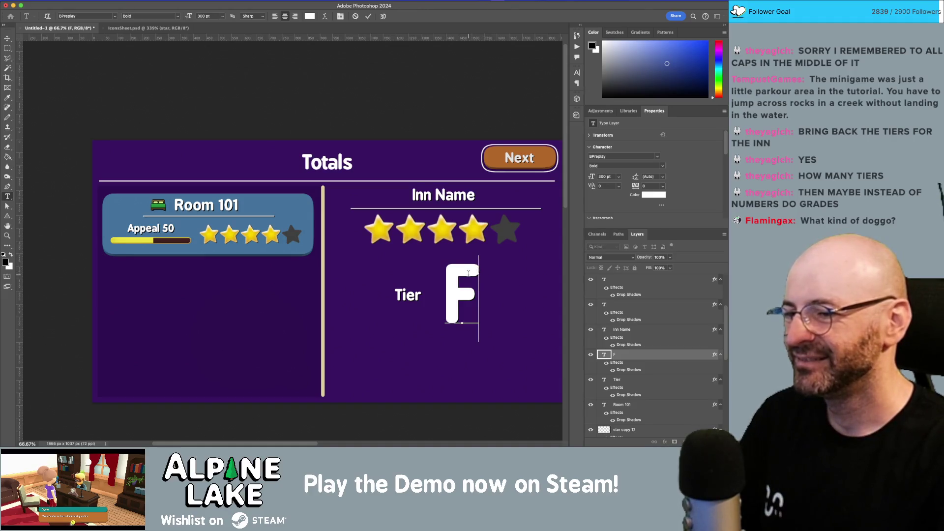
pyautogui.hotkey('ctrl', 'a')
pyautogui.write('C')
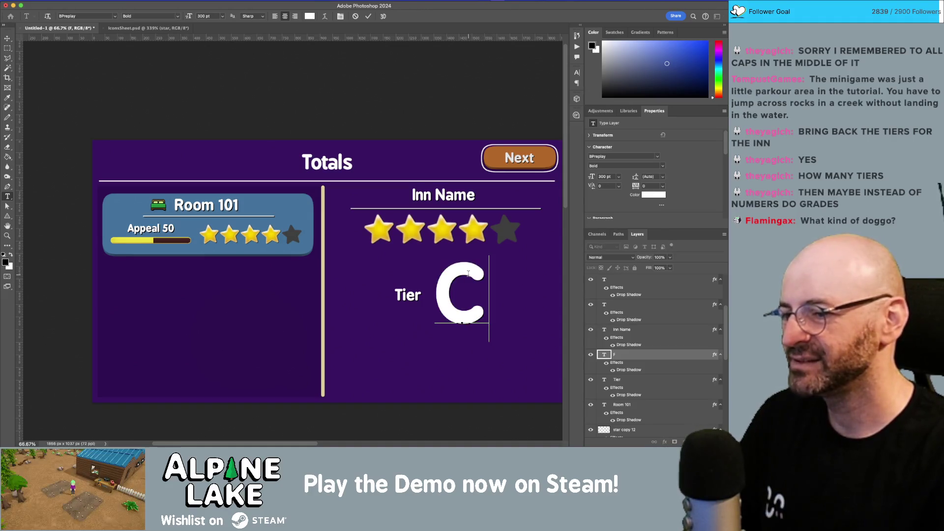
# - Change the letters to read 'SABCD' and nudge them left
pyautogui.doubleClick(462, 305)
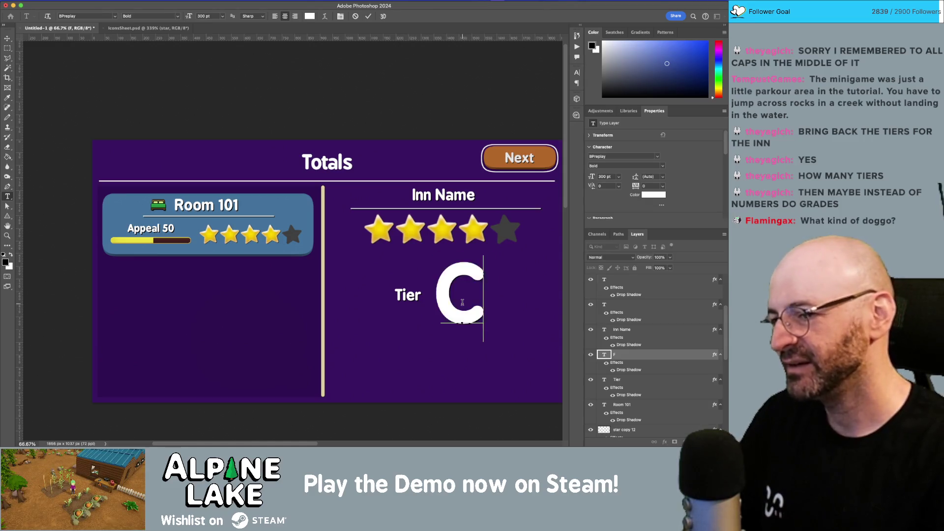
pyautogui.write('ab')
pyautogui.doubleClick(462, 302)
pyautogui.write('S')
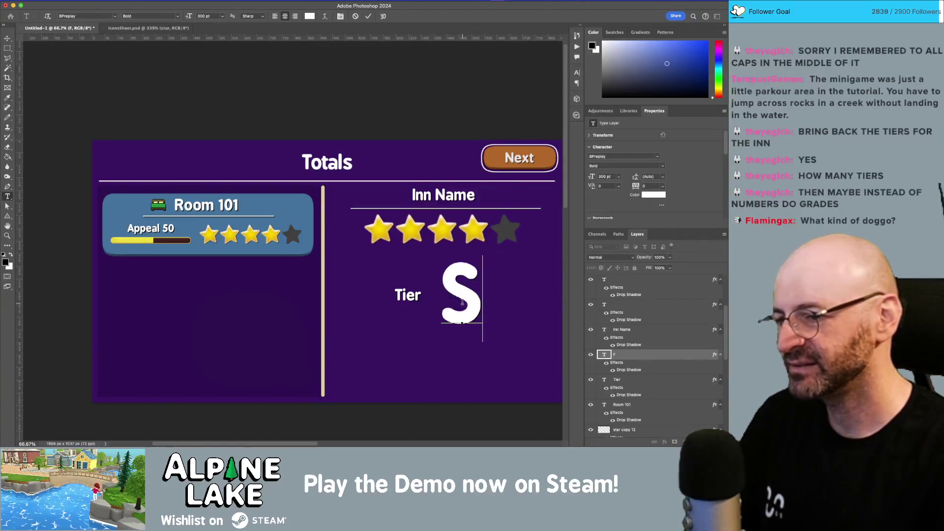
pyautogui.write('ABCD')
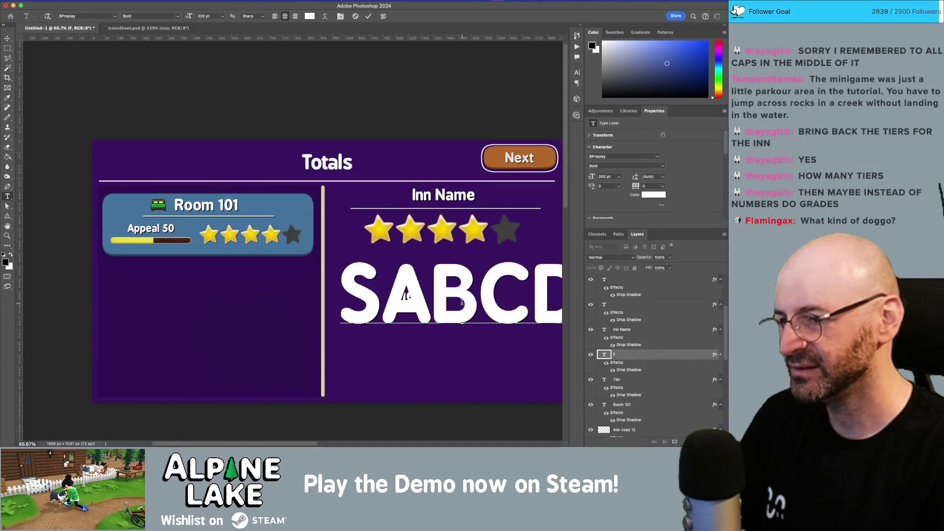
pyautogui.hotkey('ctrl', 'Return')
pyautogui.press('v')
pyautogui.hotkey('shift', 'Left')
pyautogui.hotkey('shift', 'Left')
pyautogui.hotkey('shift', 'Left')
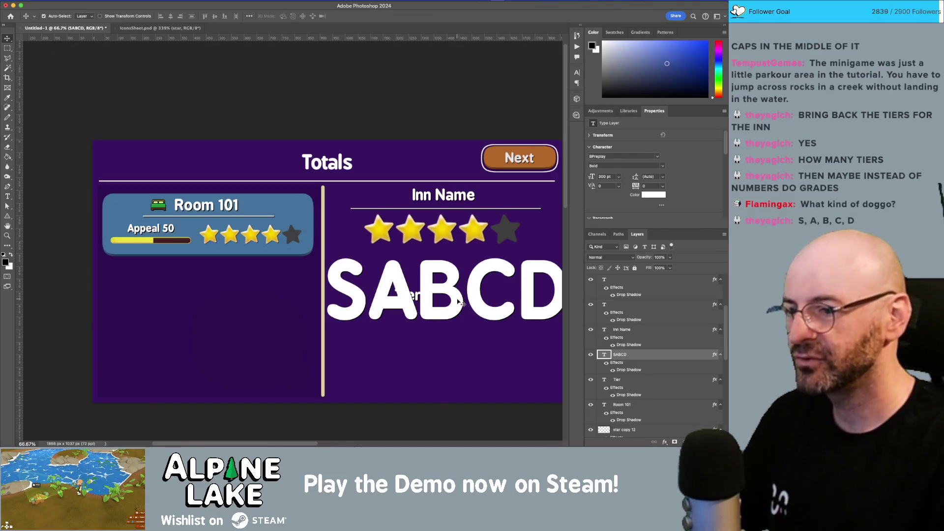
# - Shrink SABCD to 150 pt and place the Tier label to its left
pyautogui.click(618, 176)
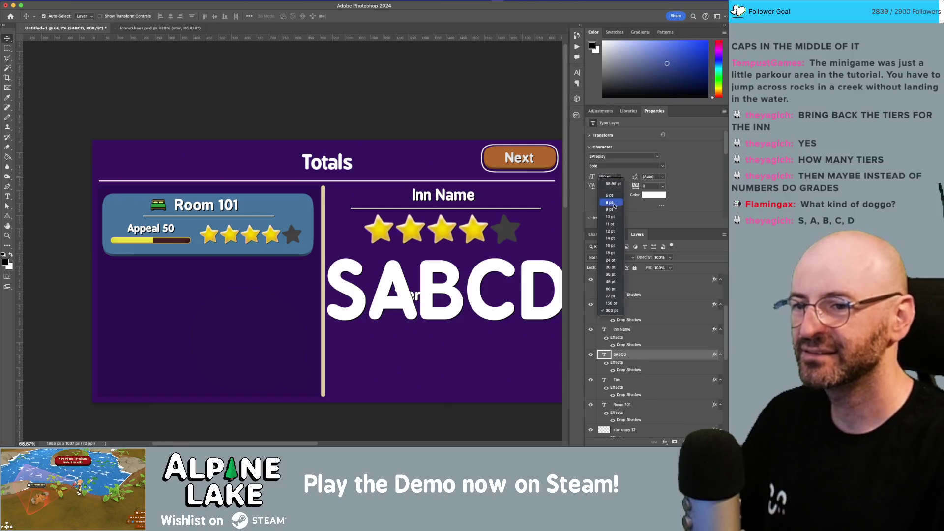
pyautogui.click(618, 303)
pyautogui.moveTo(467, 313); pyautogui.dragTo(493, 282)
pyautogui.moveTo(410, 297); pyautogui.dragTo(380, 282)
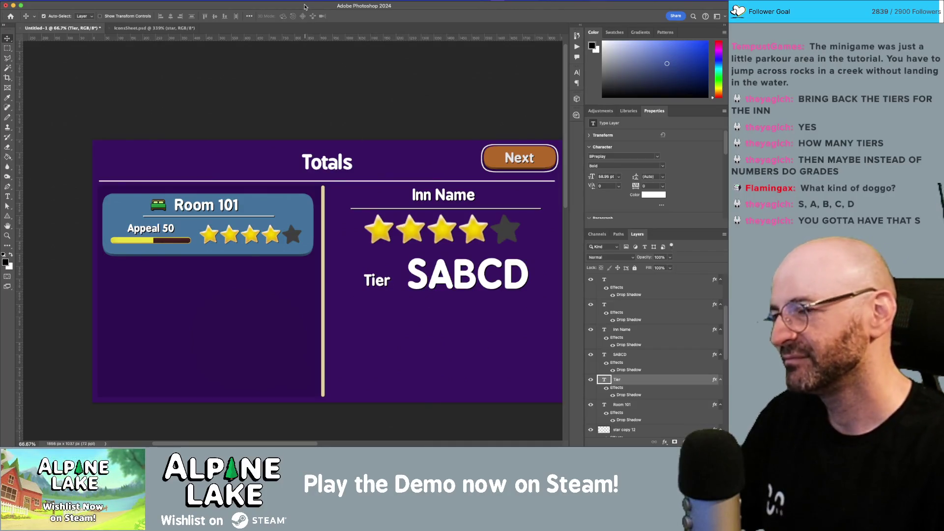
pyautogui.click(246, 1)
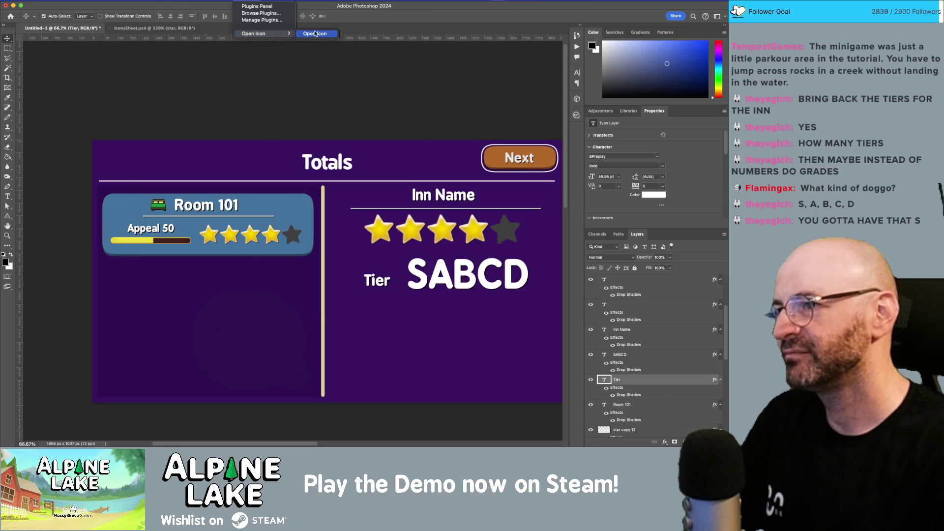
# - Search Open Icon for 'medallion', place a medal icon, and scale it up
pyautogui.click(315, 35)
pyautogui.doubleClick(451, 96)
pyautogui.write('tier')
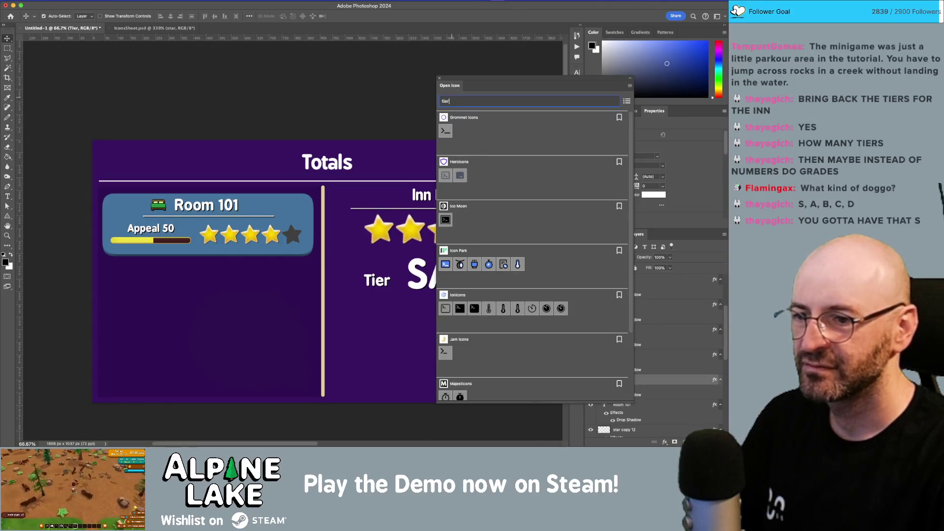
pyautogui.press('BackSpace')
pyautogui.press('BackSpace')
pyautogui.press('BackSpace')
pyautogui.write('medal')
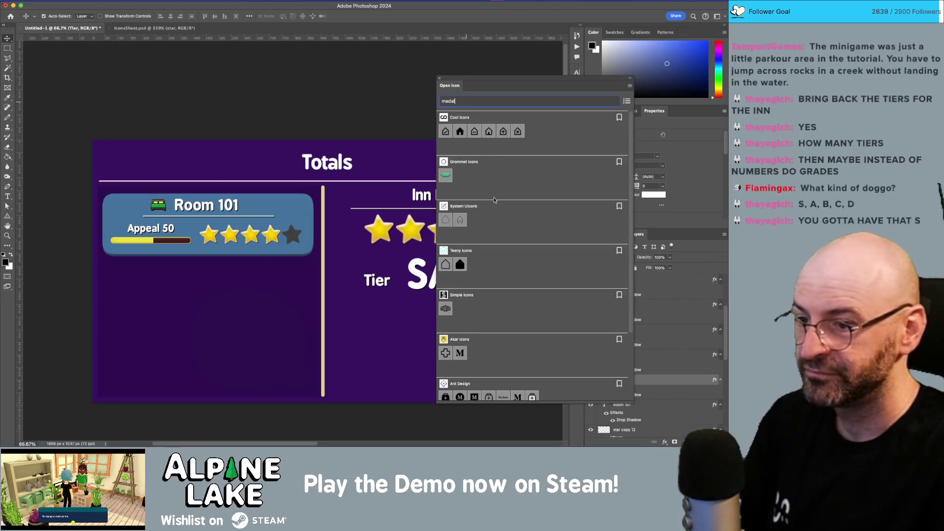
pyautogui.scroll(-3, 492, 204)
pyautogui.scroll(-7, 493, 204)
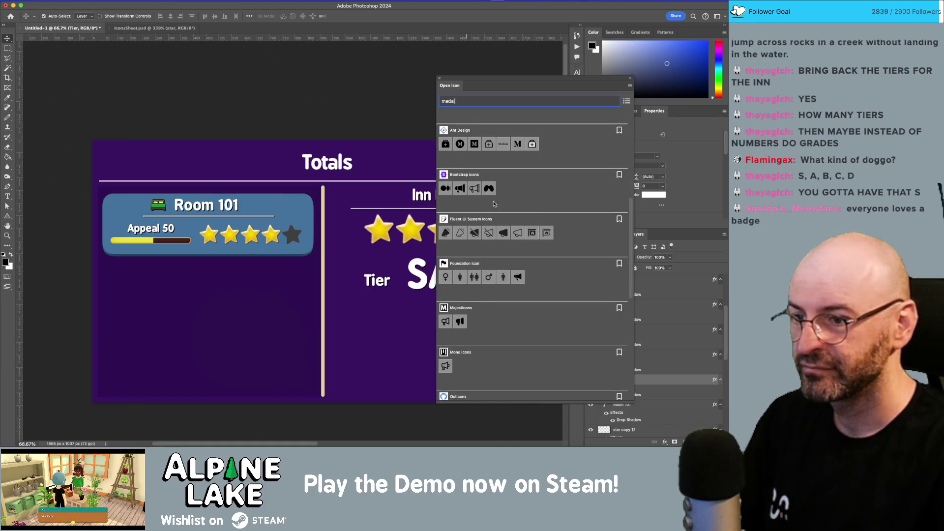
pyautogui.scroll(-4, 494, 203)
pyautogui.write('lionb')
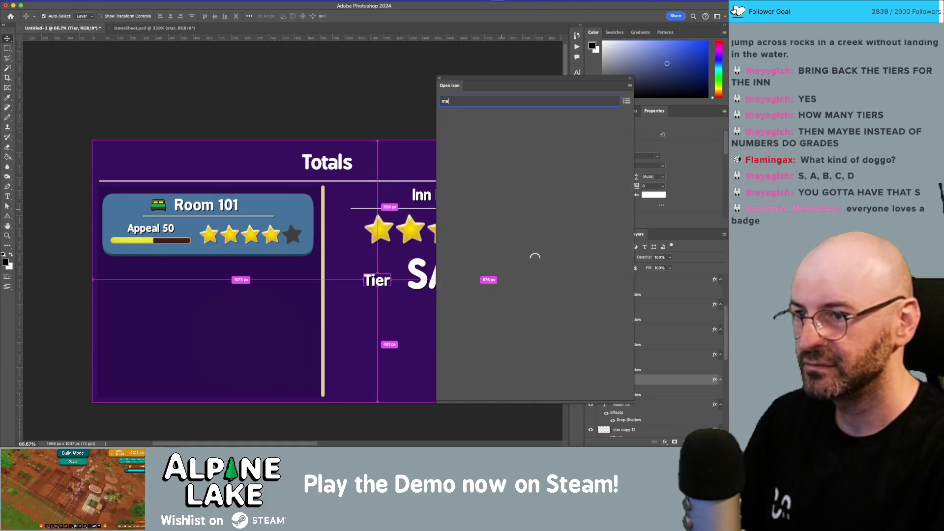
pyautogui.press('BackSpace')
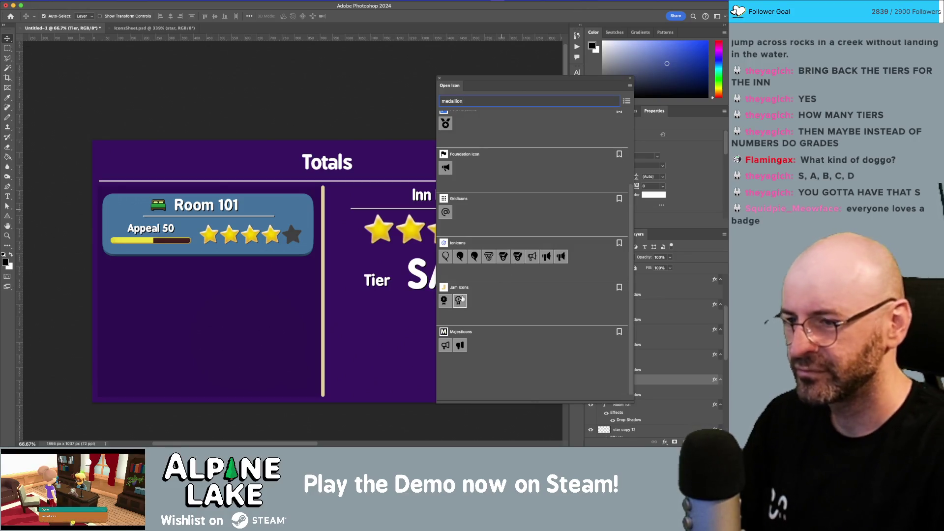
pyautogui.click(460, 301)
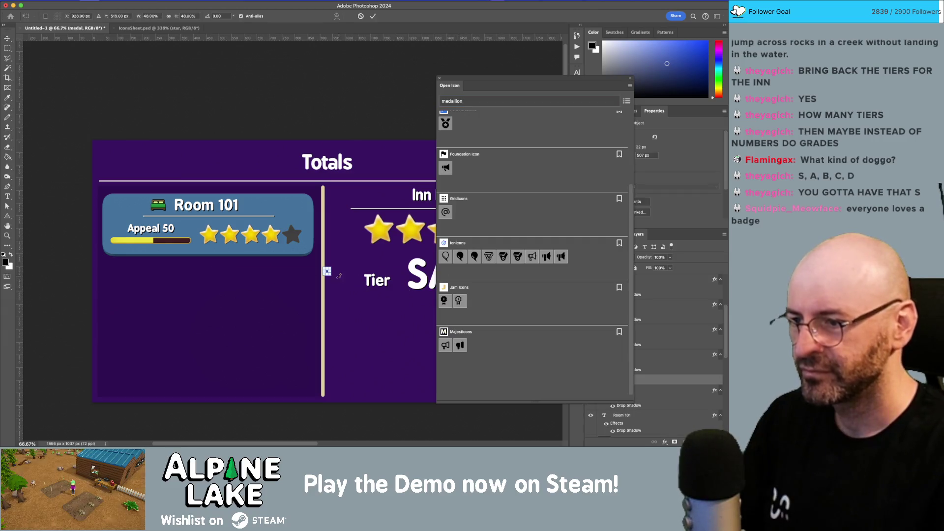
pyautogui.moveTo(331, 276); pyautogui.dragTo(430, 374)
# - Commit the medal's larger size and search Open Icon for 'prize' and 'trophy'
pyautogui.press('Return')
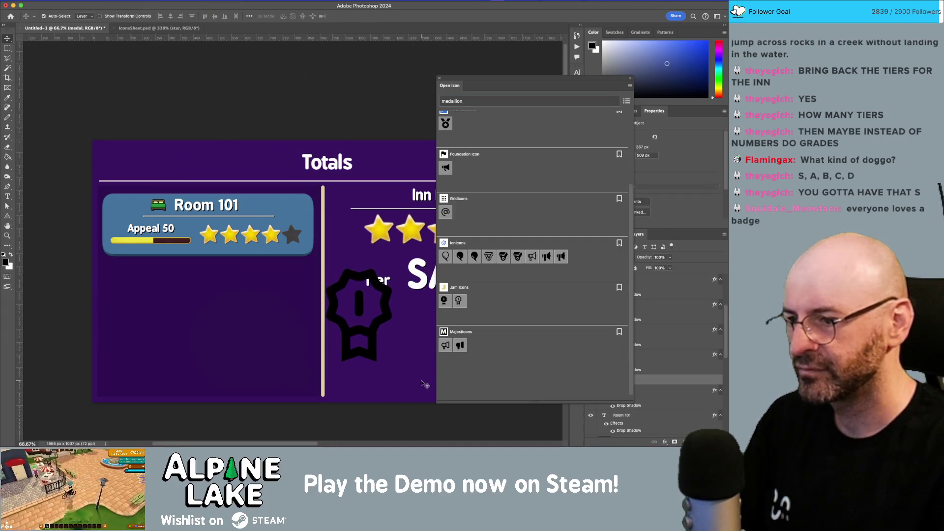
pyautogui.doubleClick(464, 101)
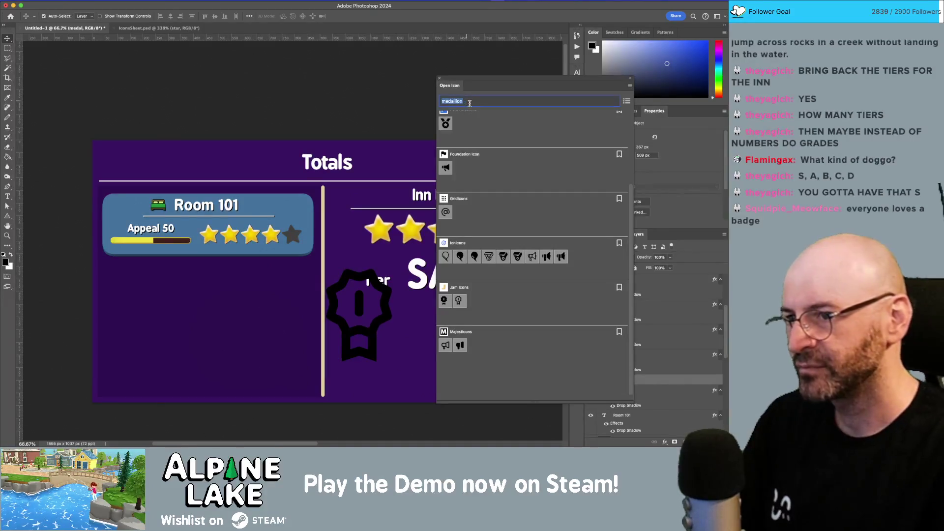
pyautogui.write('prize')
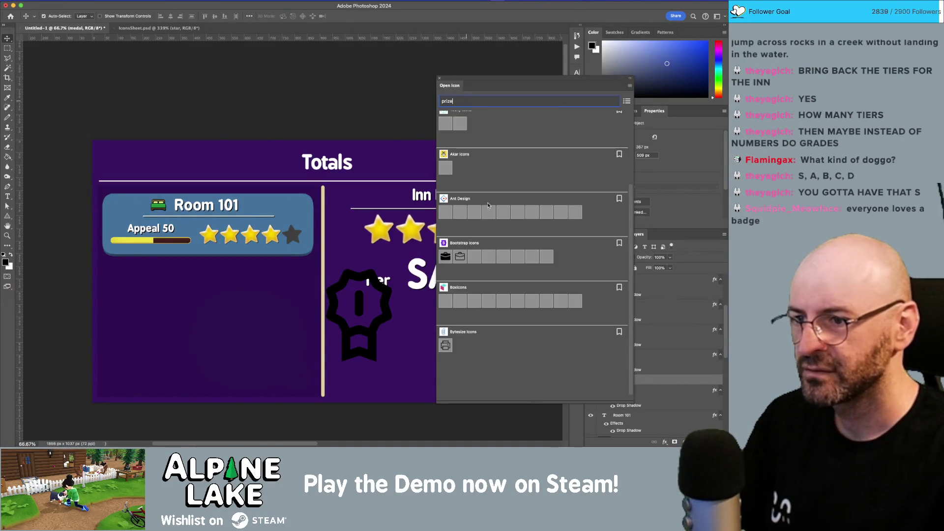
pyautogui.scroll(4, 473, 340)
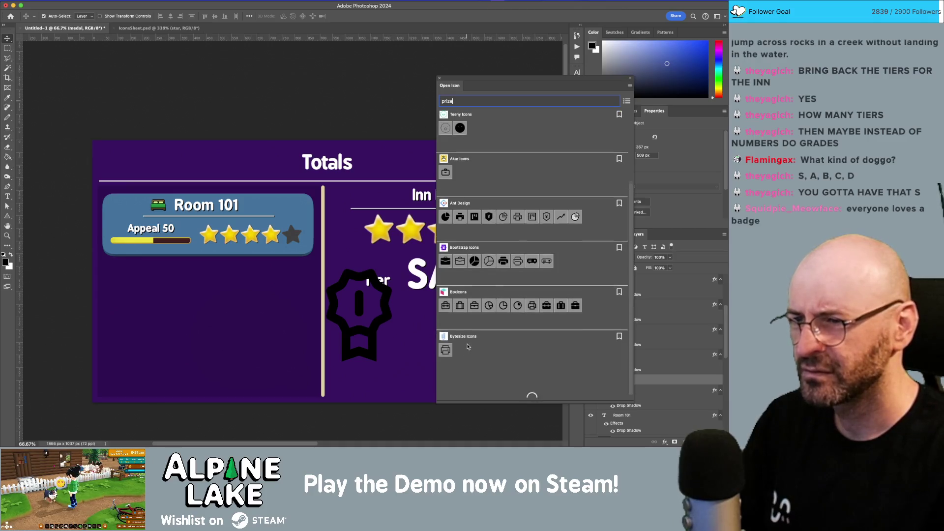
pyautogui.scroll(-15, 473, 339)
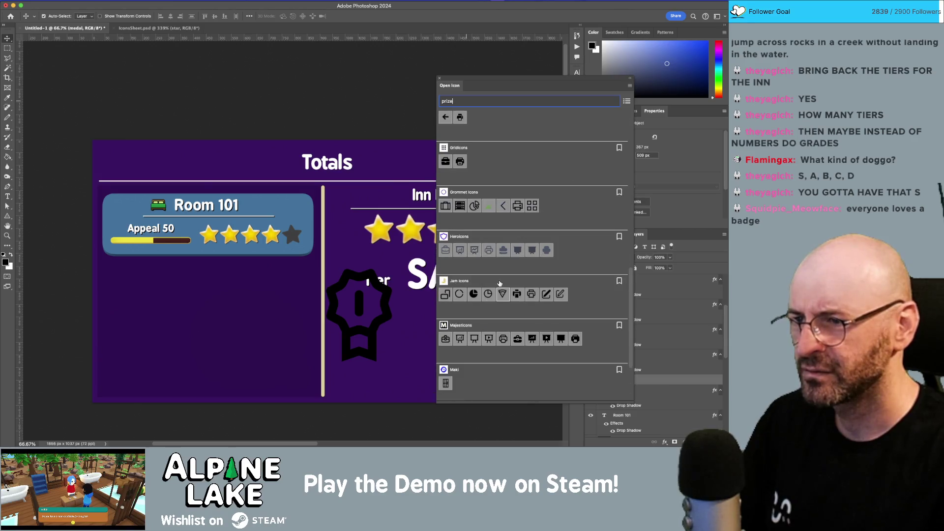
pyautogui.write('e')
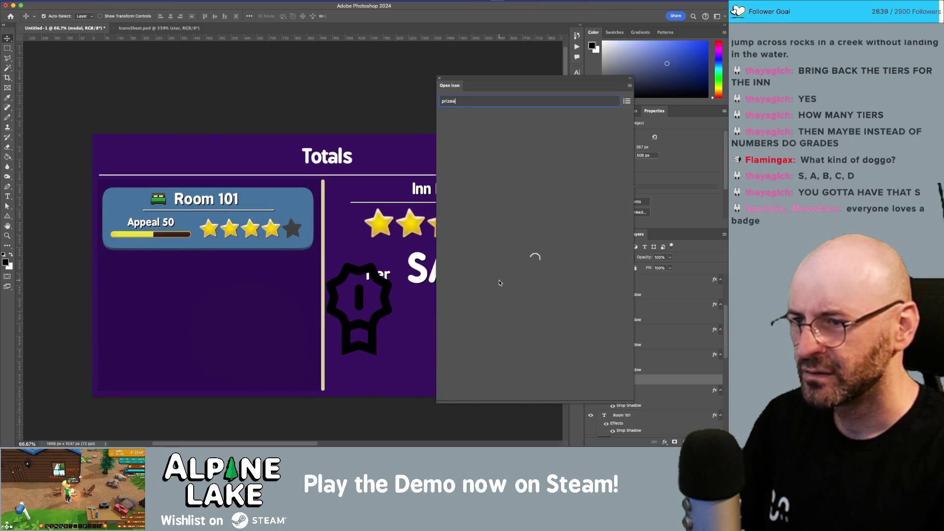
pyautogui.press('BackSpace')
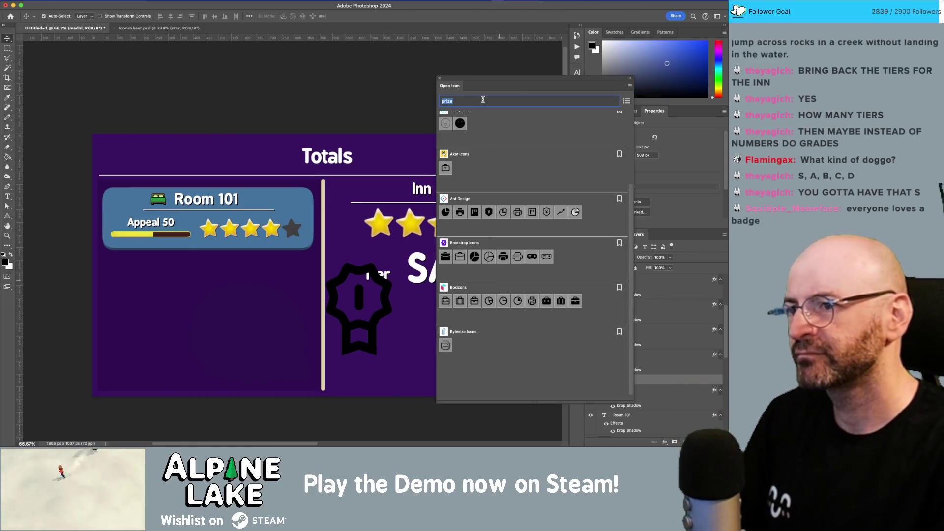
pyautogui.write('trophy')
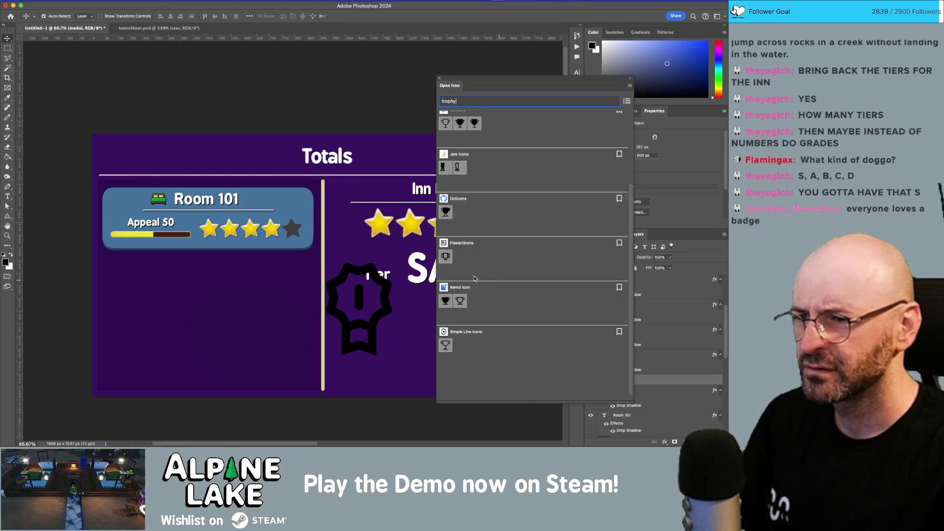
pyautogui.scroll(5, 472, 277)
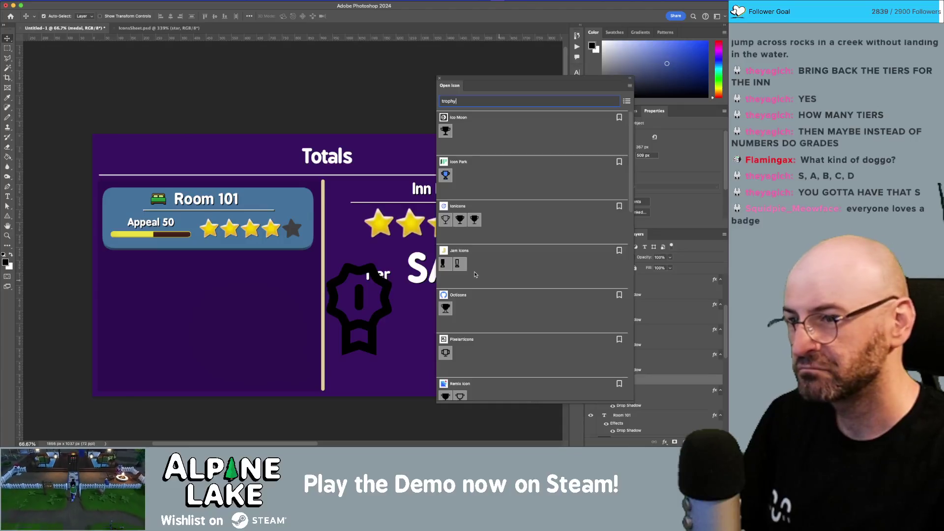
pyautogui.scroll(-10, 473, 227)
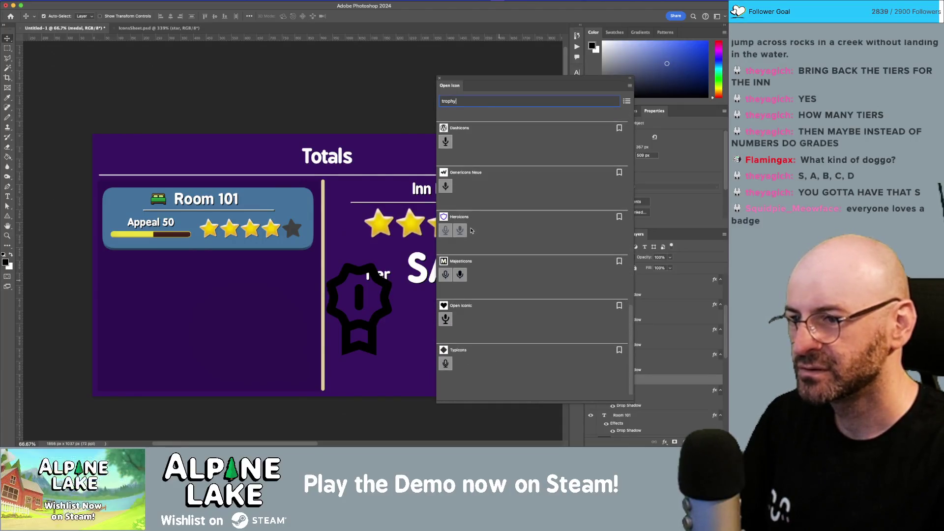
# - Search Open Icon for 'badge', 'pin' and 'ribbon', browsing each result list
pyautogui.press('super+a')
pyautogui.write('badge')
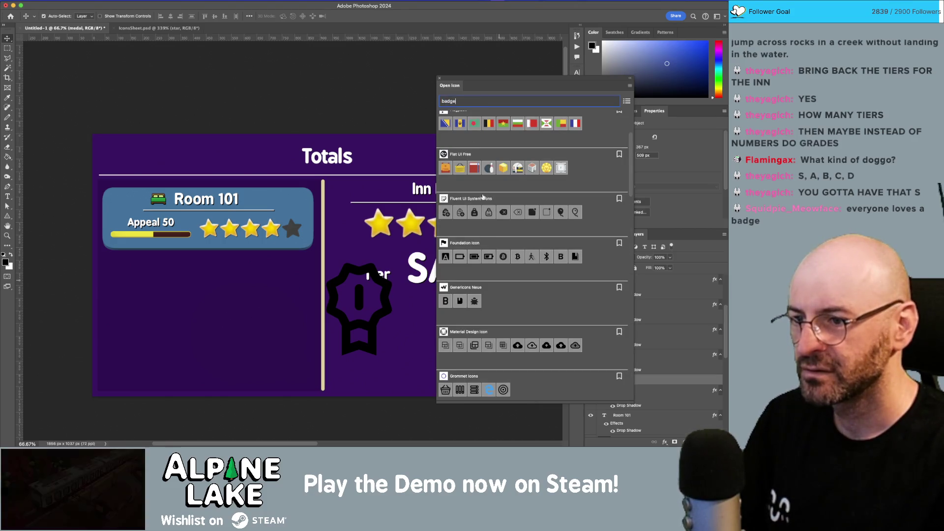
pyautogui.scroll(-8, 481, 199)
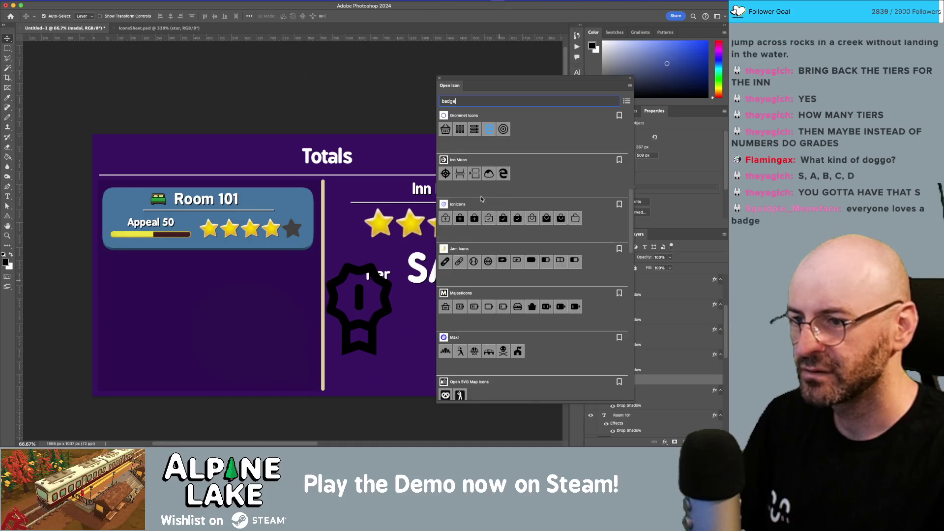
pyautogui.scroll(2, 481, 199)
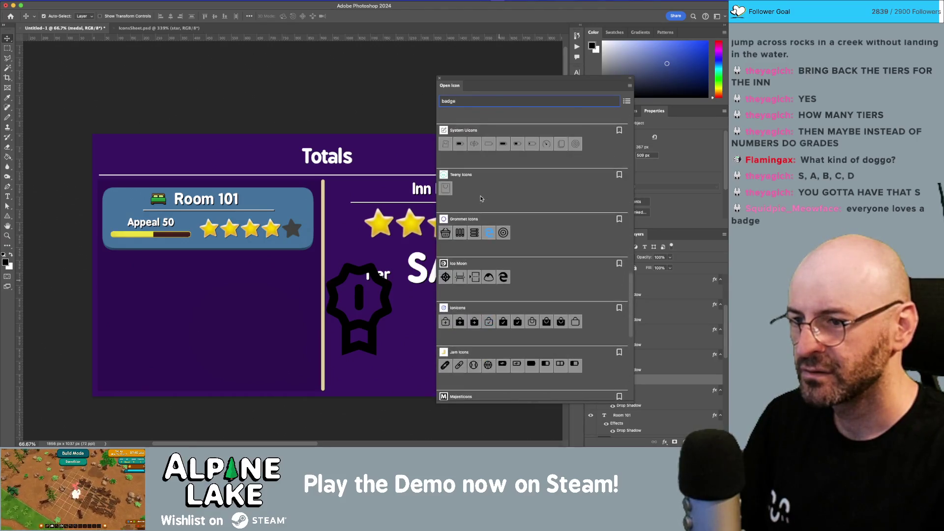
pyautogui.scroll(-3, 481, 200)
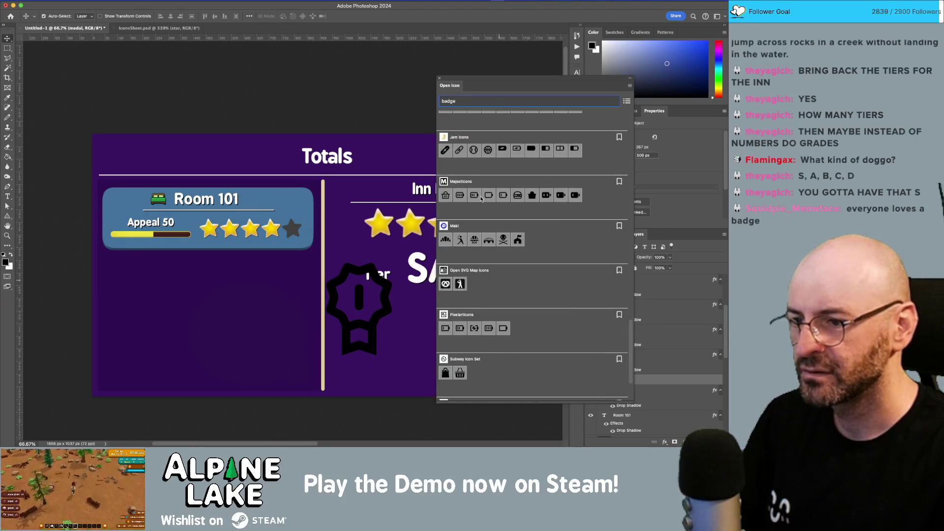
pyautogui.scroll(-4, 481, 199)
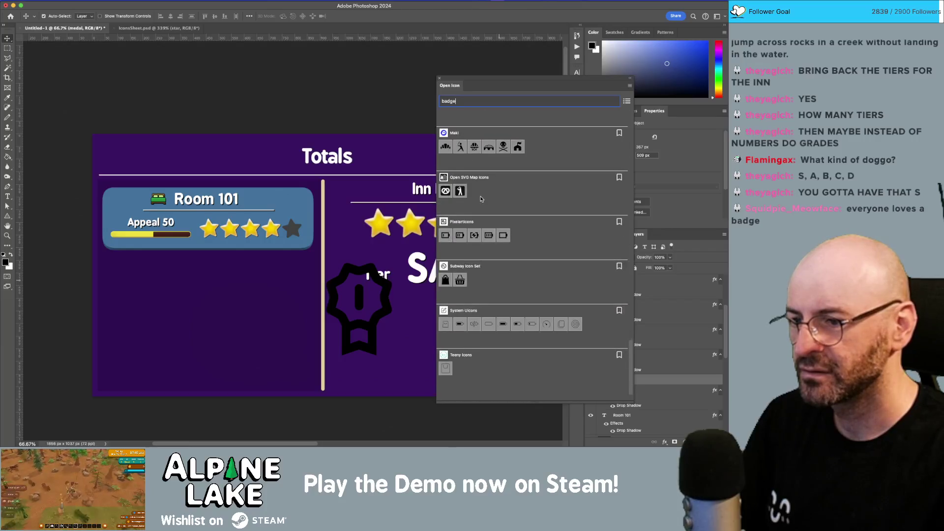
pyautogui.doubleClick(481, 102)
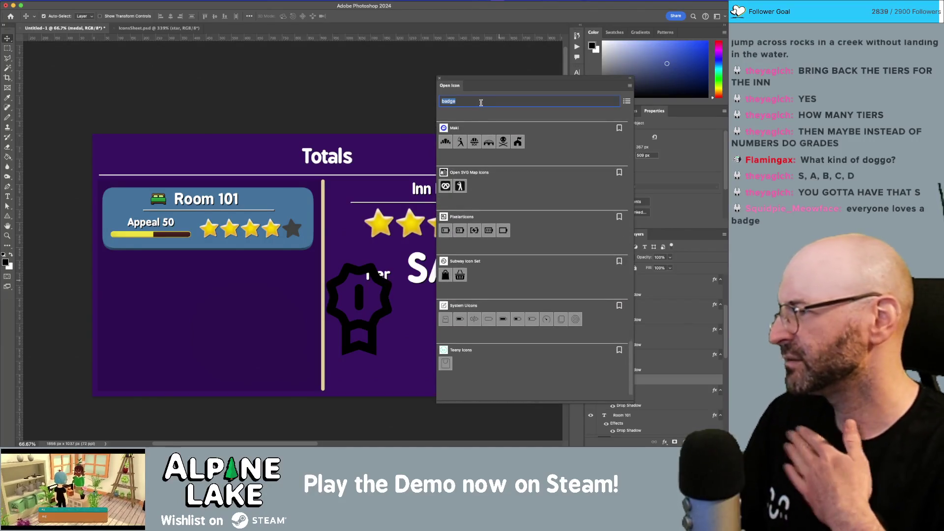
pyautogui.write('pin')
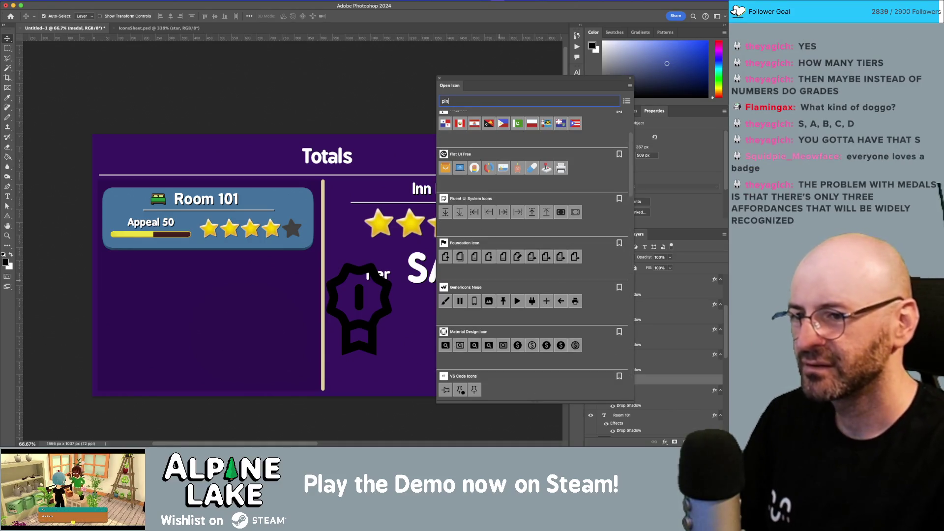
pyautogui.scroll(-4, 486, 217)
pyautogui.scroll(3, 486, 218)
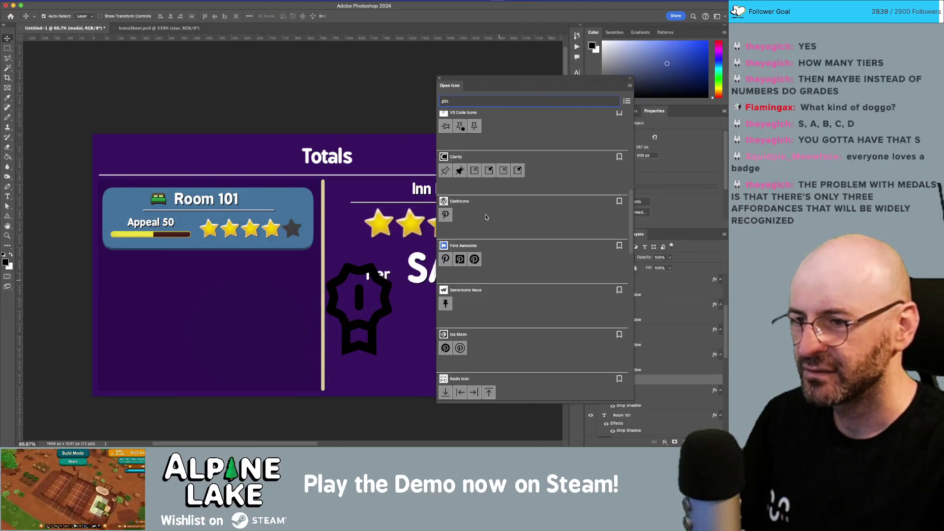
pyautogui.scroll(-4, 485, 215)
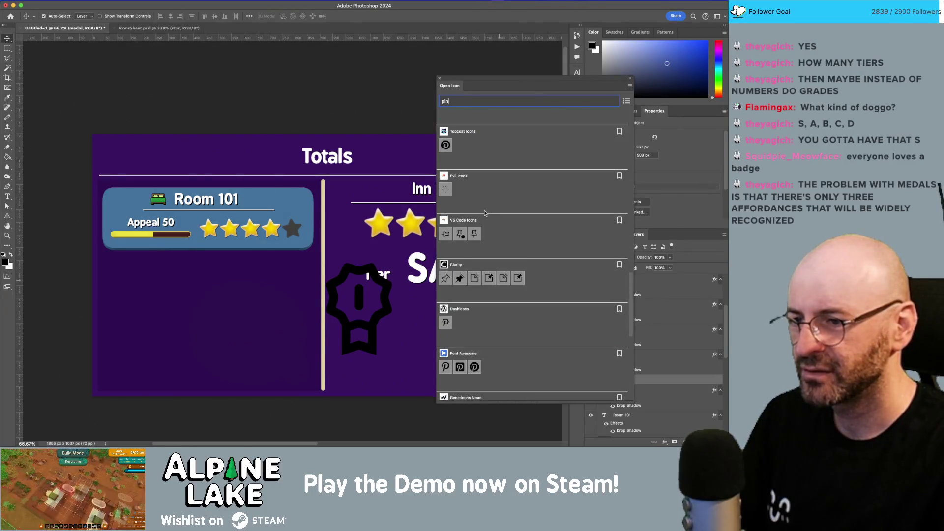
pyautogui.write('ribbon')
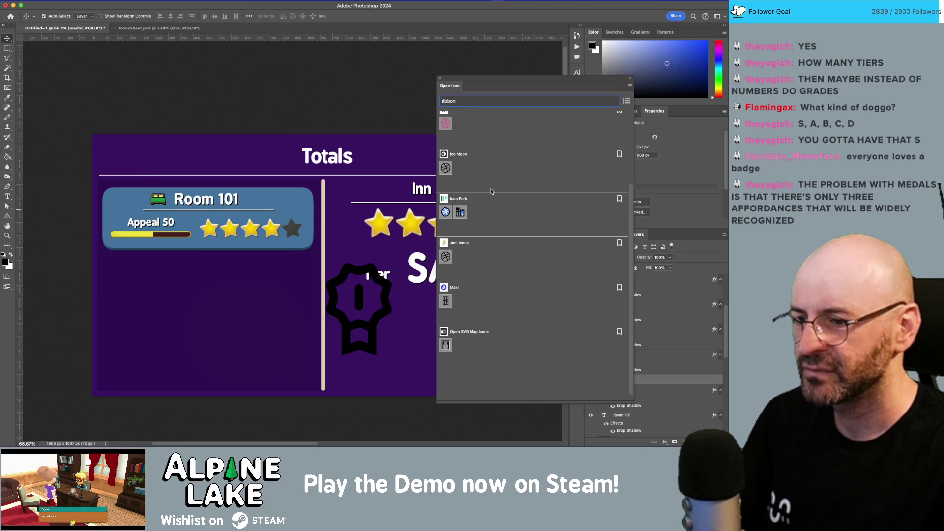
pyautogui.scroll(3, 504, 229)
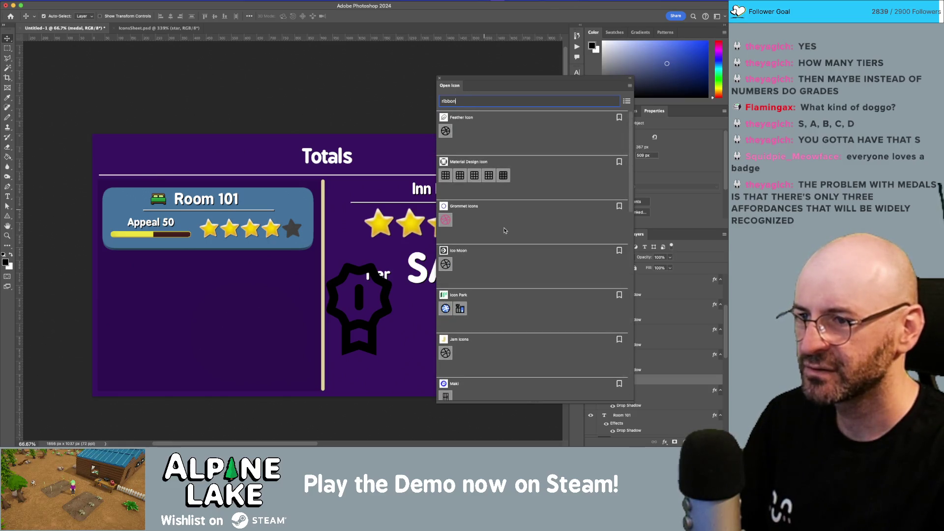
pyautogui.scroll(-10, 536, 168)
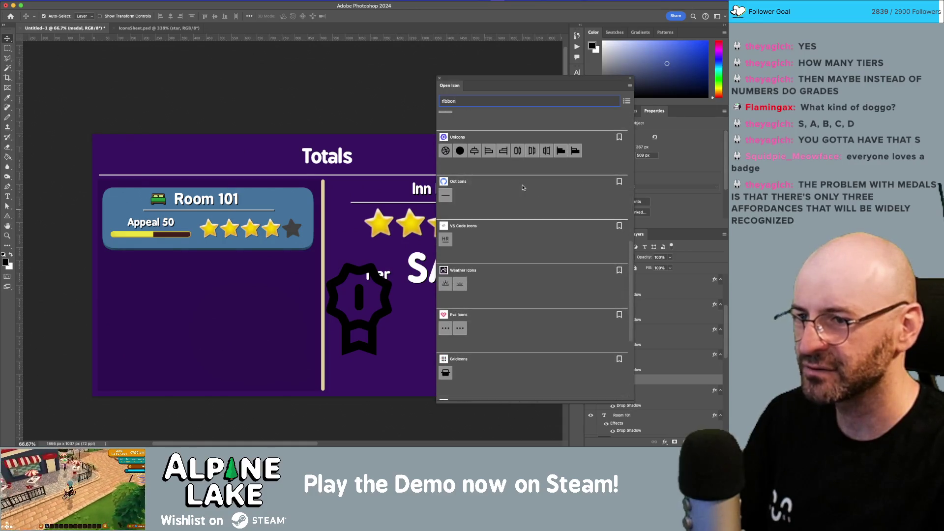
pyautogui.scroll(-6, 523, 187)
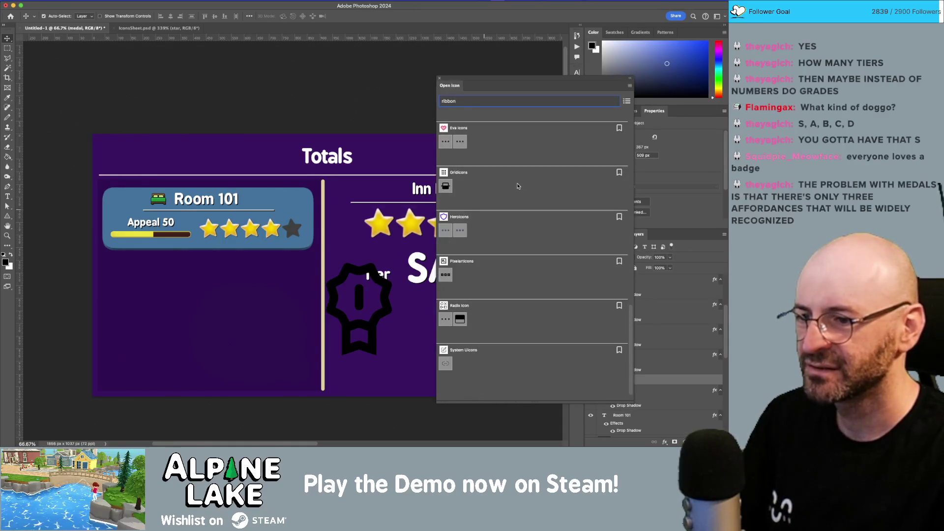
pyautogui.press('Escape')
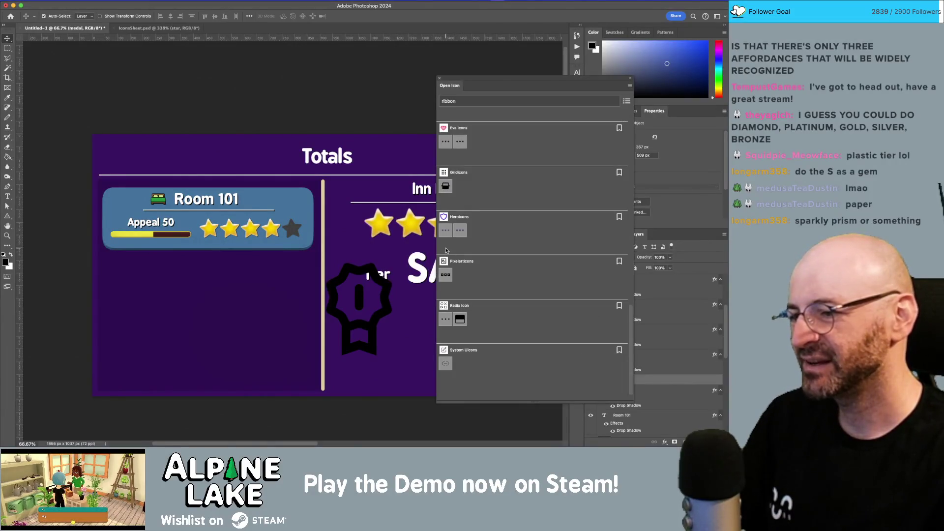
# - Move the medal down and slightly right, below the Tier label
pyautogui.moveTo(386, 291)
pyautogui.mouseDown()
pyautogui.moveTo(391, 317)
pyautogui.moveTo(407, 298)
pyautogui.moveTo(393, 314)
pyautogui.mouseUp()
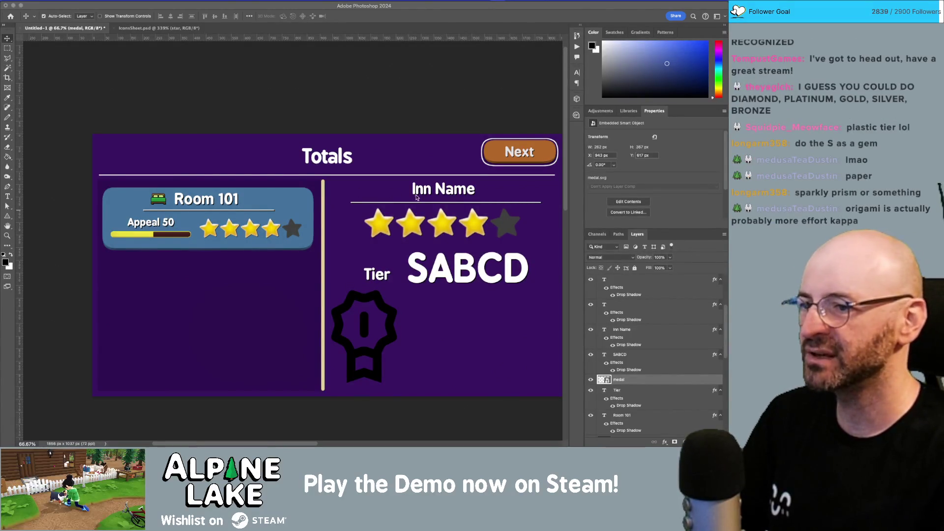
pyautogui.hotkey('ctrl', 'alt', 'i')
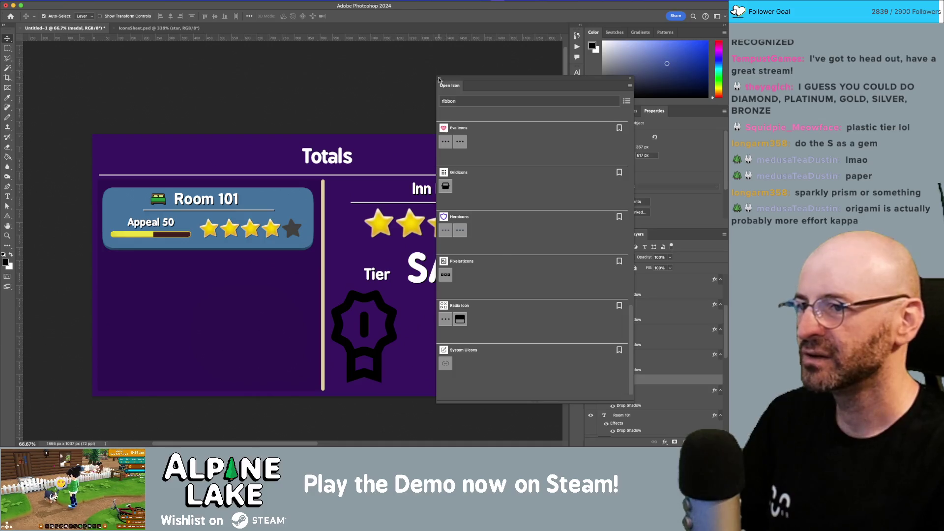
# - Close the icon search and select star layers in the Room 101 card
pyautogui.click(439, 80)
pyautogui.click(251, 227)
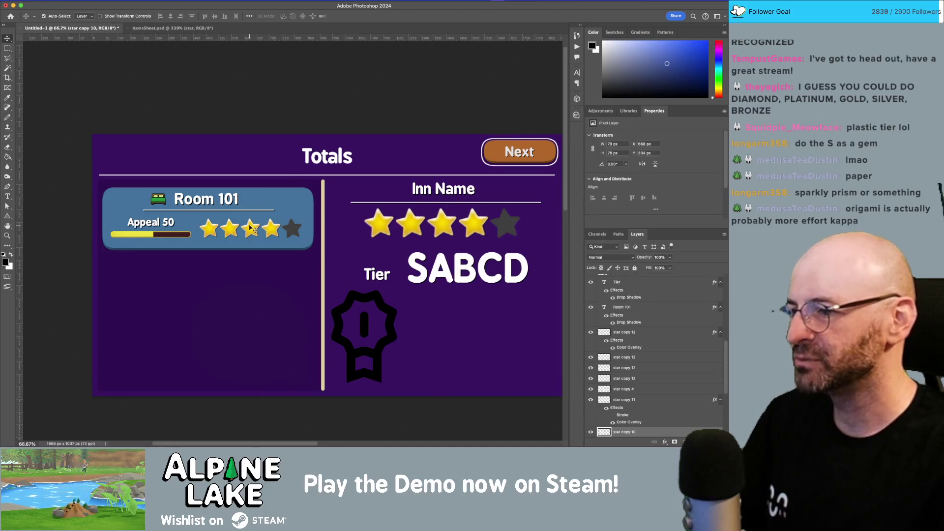
pyautogui.click(252, 230)
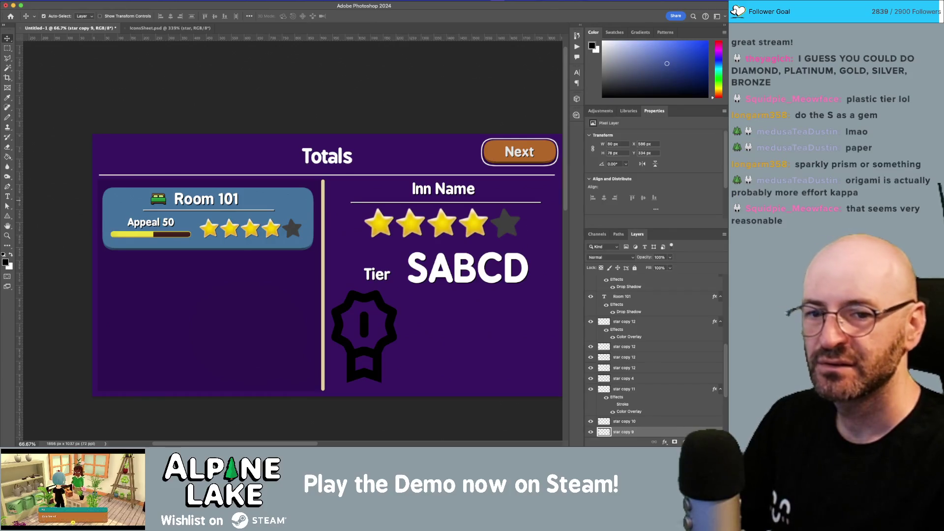
pyautogui.click(415, 80)
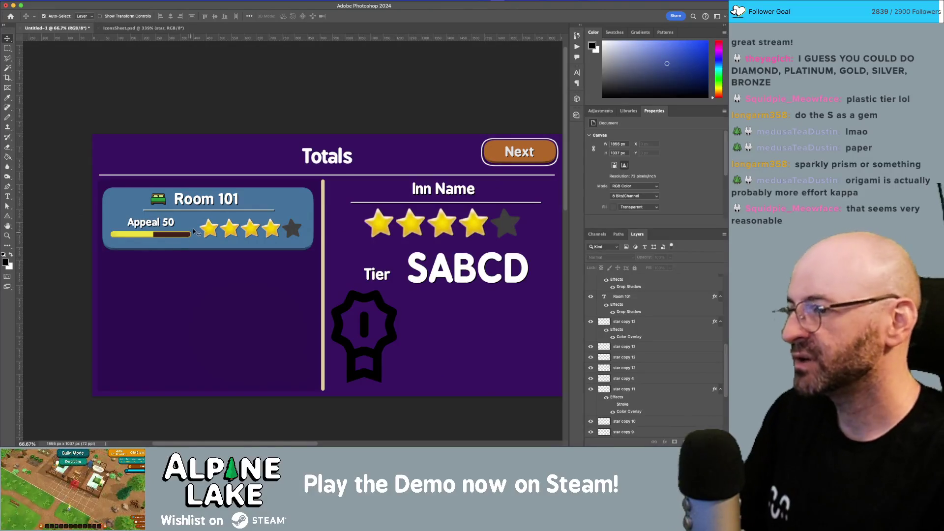
pyautogui.click(210, 231)
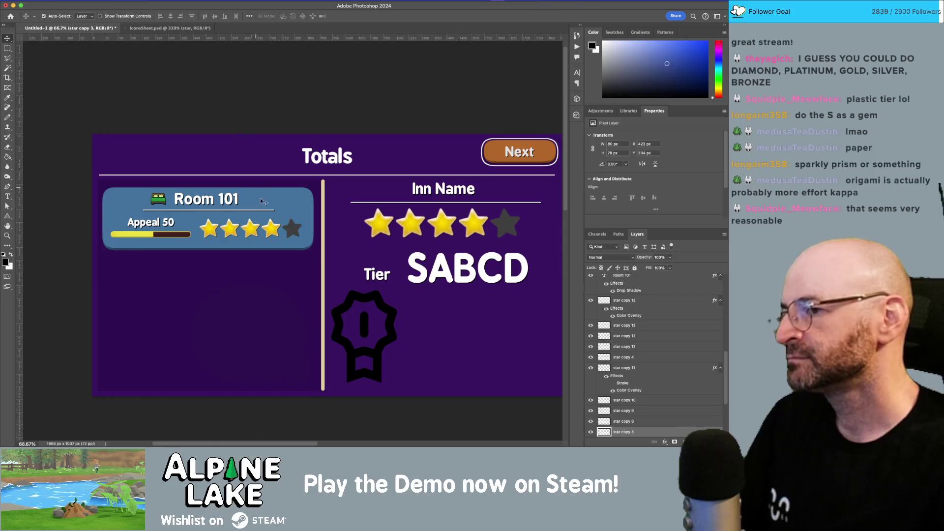
# - Zoom into the Room 101 card and switch over to the browser
pyautogui.press('z')
pyautogui.moveTo(257, 259)
pyautogui.mouseDown()
pyautogui.moveTo(274, 272)
pyautogui.moveTo(234, 238)
pyautogui.moveTo(256, 235)
pyautogui.mouseUp()
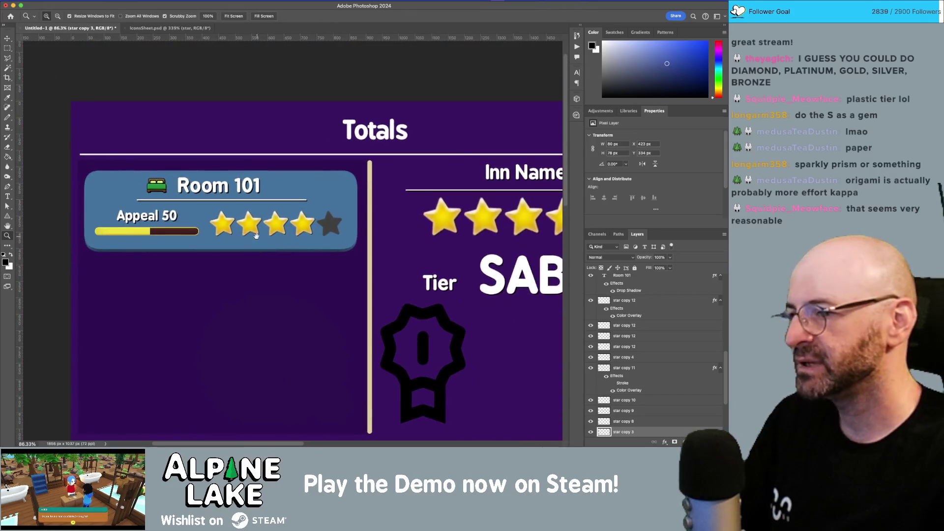
pyautogui.press('super+Tab')
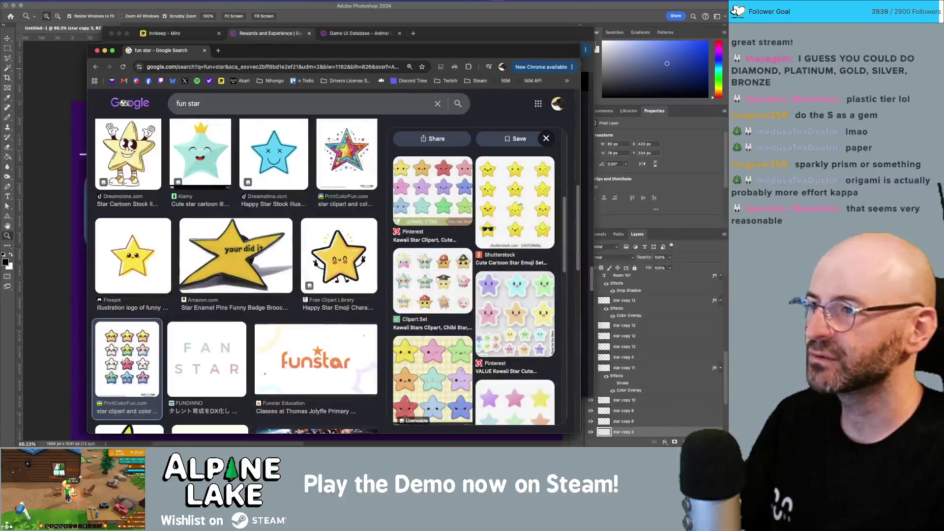
# - Search Game UI Database screenshots for 'rank'
pyautogui.press('super+grave')
pyautogui.click(468, 82)
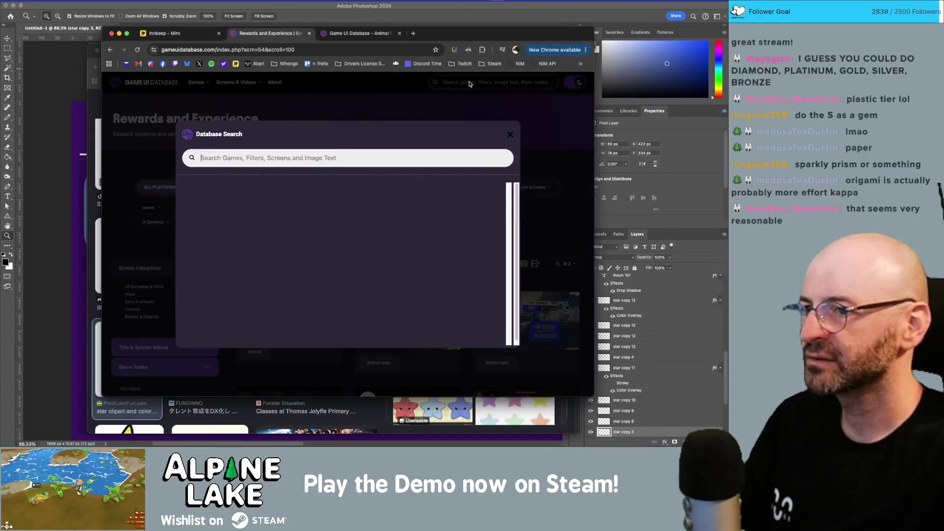
pyautogui.write('rank')
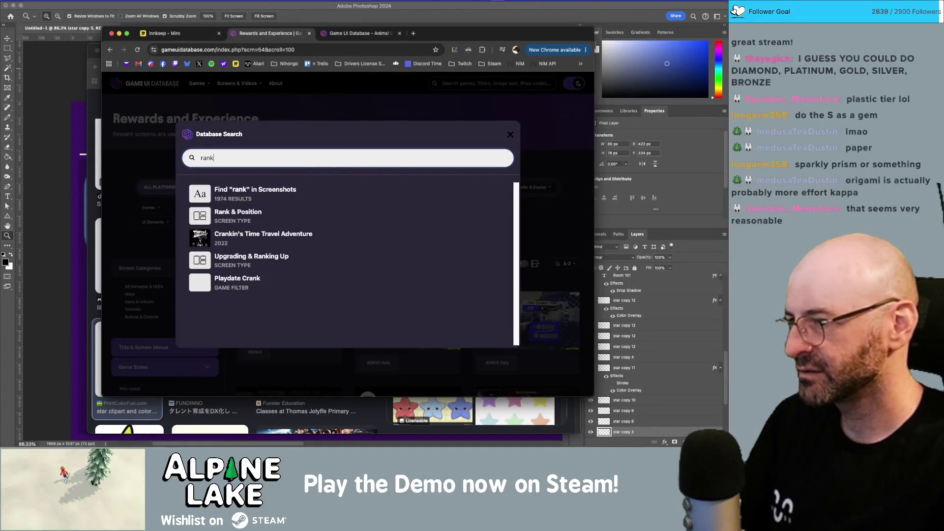
pyautogui.press('Return')
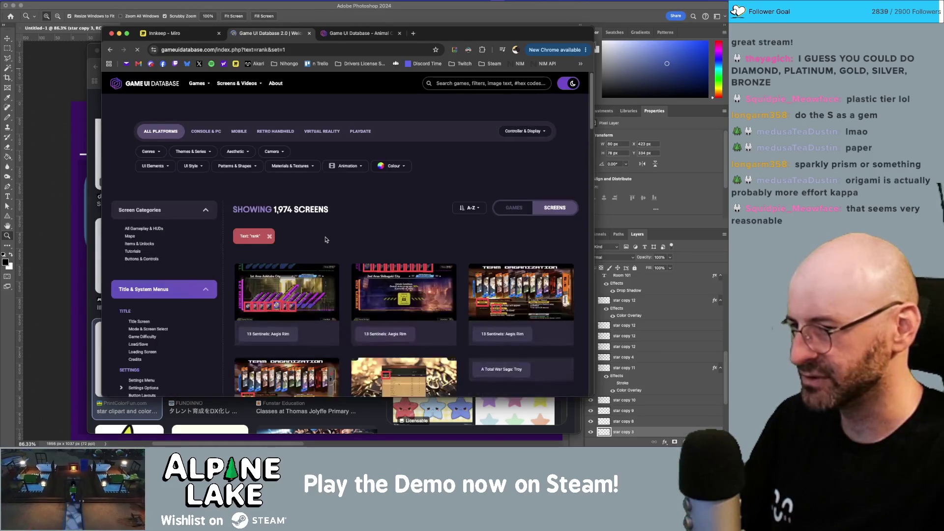
# - Page full size through 'rank' screenshots from 13 Sentinels to Age of Empires II, then return to the gallery
pyautogui.click(285, 304)
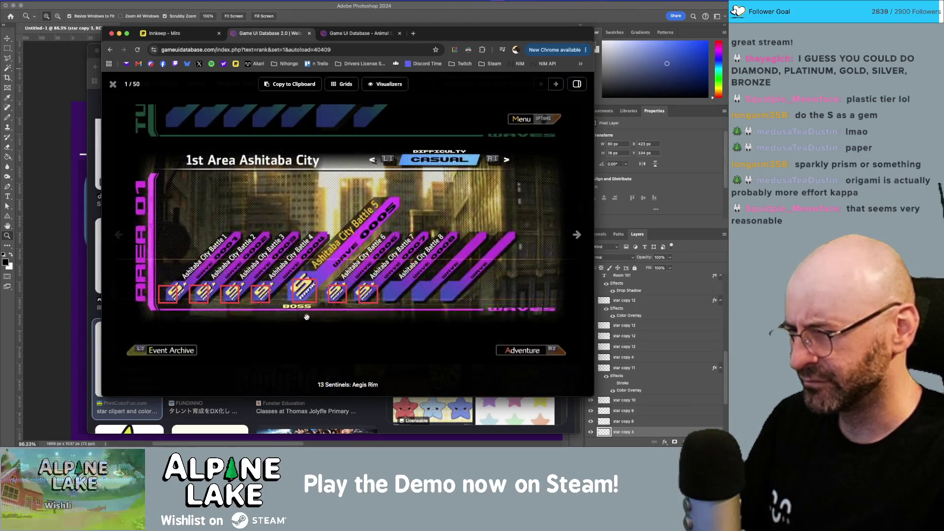
pyautogui.press('Right')
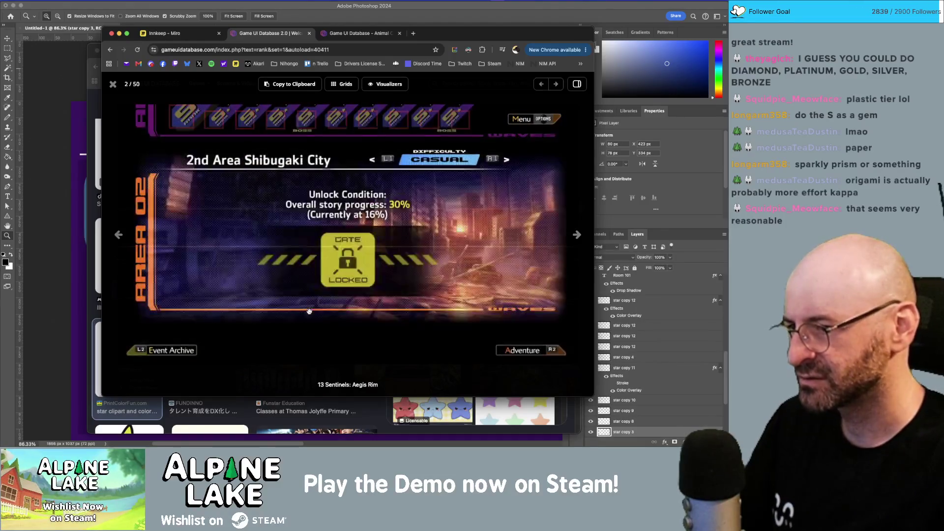
pyautogui.press('Right')
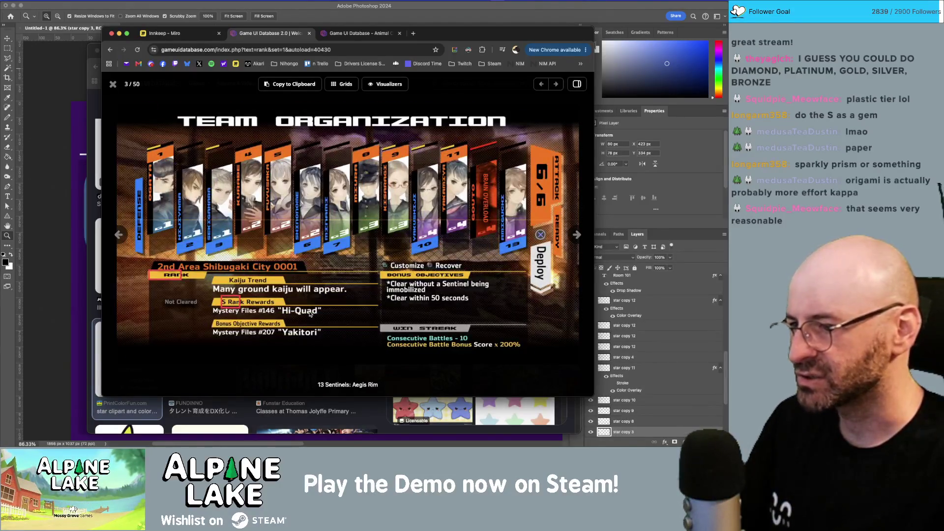
pyautogui.press('Right')
pyautogui.press('Right')
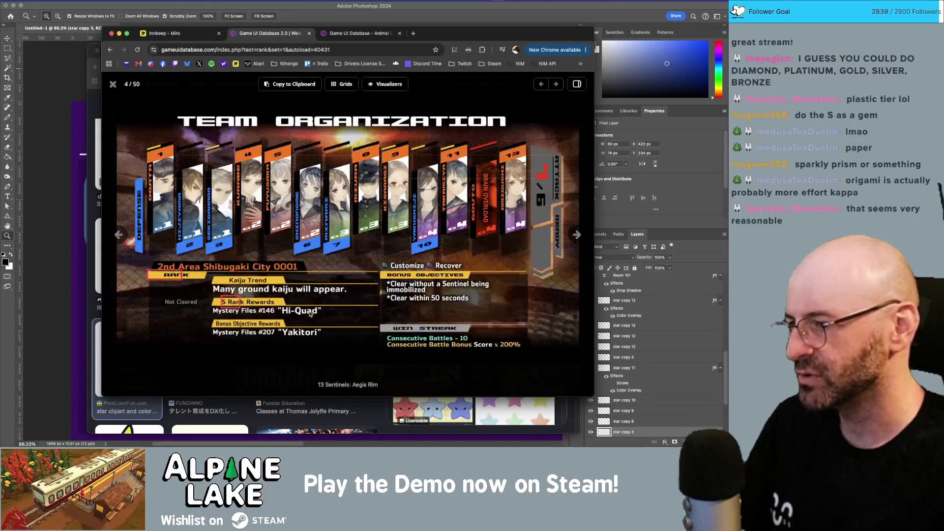
pyautogui.press('Right')
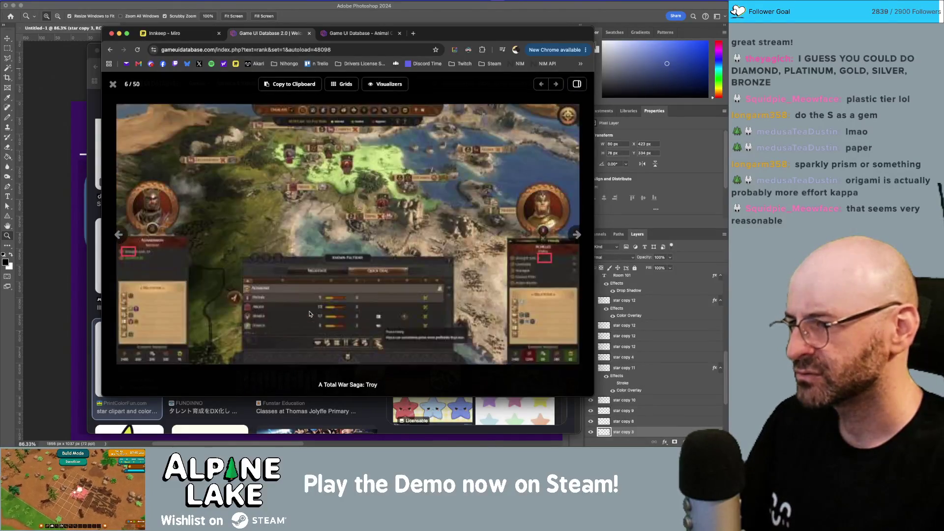
pyautogui.press('Right')
pyautogui.press('Right')
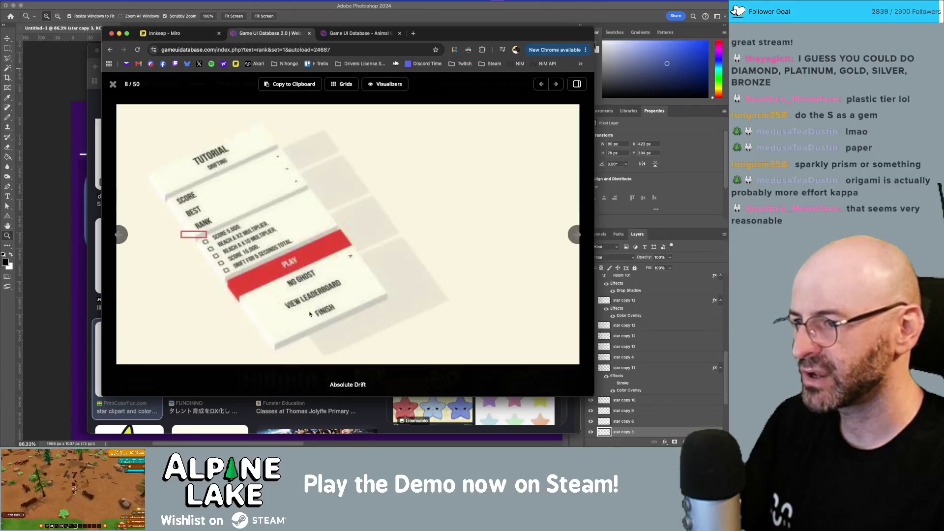
pyautogui.press('Right')
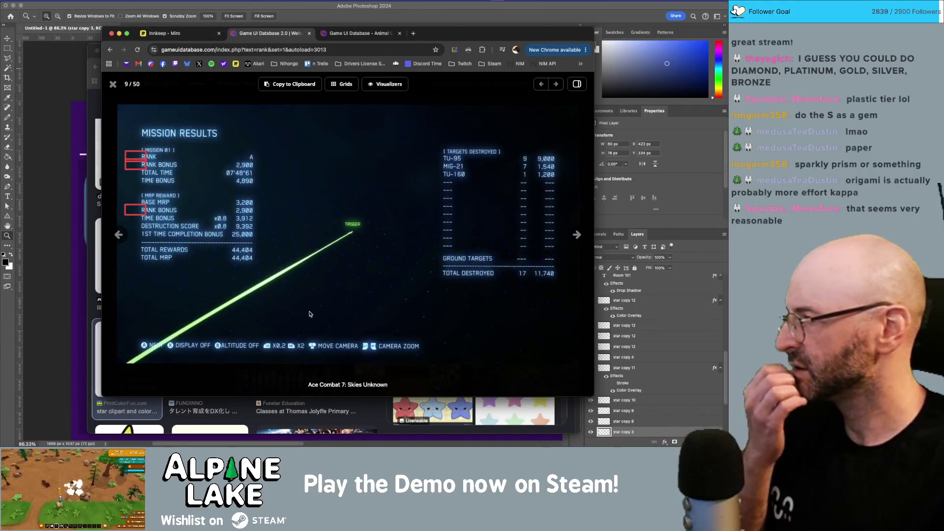
pyautogui.press('Right')
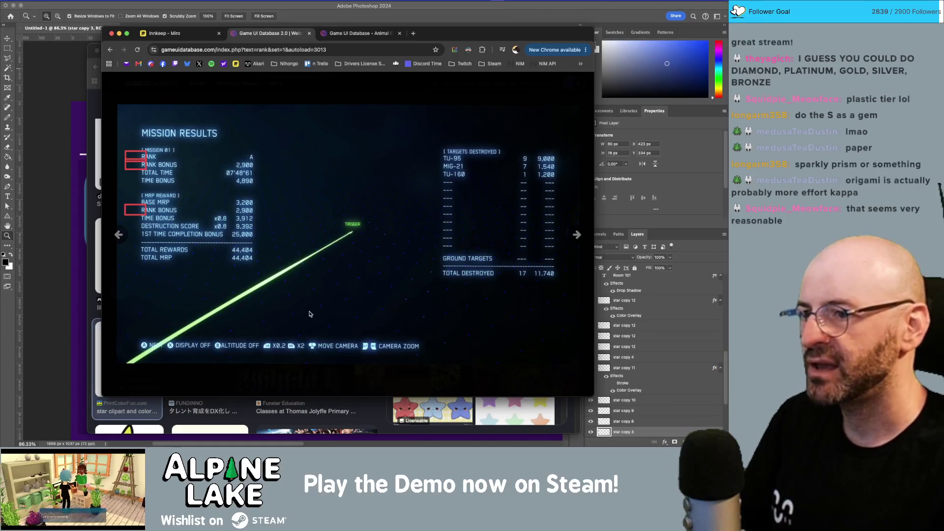
pyautogui.press('Right')
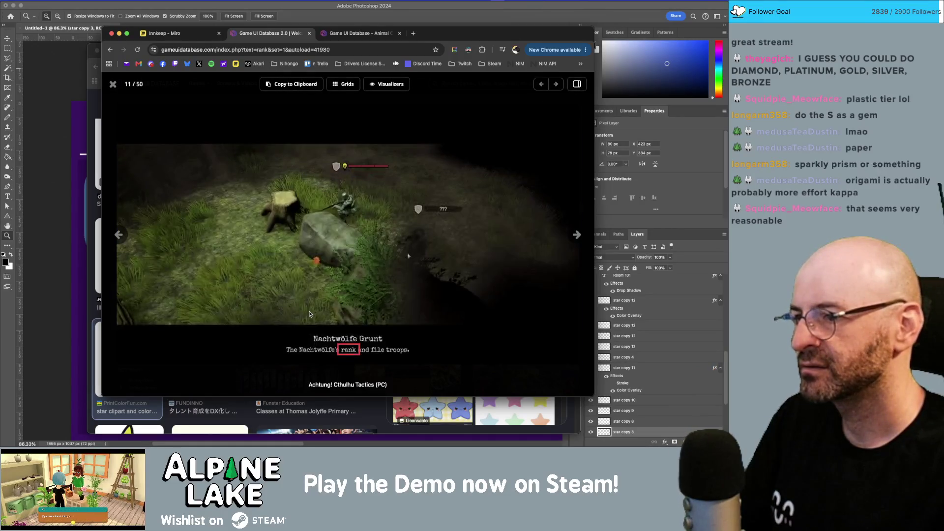
pyautogui.press('Left')
pyautogui.press('Right')
pyautogui.press('Right')
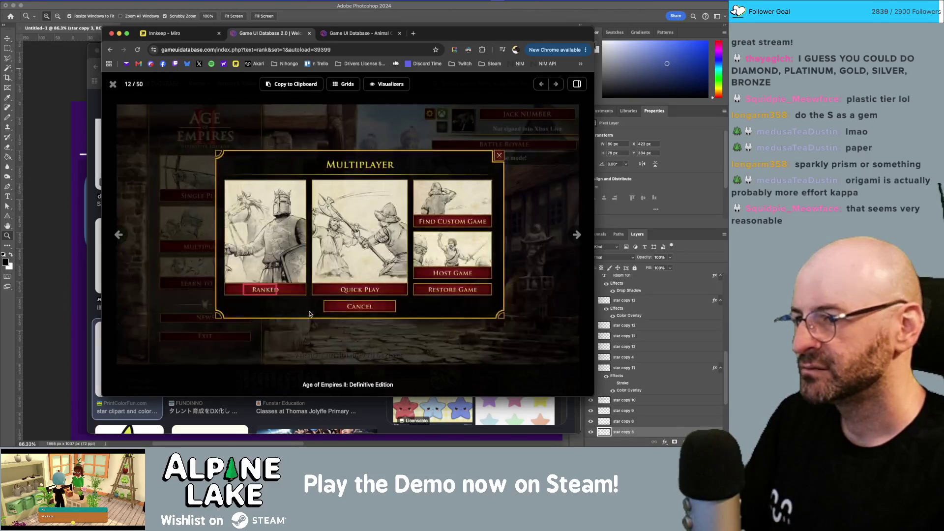
pyautogui.press('Left')
pyautogui.press('Left')
pyautogui.press('Right')
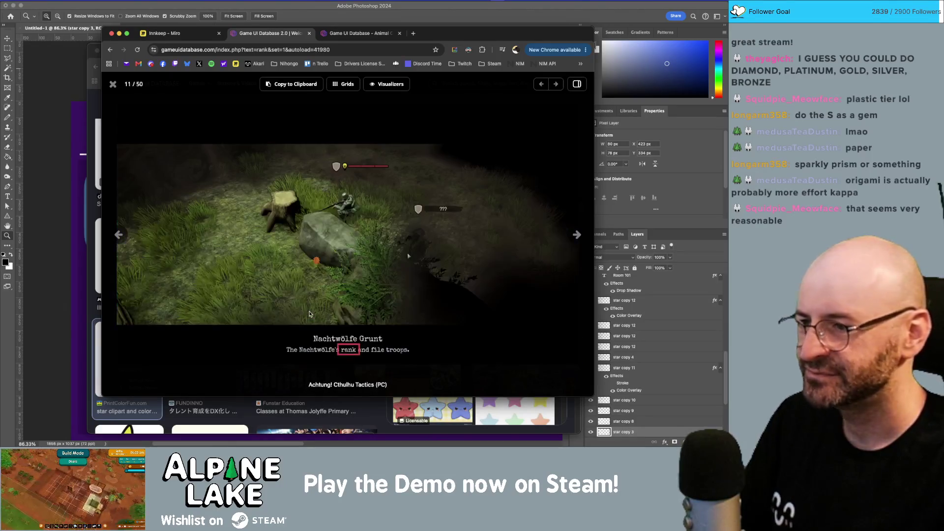
pyautogui.press('Right')
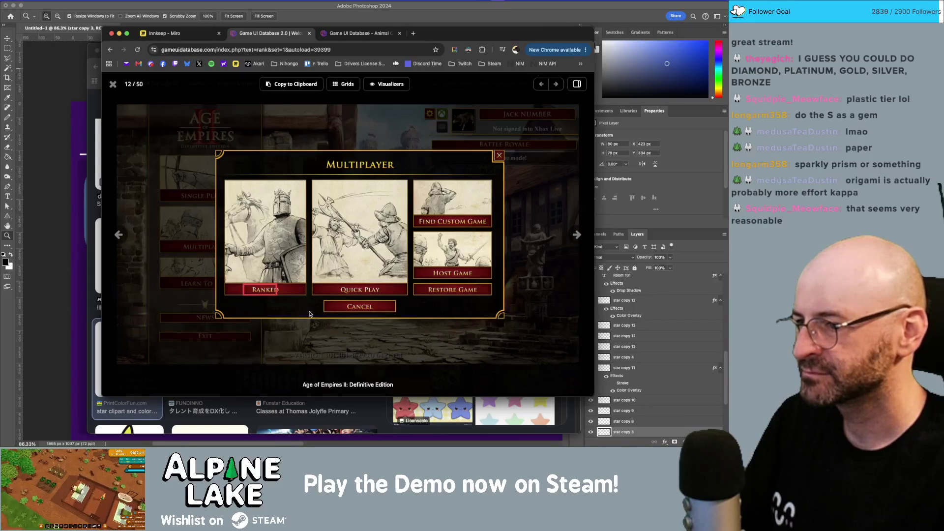
pyautogui.press('Right')
pyautogui.press('Right')
pyautogui.press('Right')
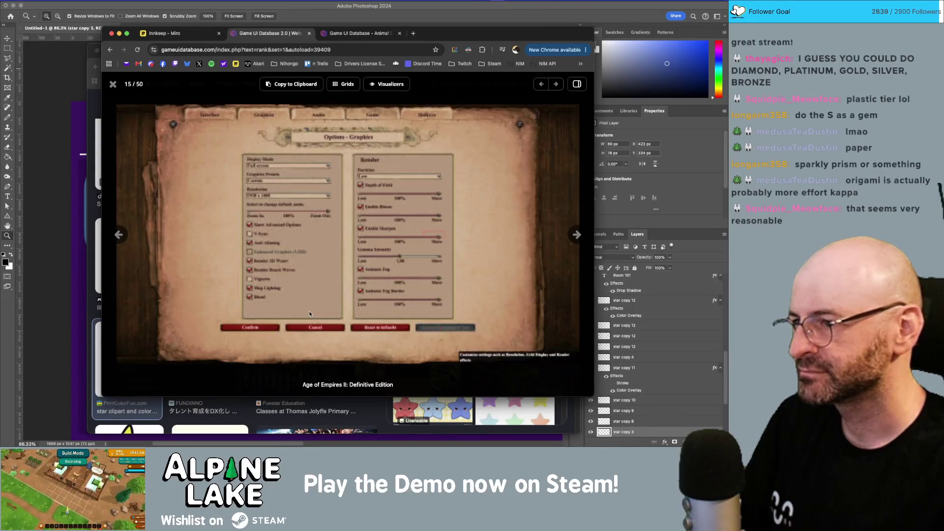
pyautogui.press('Right')
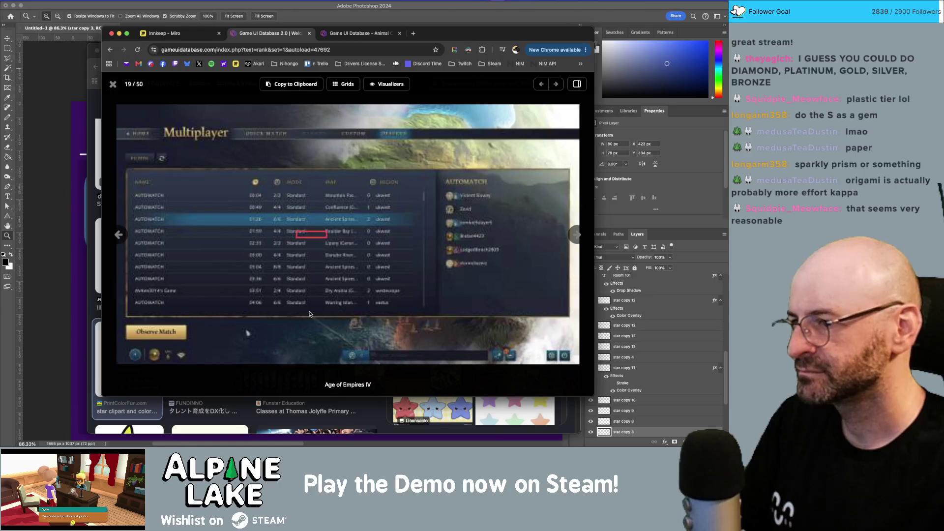
pyautogui.press('Right')
pyautogui.press('Right')
pyautogui.press('Right')
pyautogui.press('Right')
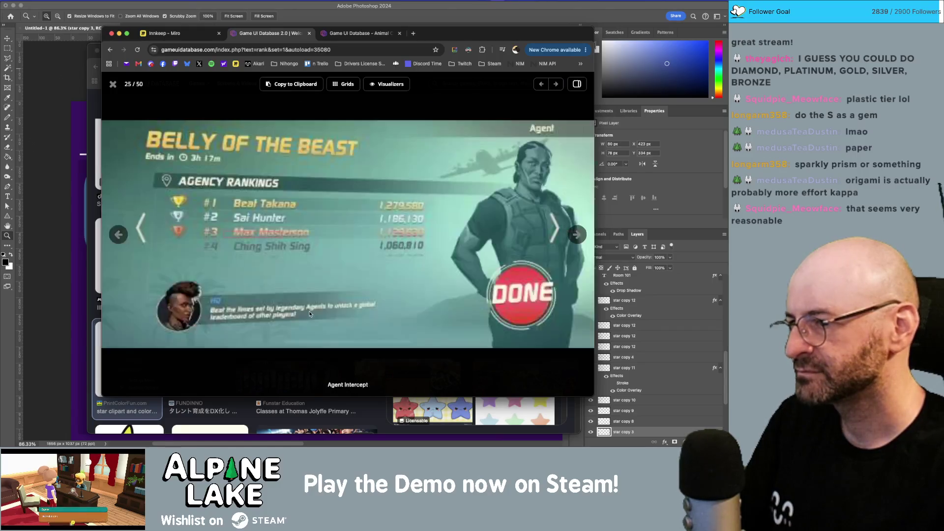
pyautogui.press('Escape')
pyautogui.scroll(-15, 311, 297)
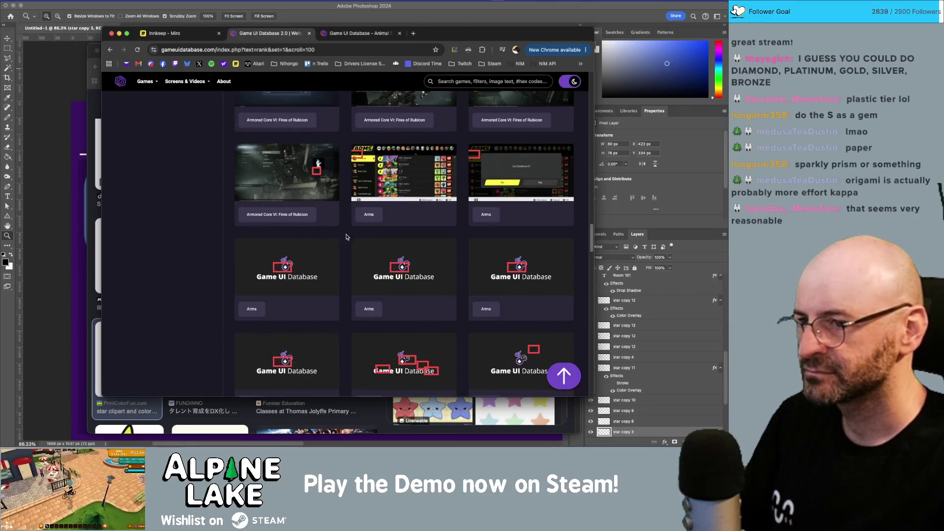
# - Run the 'rank' search again and scroll through the results
pyautogui.click(436, 81)
pyautogui.write('rank A')
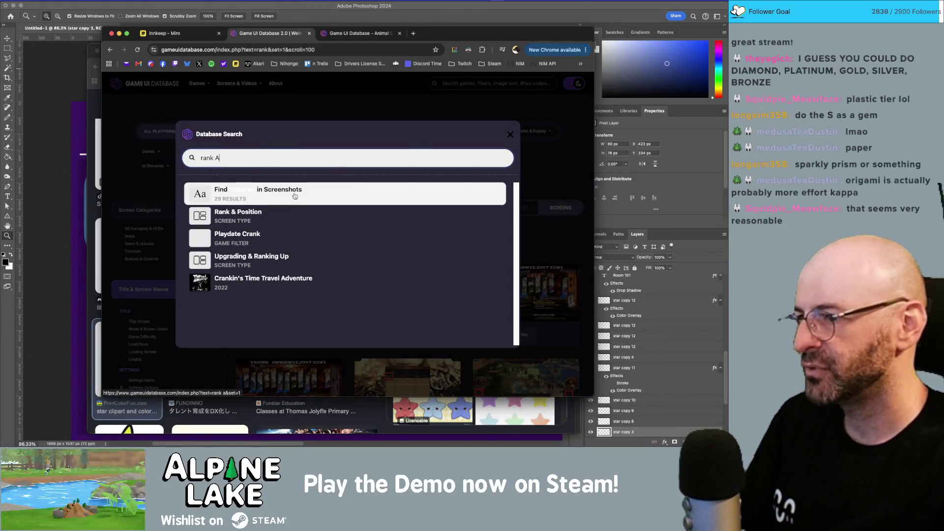
pyautogui.press('Return')
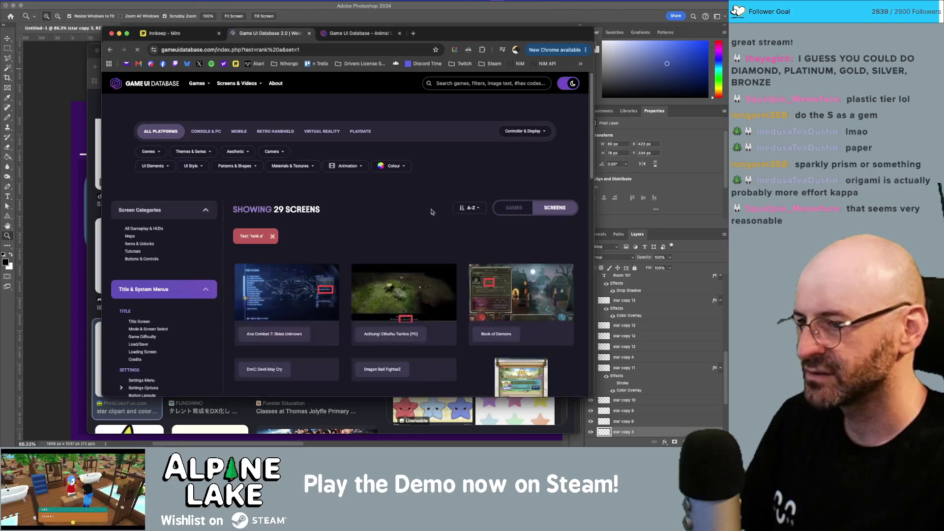
pyautogui.scroll(-5, 427, 226)
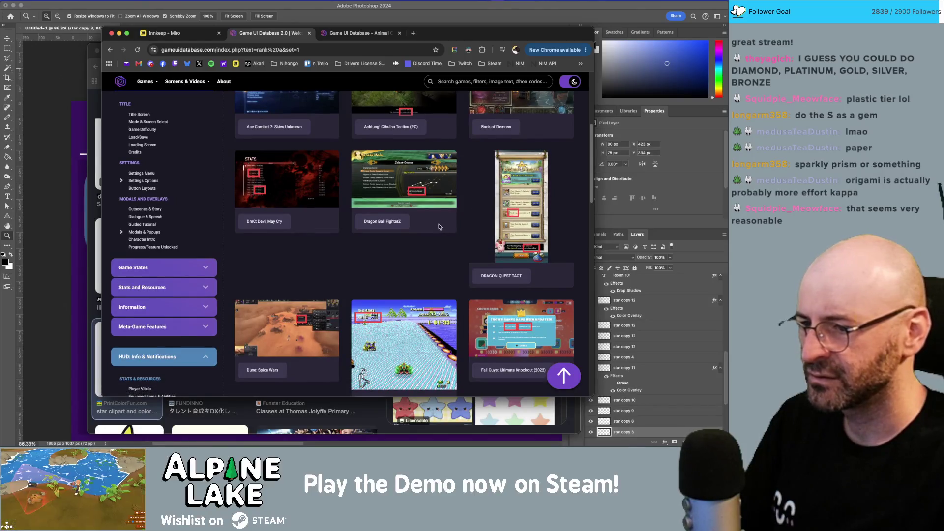
pyautogui.scroll(-4, 436, 229)
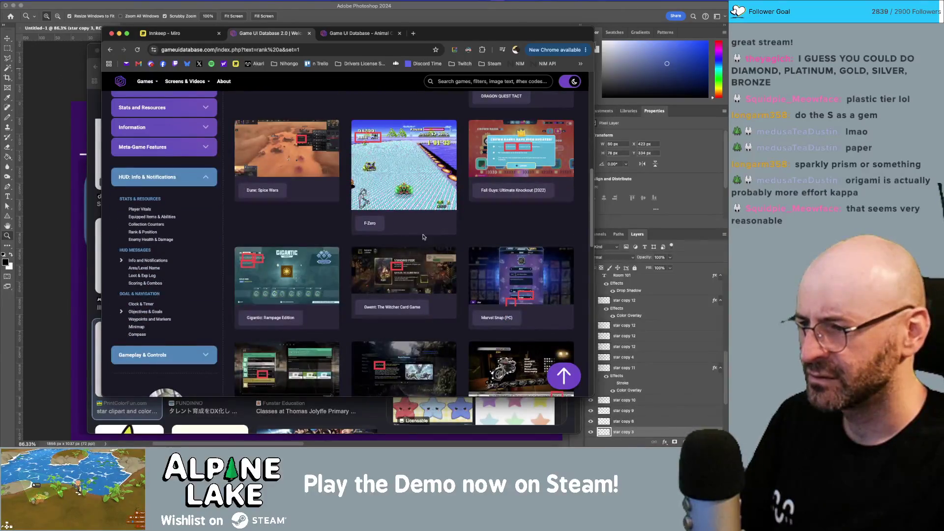
# - View screenshots full size from Gigantic: Rampage Edition through MotorStorm: Pacific Rift
pyautogui.click(287, 282)
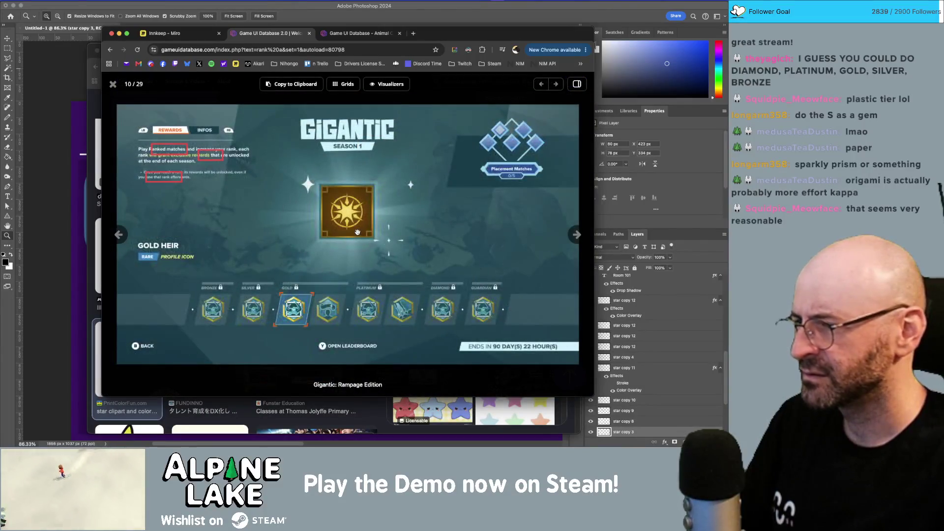
pyautogui.press('Right')
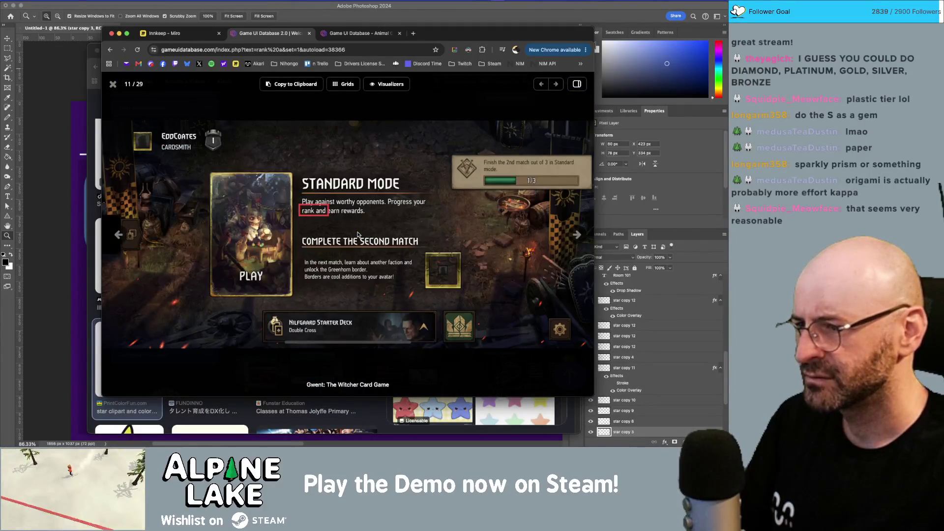
pyautogui.press('Right')
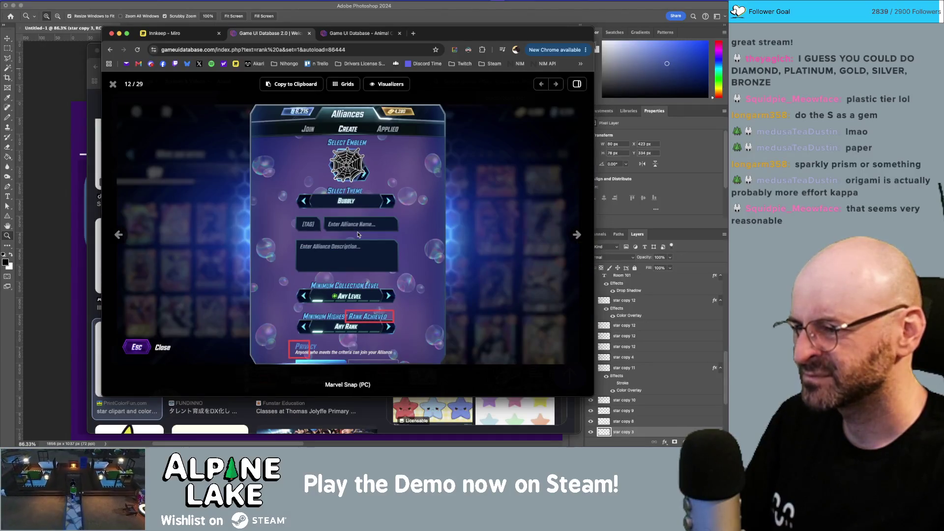
pyautogui.press('Right')
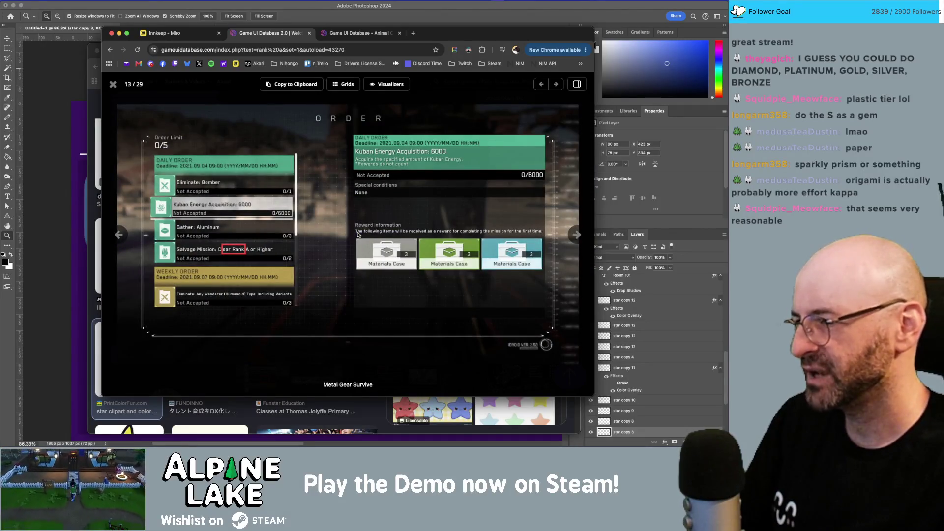
pyautogui.press('Right')
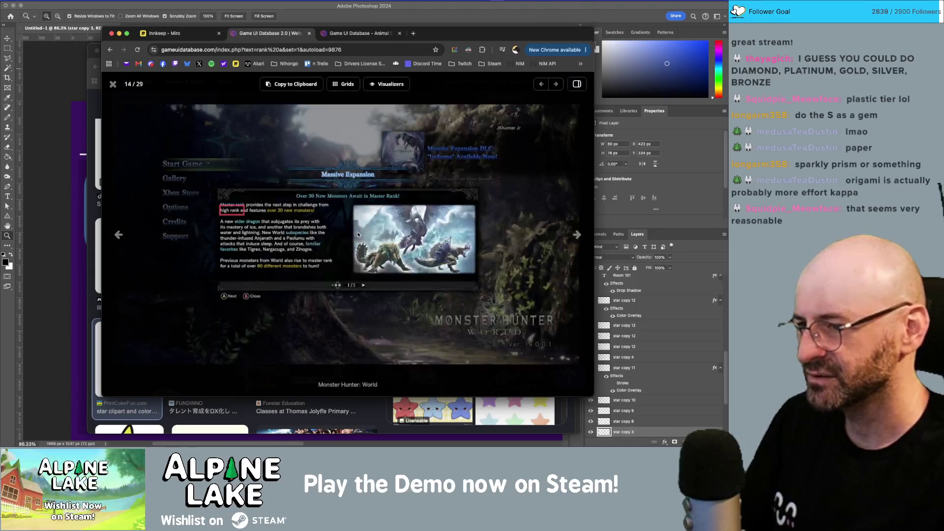
pyautogui.press('Right')
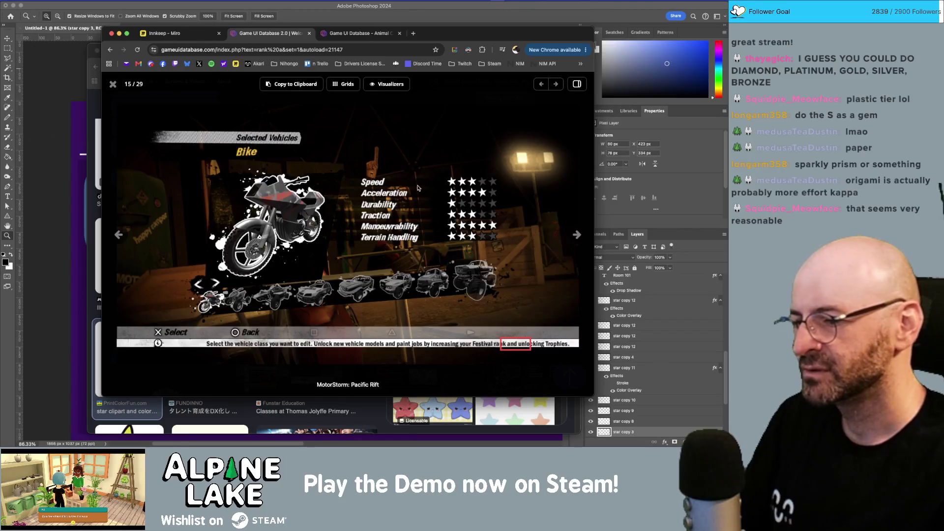
pyautogui.press('Right')
pyautogui.press('Right')
pyautogui.press('Right')
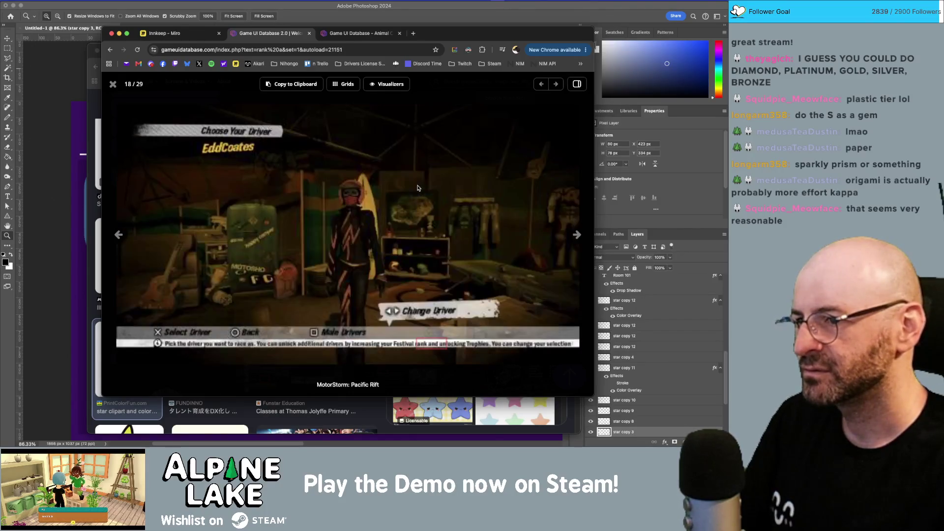
pyautogui.press('Escape')
# - Scroll to the end of the results and return to Photoshop
pyautogui.scroll(-10, 419, 195)
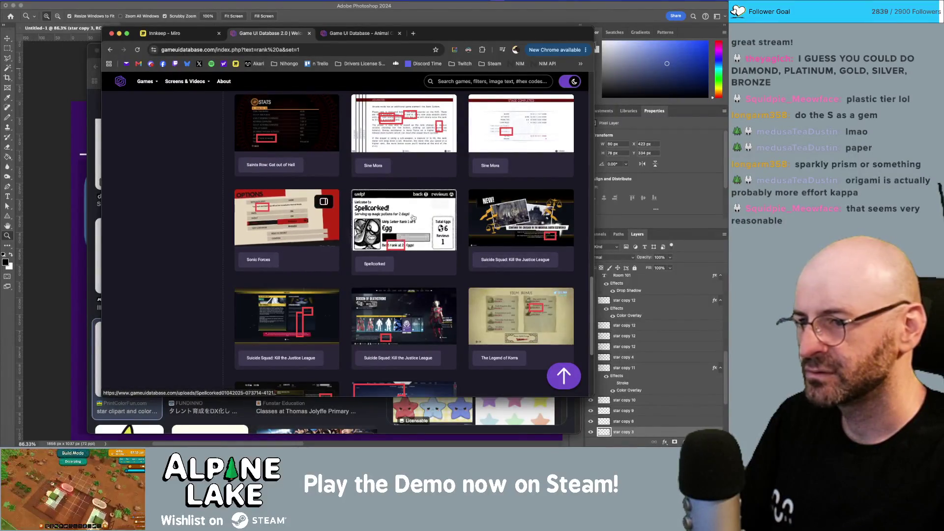
pyautogui.scroll(-1, 461, 181)
pyautogui.scroll(-3, 460, 181)
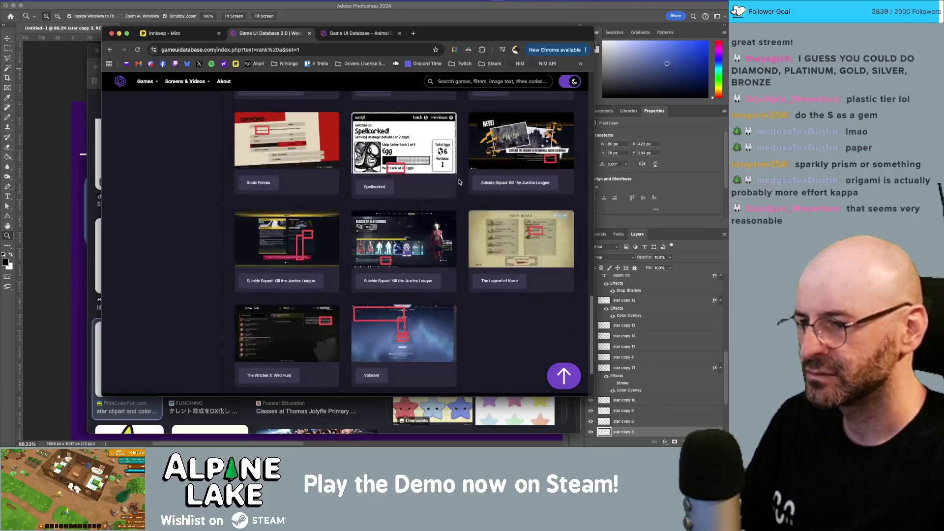
pyautogui.scroll(-2, 458, 182)
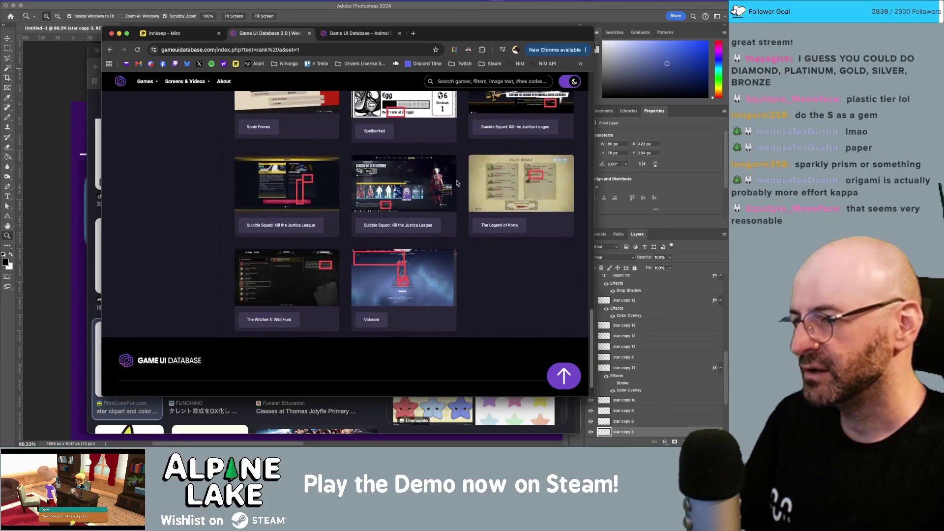
pyautogui.press('super+Tab')
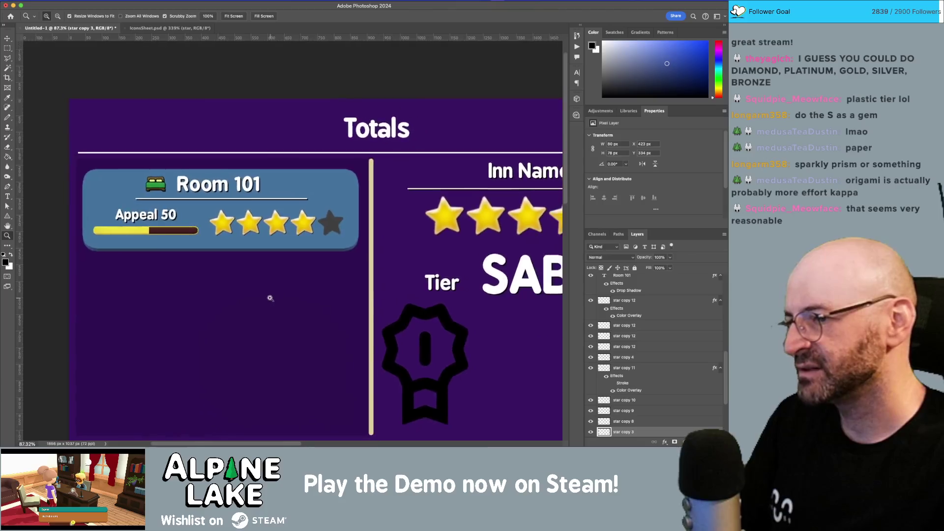
# - Add a white text line reading 'Rank F' below the Room 101 card
pyautogui.hscroll(-2, 266, 270)
pyautogui.scroll(-2, 266, 271)
pyautogui.press('t')
pyautogui.click(215, 266)
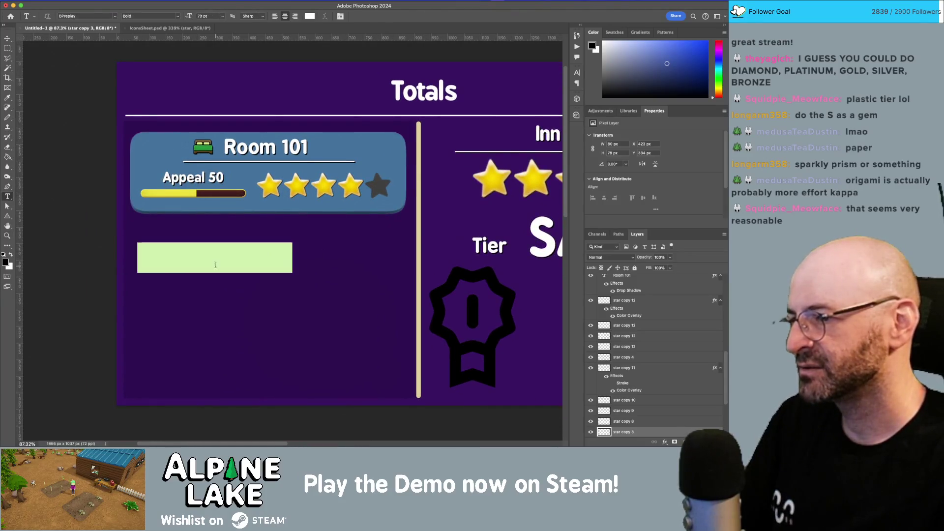
pyautogui.write('F Rank')
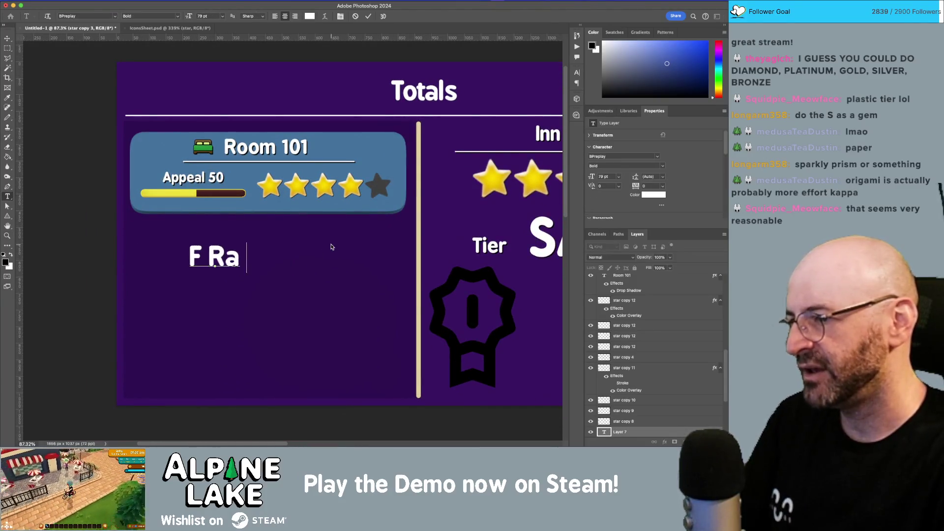
pyautogui.press('super+a')
pyautogui.write('Rank F')
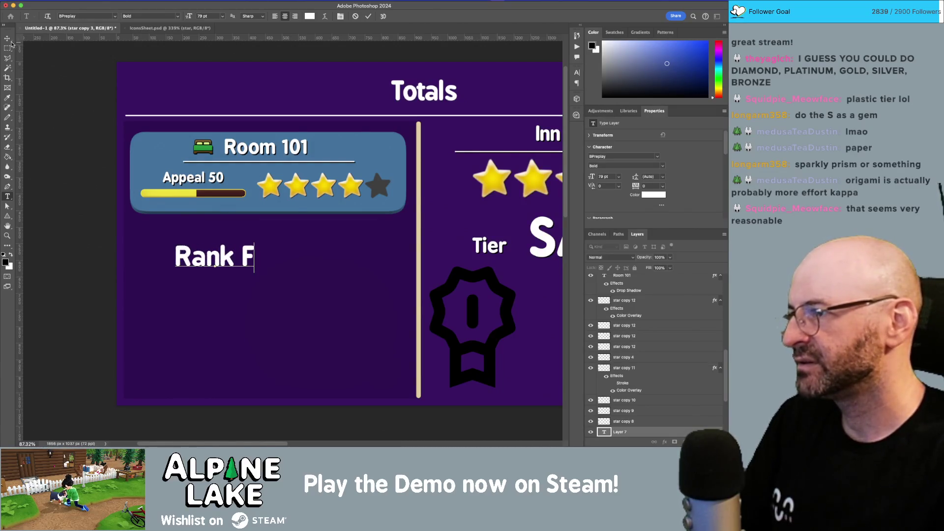
pyautogui.moveTo(233, 252); pyautogui.dragTo(162, 254)
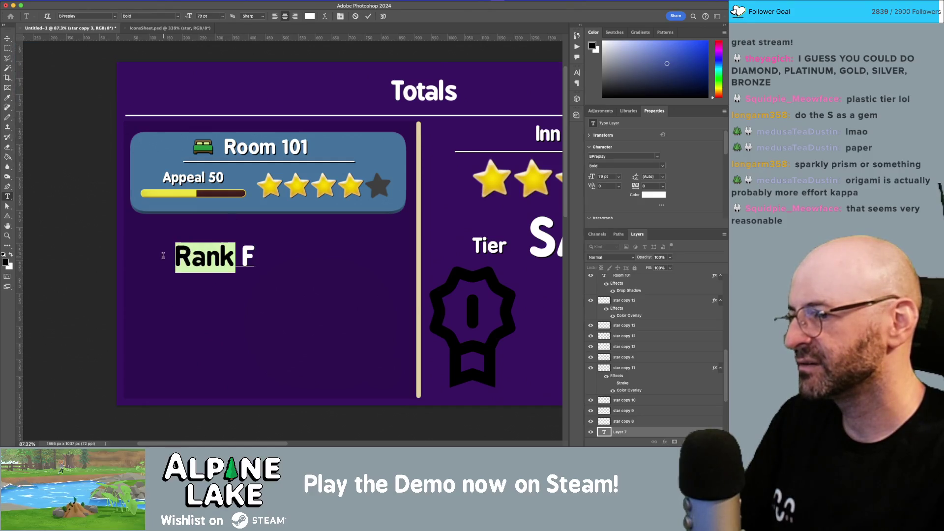
pyautogui.write('Tier')
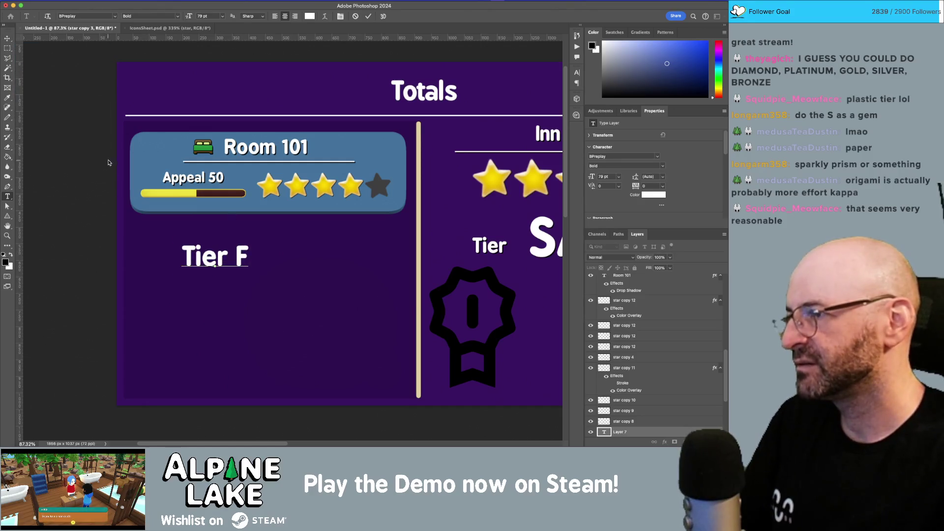
pyautogui.doubleClick(212, 255)
pyautogui.write('Rank')
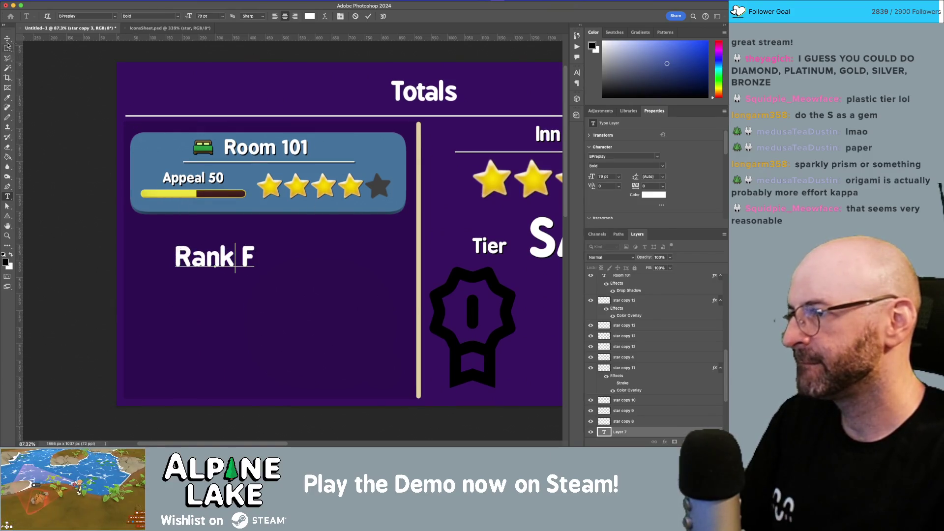
pyautogui.click(8, 39)
# - Duplicate the line below and change the two labels to Rank D and Rank C
pyautogui.moveTo(232, 265)
pyautogui.keyDown('alt'); pyautogui.mouseDown()
pyautogui.moveTo(235, 294)
pyautogui.moveTo(255, 278)
pyautogui.mouseUp(); pyautogui.keyUp('alt')
pyautogui.press('t')
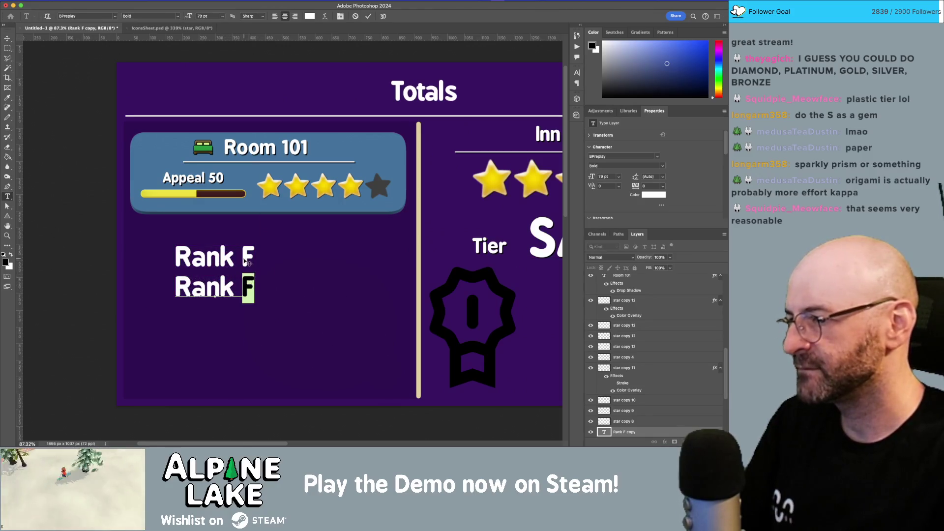
pyautogui.click(246, 262)
pyautogui.doubleClick(247, 257)
pyautogui.write('D')
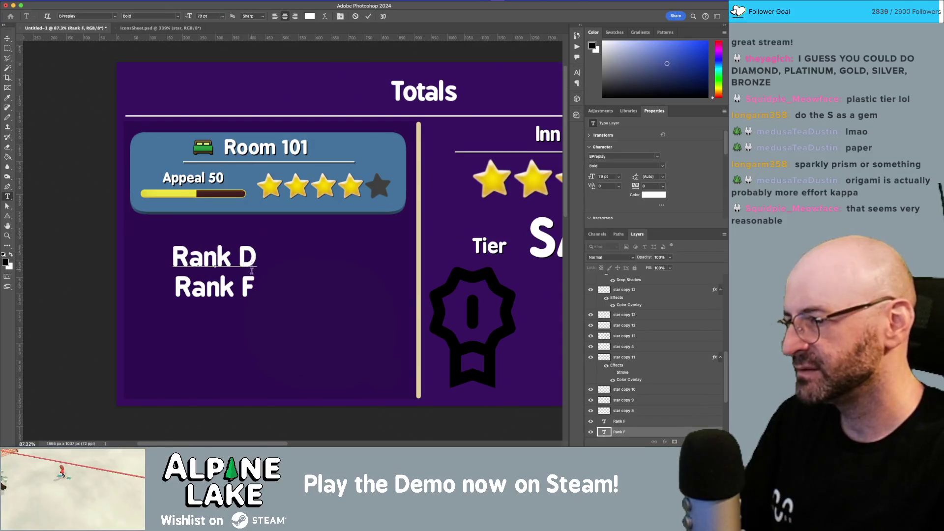
pyautogui.click(248, 285)
pyautogui.doubleClick(249, 285)
pyautogui.write('C')
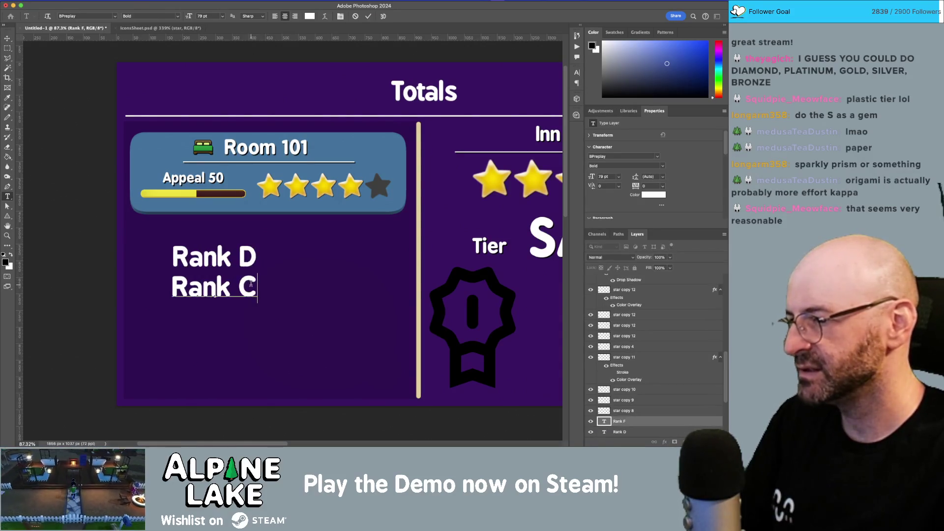
pyautogui.click(7, 40)
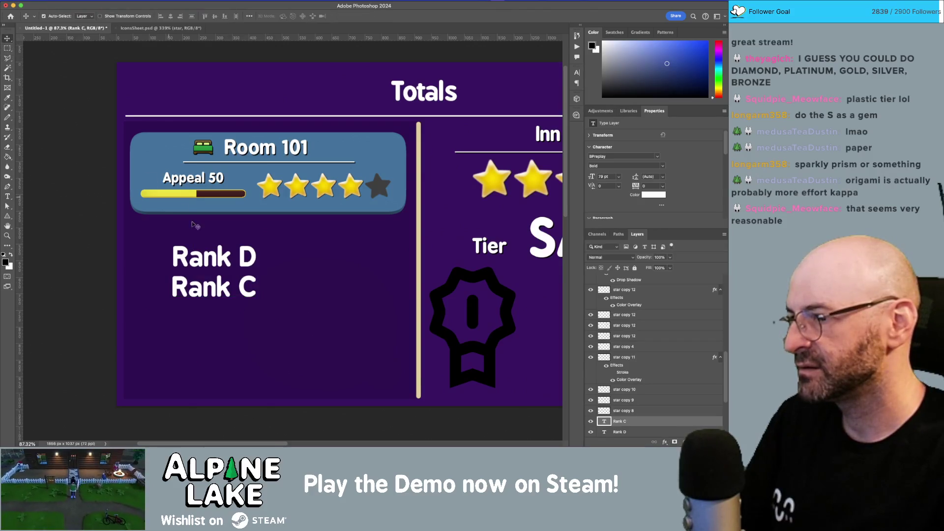
# - Add third and fourth copies below, relabelled Rank B and Rank A
pyautogui.moveTo(226, 294); pyautogui.dragTo(226, 324)
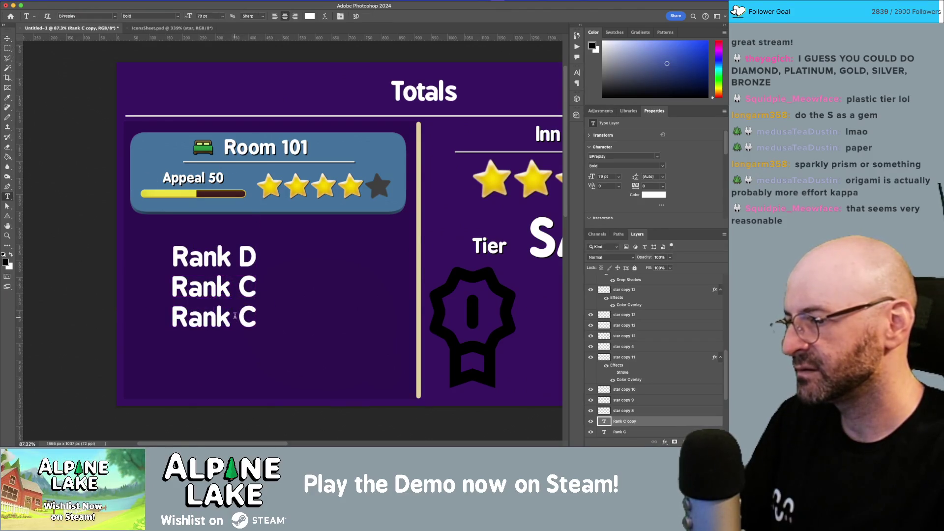
pyautogui.doubleClick(247, 313)
pyautogui.write('B')
pyautogui.press('Escape')
pyautogui.press('v')
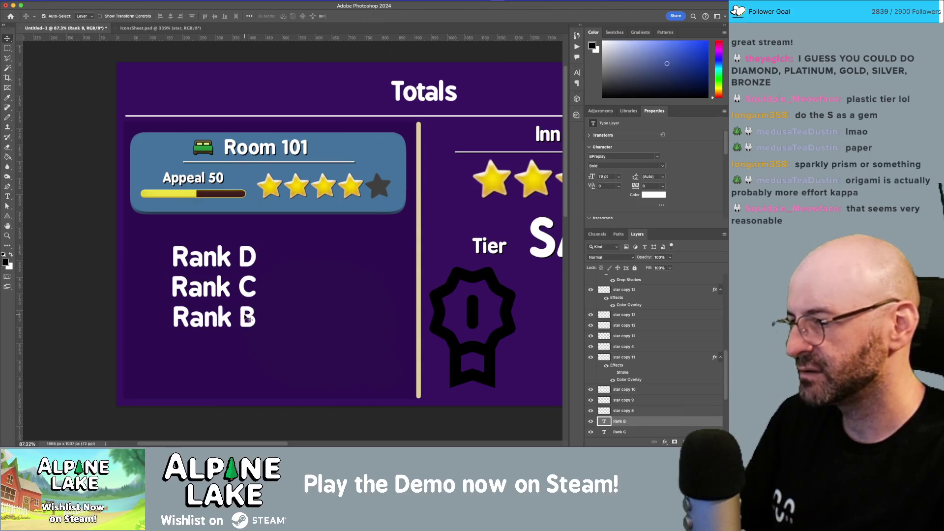
pyautogui.keyDown('alt'); pyautogui.moveTo(244, 317); pyautogui.dragTo(243, 348); pyautogui.keyUp('alt')
pyautogui.doubleClick(245, 342)
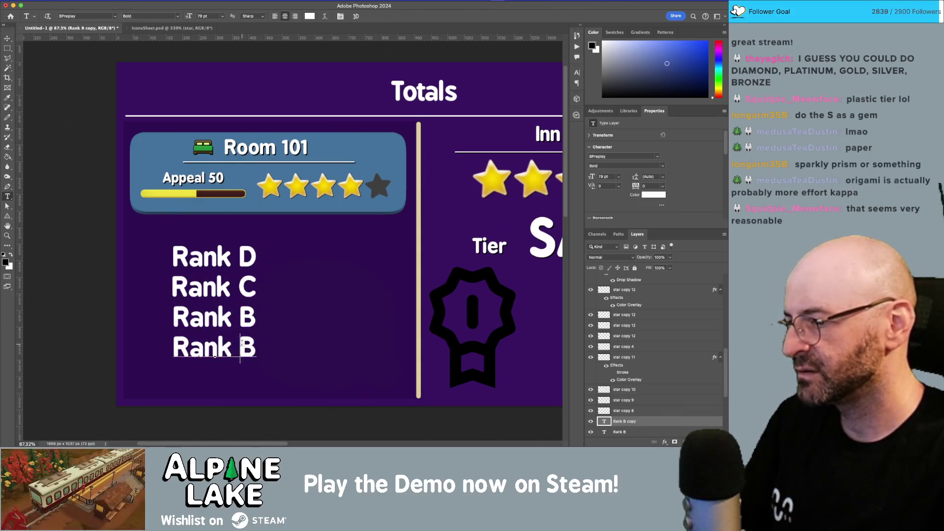
pyautogui.write('A')
pyautogui.press('Escape')
pyautogui.press('v')
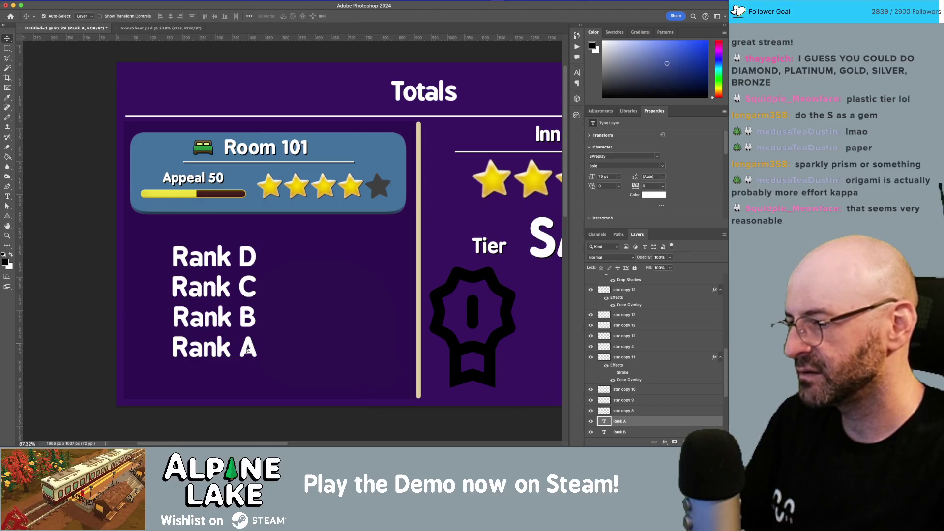
# - Add a fifth line reading Rank S and select the Rank D through Rank S layers
pyautogui.keyDown('alt'); pyautogui.moveTo(248, 349); pyautogui.dragTo(249, 372); pyautogui.keyUp('alt')
pyautogui.press('t')
pyautogui.doubleClick(250, 370)
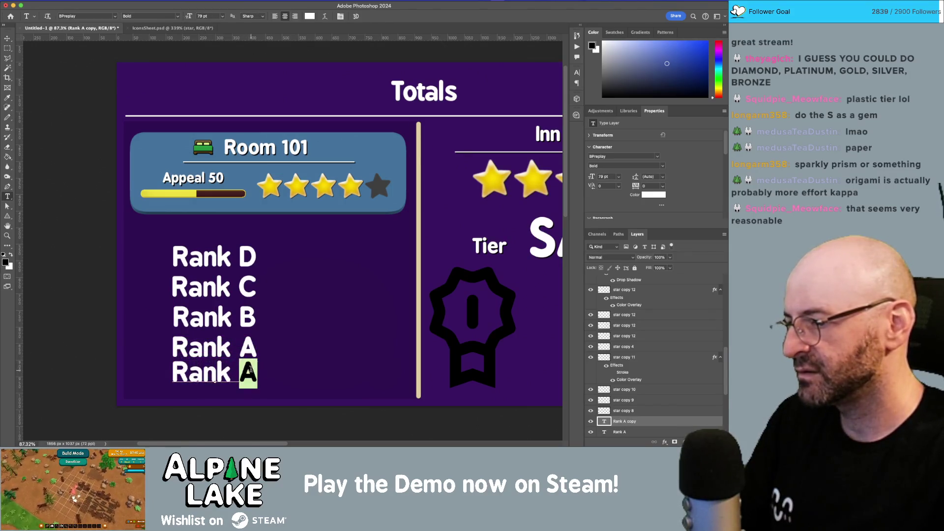
pyautogui.write('s')
pyautogui.doubleClick(248, 373)
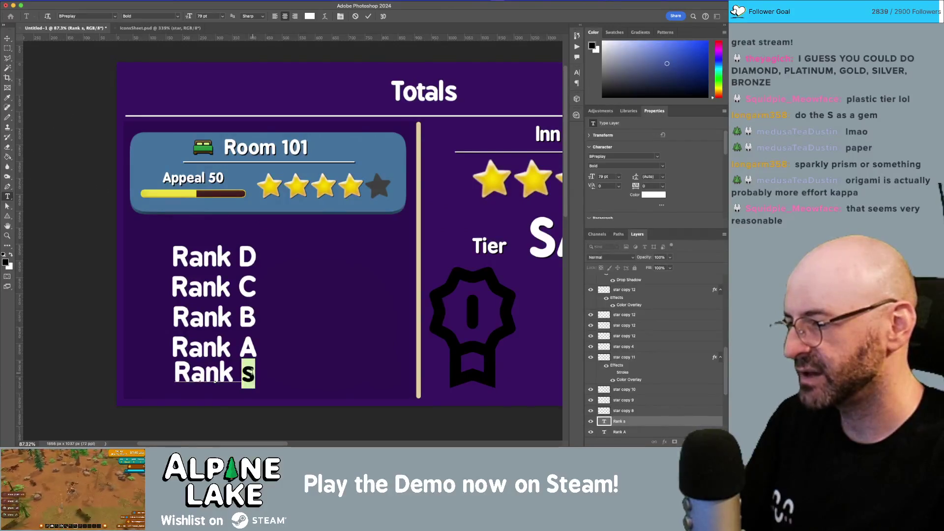
pyautogui.write('S')
pyautogui.press('Escape')
pyautogui.press('v')
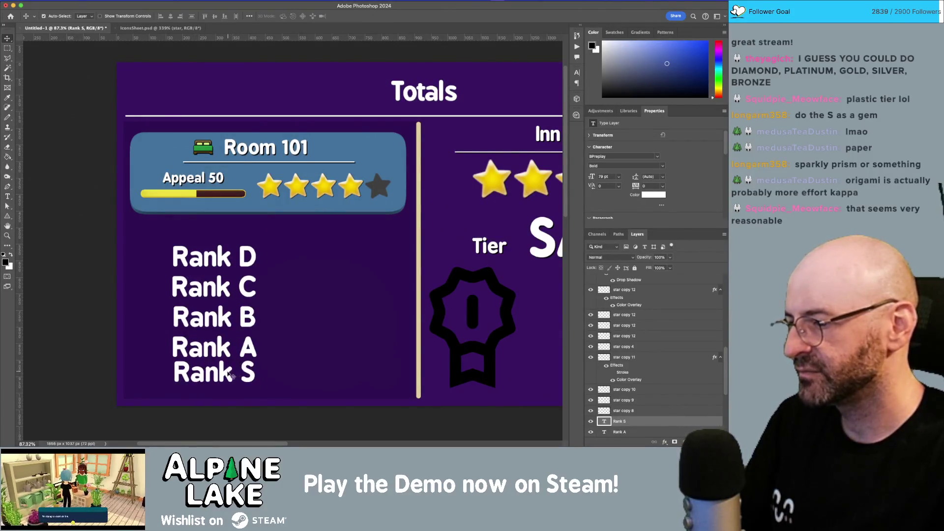
pyautogui.keyDown('shift'); pyautogui.click(226, 261); pyautogui.keyUp('shift')
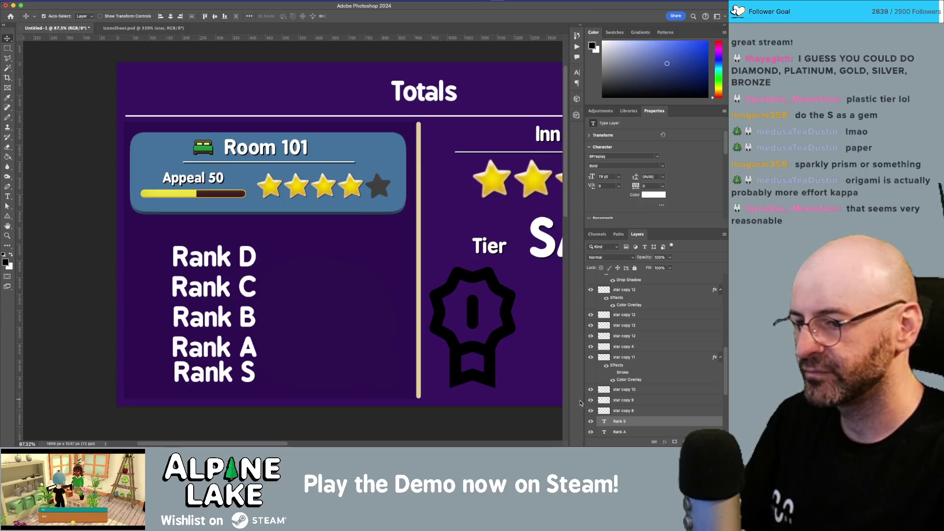
pyautogui.scroll(-3, 651, 414)
pyautogui.click(644, 354)
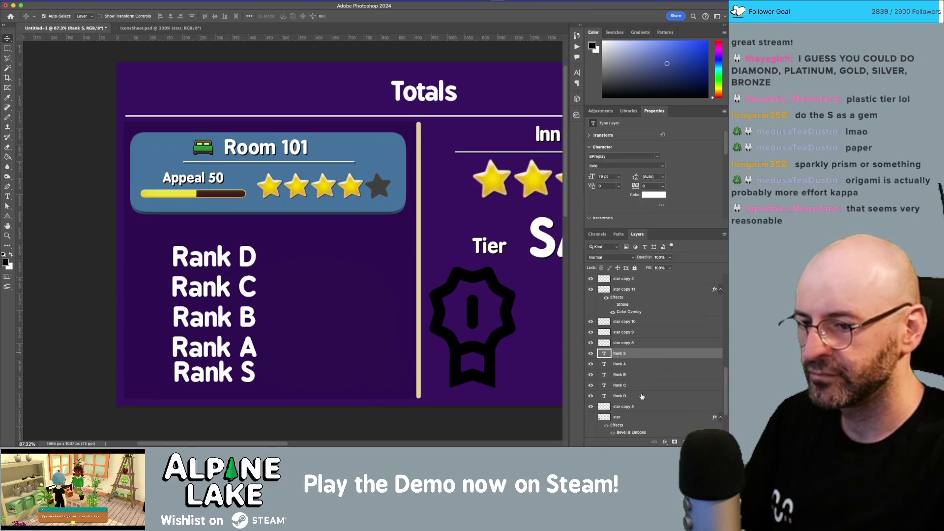
# - Distribute the five Rank lines by vertical centers and shorten the top label to D
pyautogui.keyDown('shift'); pyautogui.click(642, 397); pyautogui.keyUp('shift')
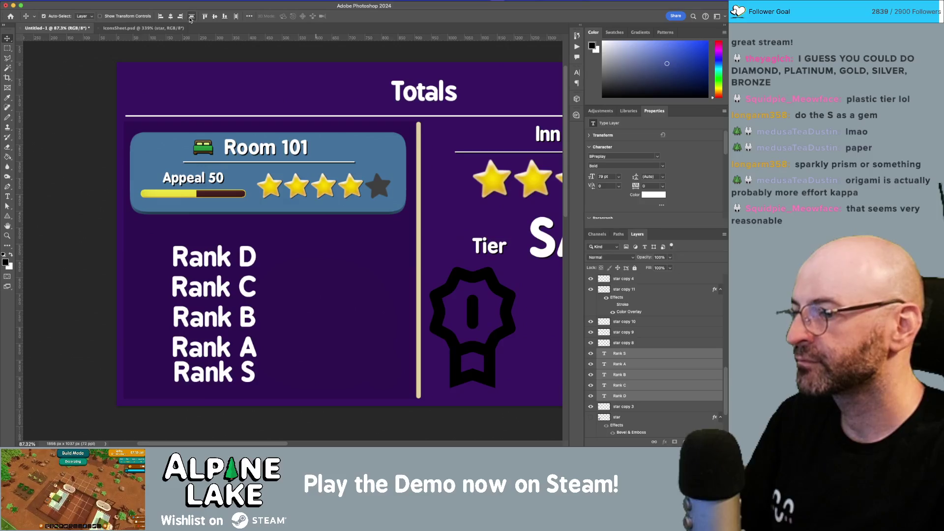
pyautogui.click(191, 17)
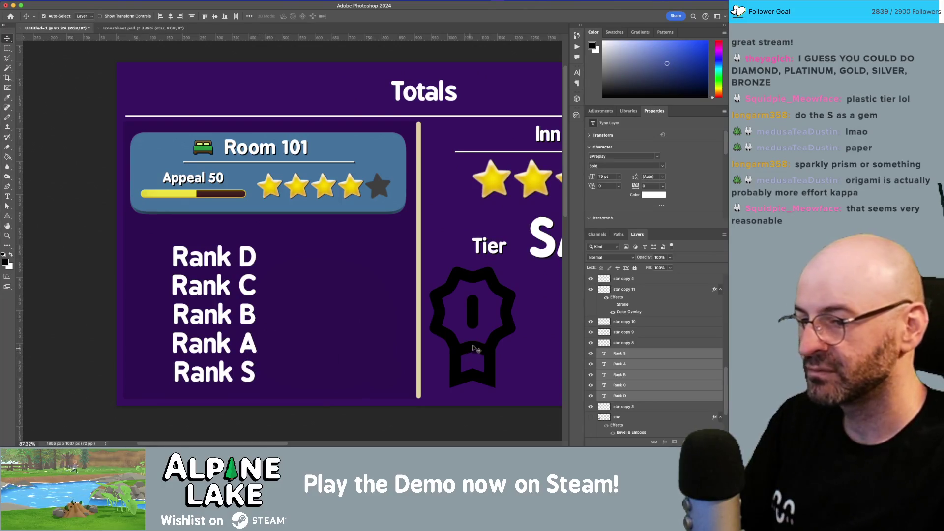
pyautogui.press('t')
pyautogui.click(222, 255)
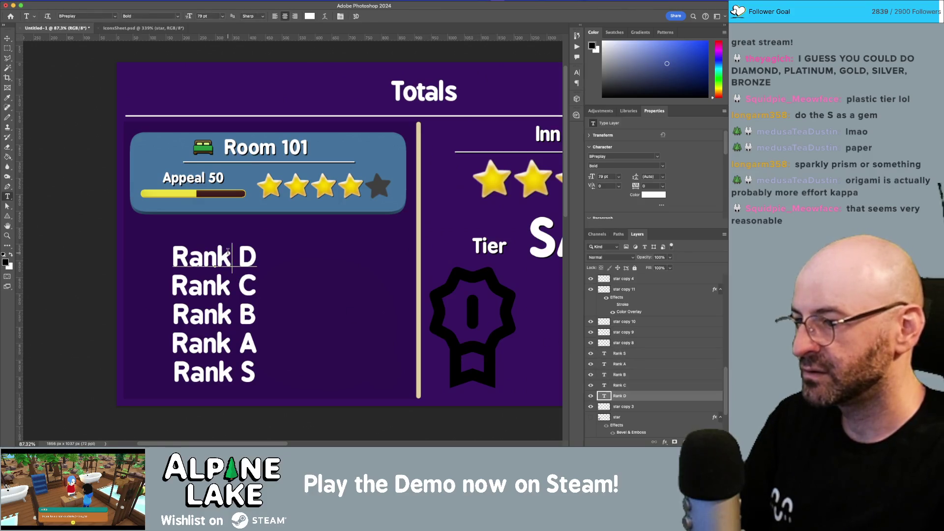
pyautogui.doubleClick(222, 255)
pyautogui.press('BackSpace')
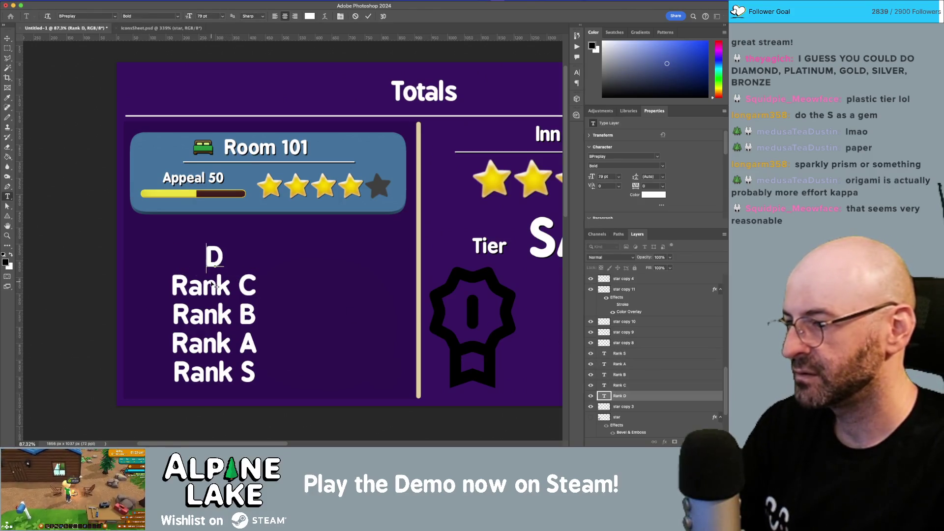
# - Delete the word 'Rank' from the next two labels, leaving C and B
pyautogui.click(216, 287)
pyautogui.doubleClick(216, 288)
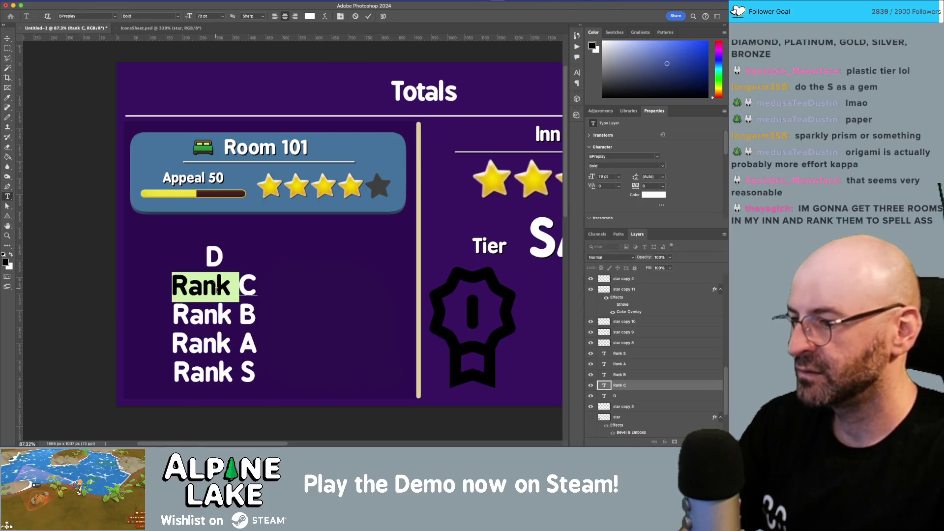
pyautogui.press('BackSpace')
pyautogui.click(204, 317)
pyautogui.doubleClick(203, 317)
pyautogui.press('BackSpace')
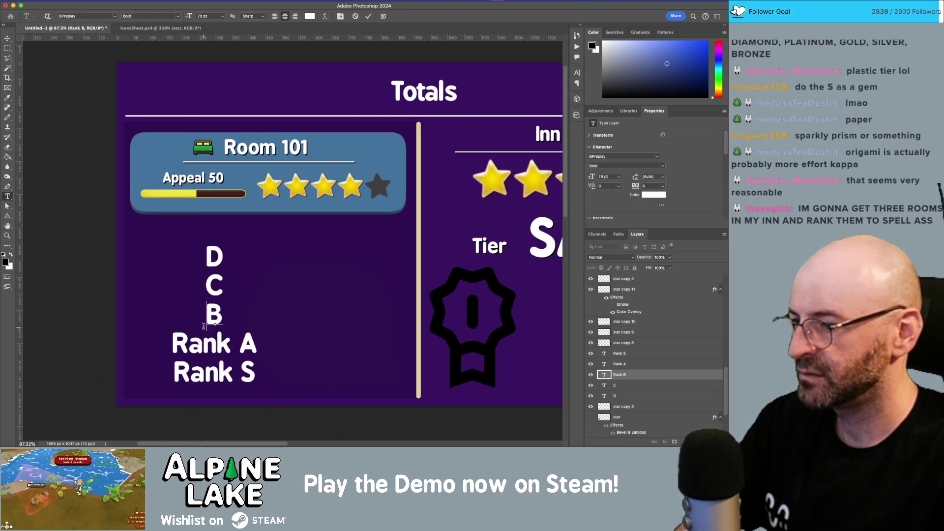
pyautogui.press('Escape')
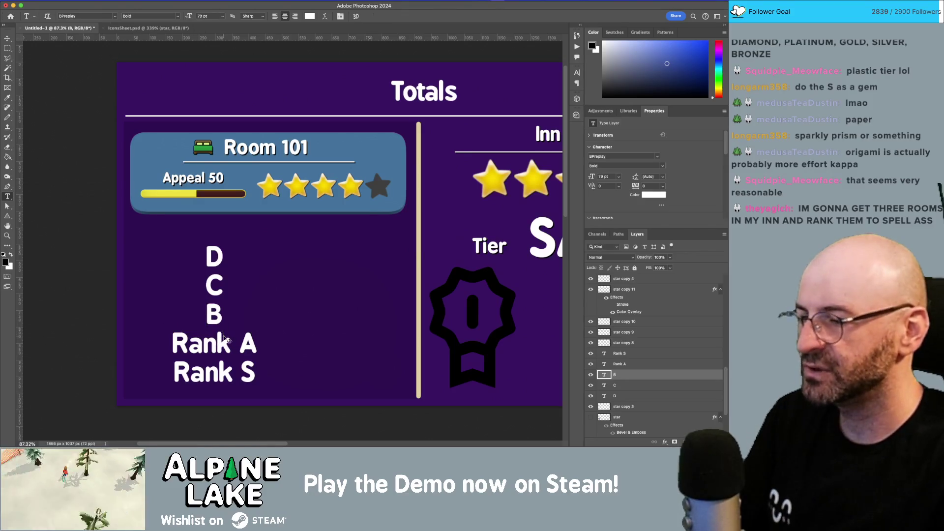
# - Switch over to the IconsSheet.psd document
pyautogui.press('super+Tab')
pyautogui.press('super+shift+Tab')
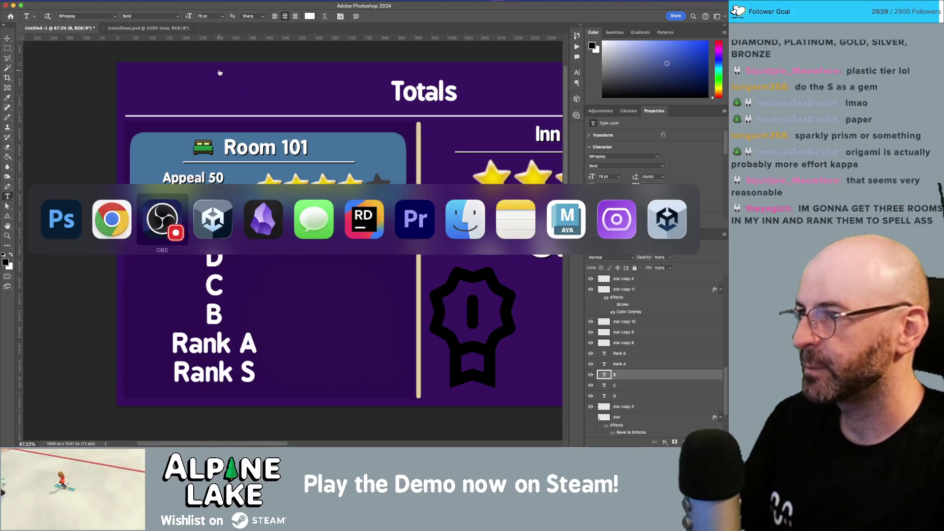
pyautogui.press('Escape')
# - Start a new text layer for the letter A below the egg icon on IconsSheet.psd
pyautogui.click(148, 27)
pyautogui.press('z')
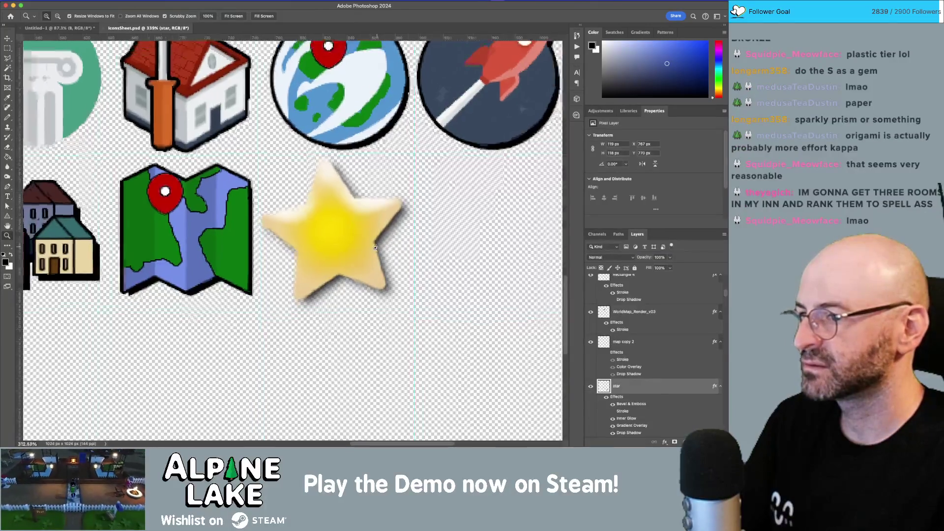
pyautogui.scroll(-3, 360, 259)
pyautogui.hscroll(-5, 361, 259)
pyautogui.press('t')
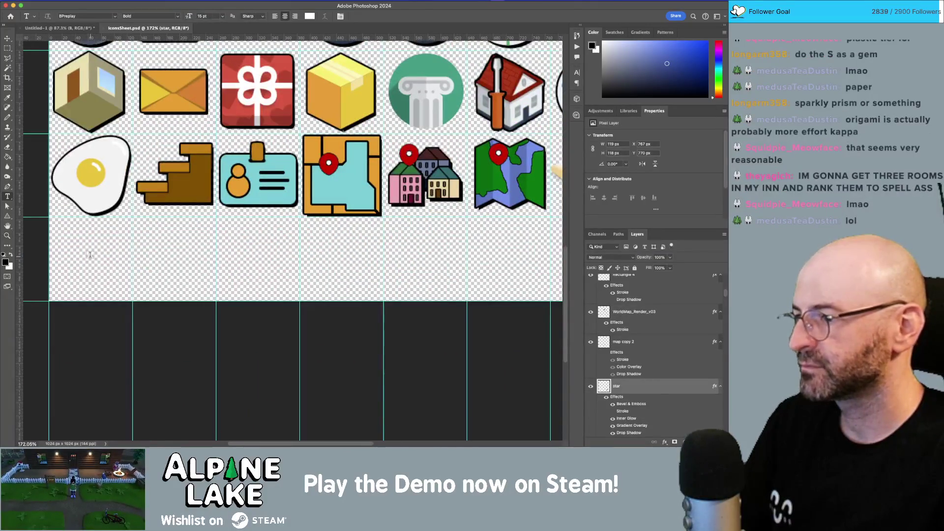
pyautogui.click(90, 254)
pyautogui.press('BackSpace')
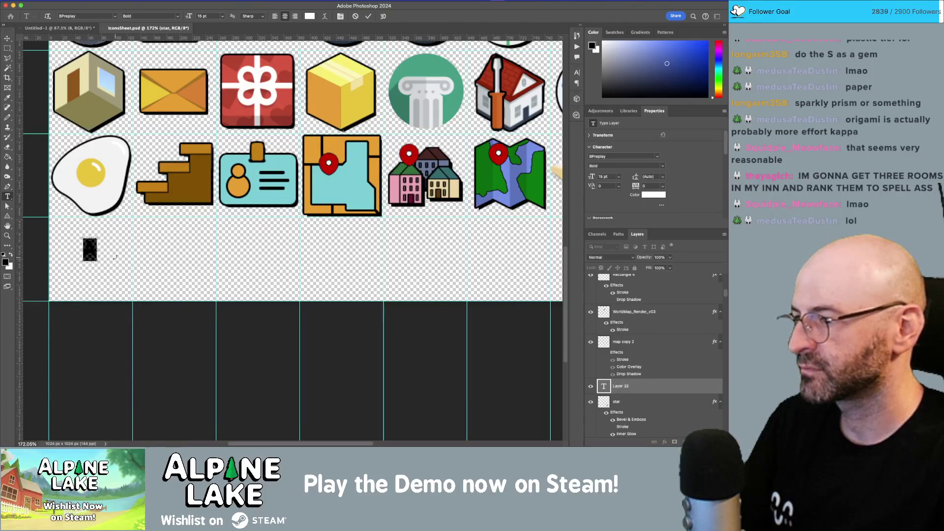
# - Size the letter A to 48 pt and move it into the cell below the egg
pyautogui.click(224, 18)
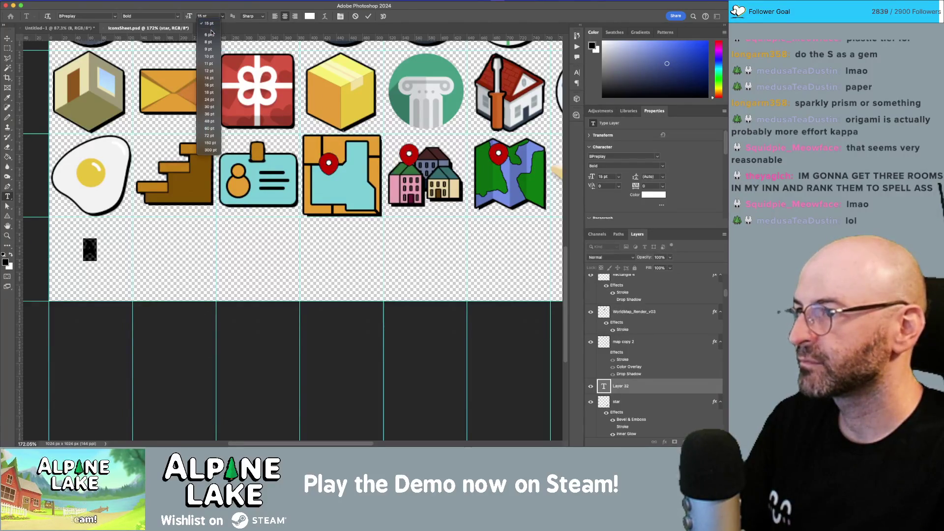
pyautogui.click(215, 107)
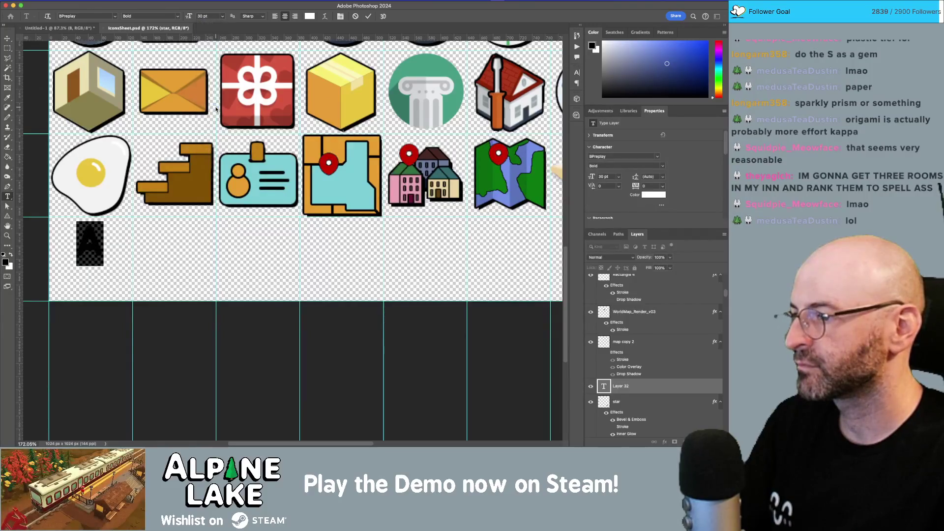
pyautogui.click(224, 17)
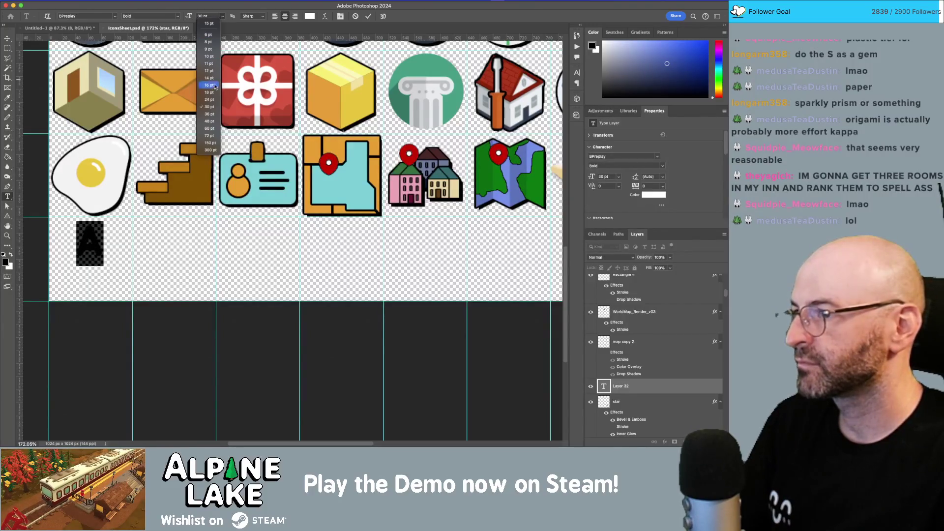
pyautogui.click(212, 121)
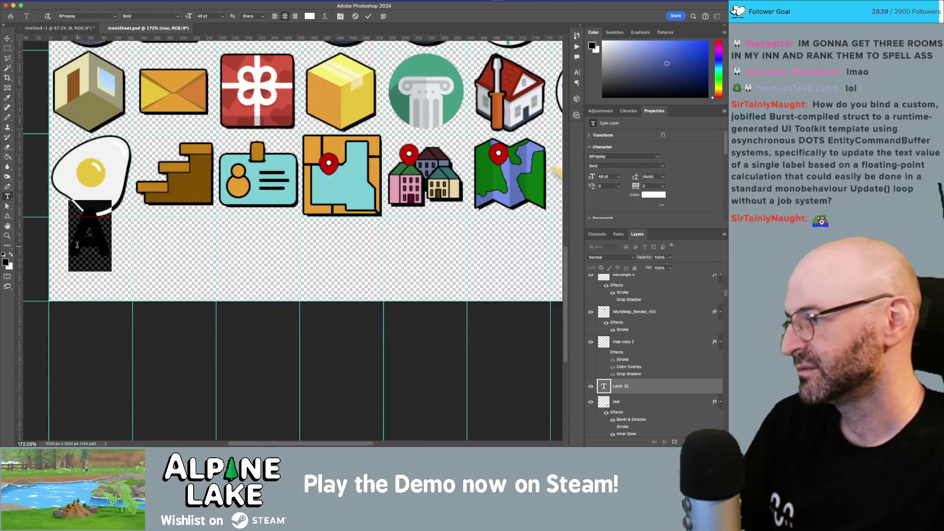
pyautogui.click(130, 249)
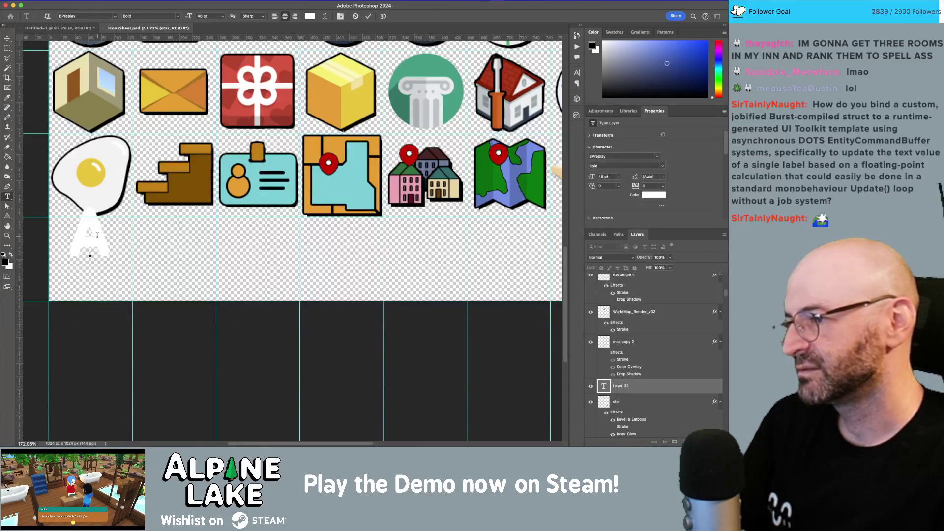
pyautogui.press('v')
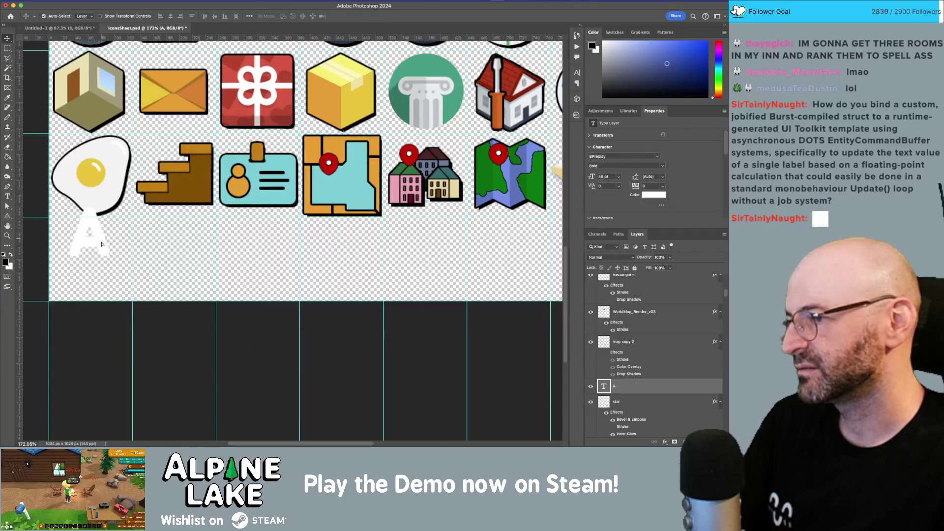
pyautogui.moveTo(101, 244)
pyautogui.mouseDown()
pyautogui.moveTo(93, 260)
pyautogui.moveTo(106, 262)
pyautogui.mouseUp()
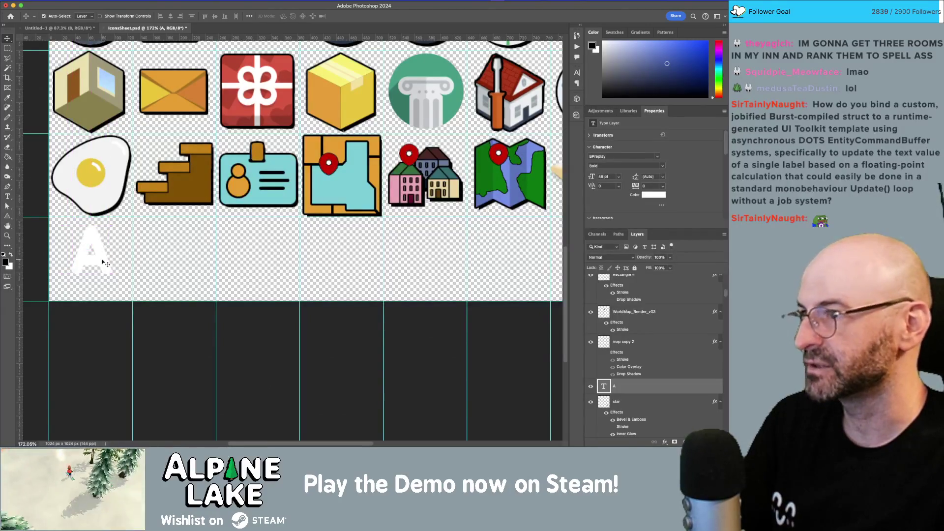
# - Enlarge the A to 60 pt and move it down within its cell
pyautogui.press('t')
pyautogui.click(100, 256)
pyautogui.doubleClick(100, 256)
pyautogui.click(222, 16)
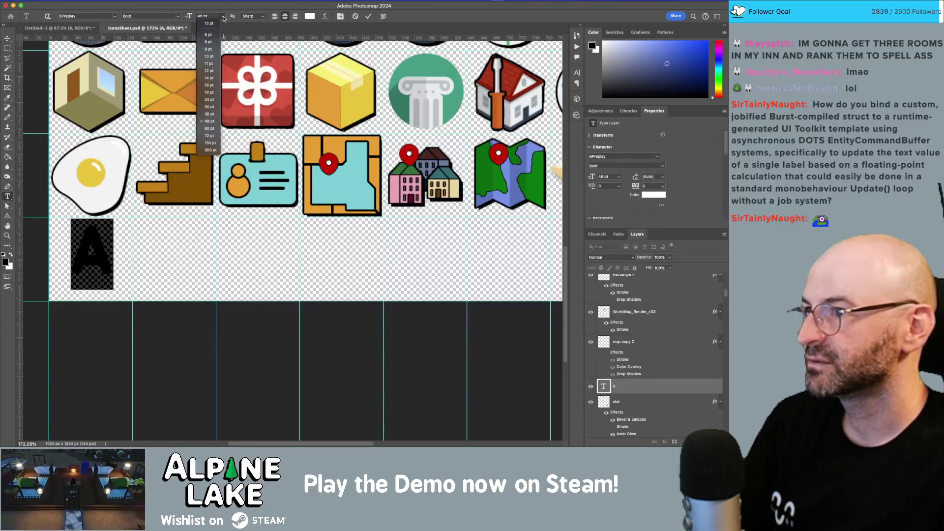
pyautogui.click(210, 129)
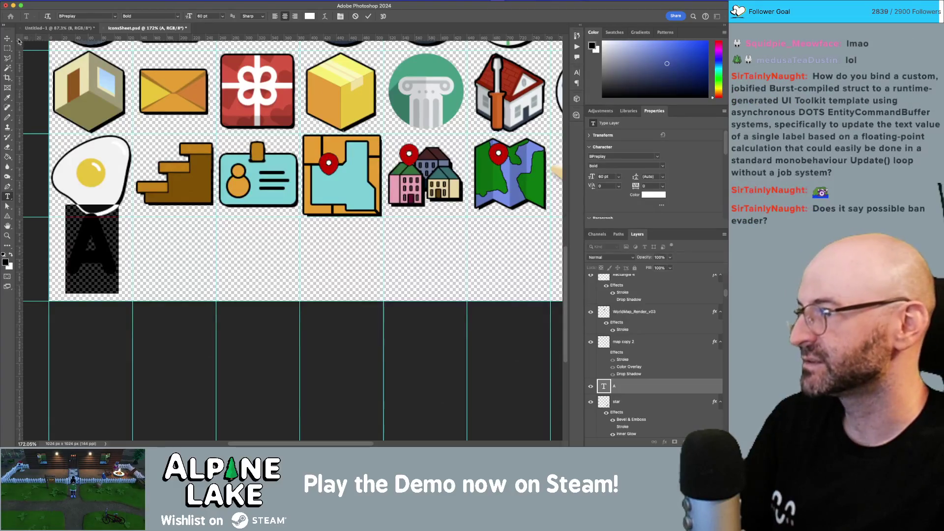
pyautogui.click(8, 38)
pyautogui.moveTo(99, 247); pyautogui.dragTo(101, 269)
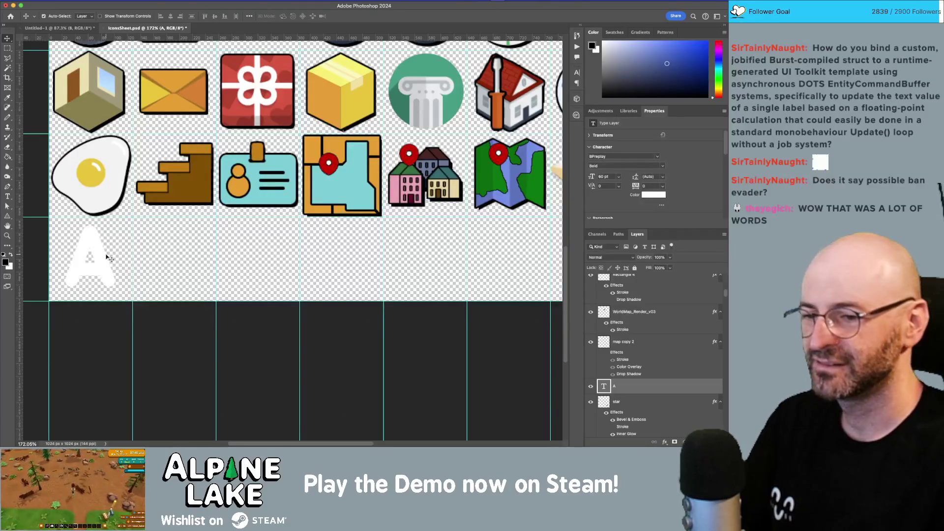
# - Zoom in on the A and open its Layer Style settings
pyautogui.press('z')
pyautogui.moveTo(105, 274)
pyautogui.mouseDown()
pyautogui.moveTo(137, 295)
pyautogui.moveTo(73, 285)
pyautogui.moveTo(224, 270)
pyautogui.moveTo(210, 268)
pyautogui.mouseUp()
pyautogui.press('v')
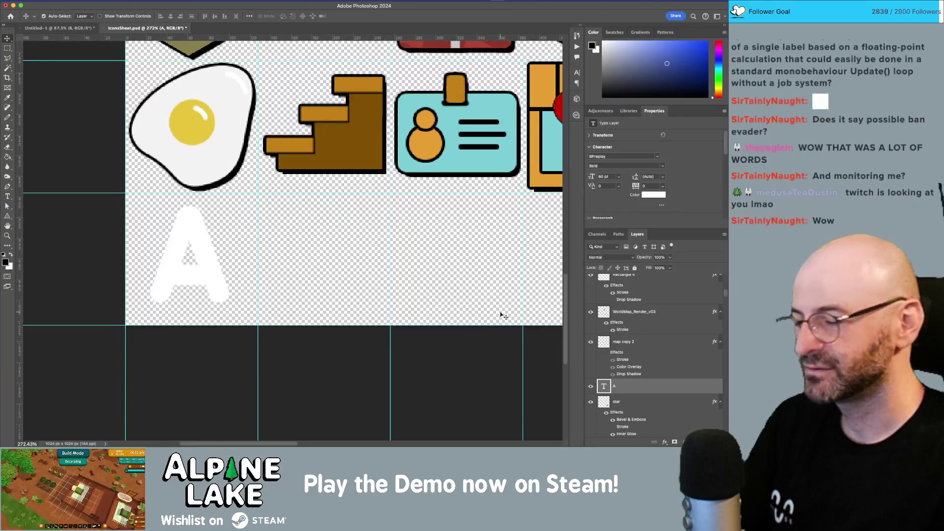
pyautogui.doubleClick(668, 392)
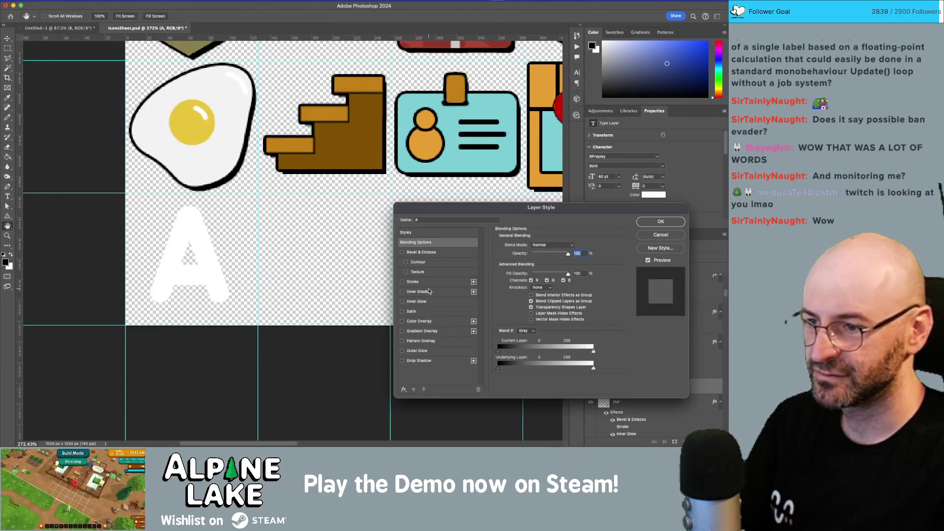
# - Give the A a black Drop Shadow with Size 0 px for a hard edge
pyautogui.click(403, 361)
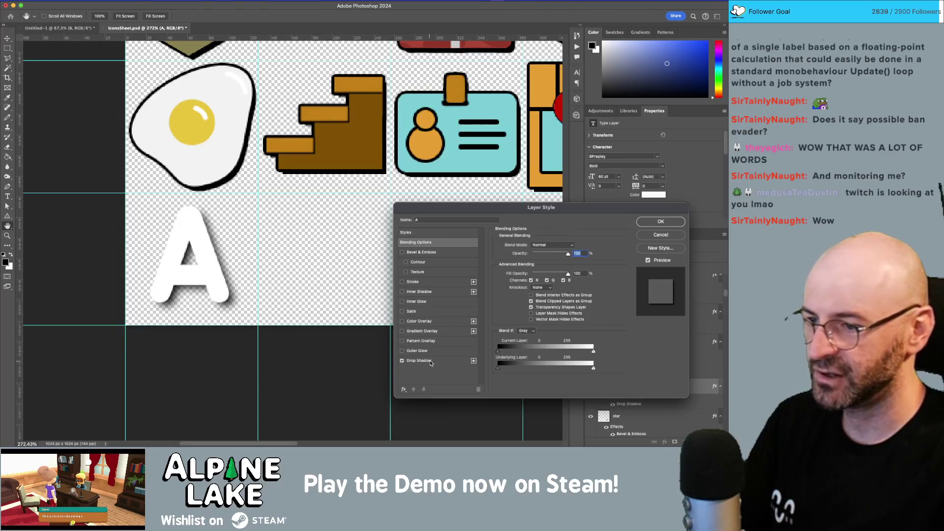
pyautogui.click(419, 361)
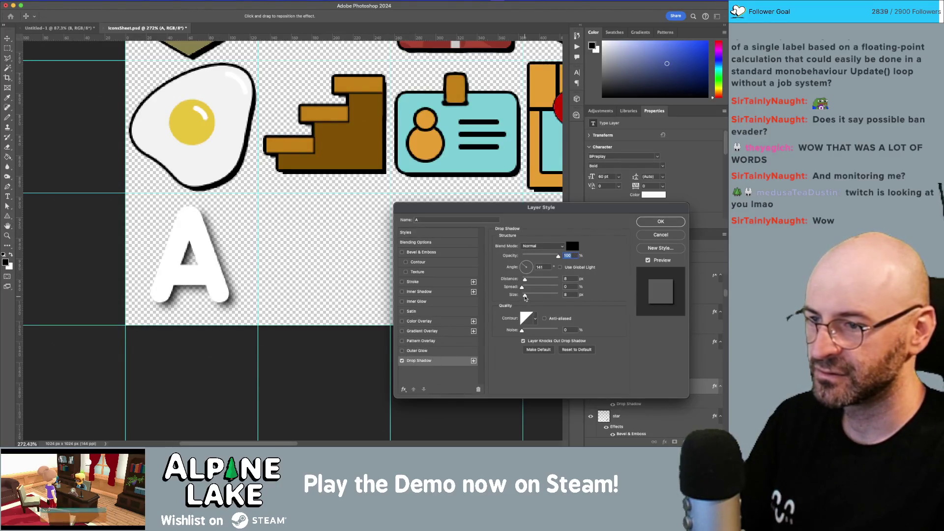
pyautogui.moveTo(524, 296); pyautogui.dragTo(517, 298)
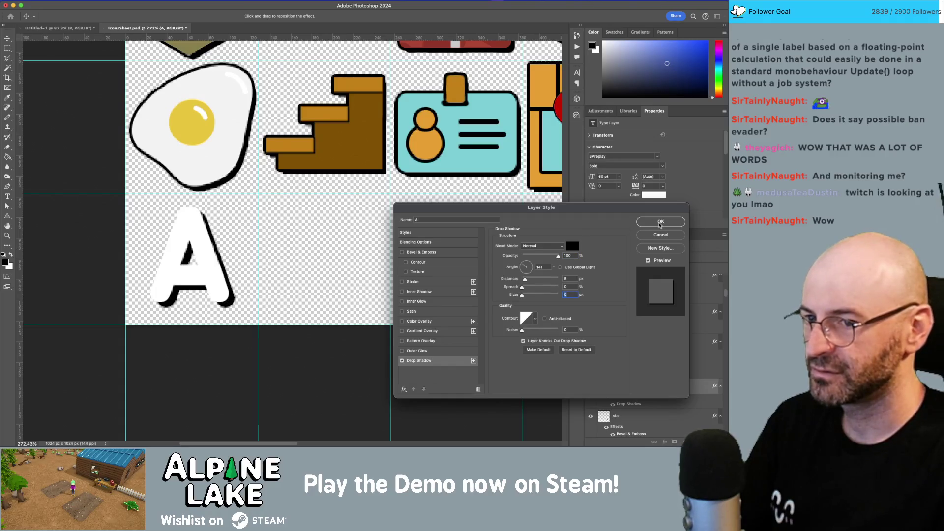
pyautogui.click(661, 221)
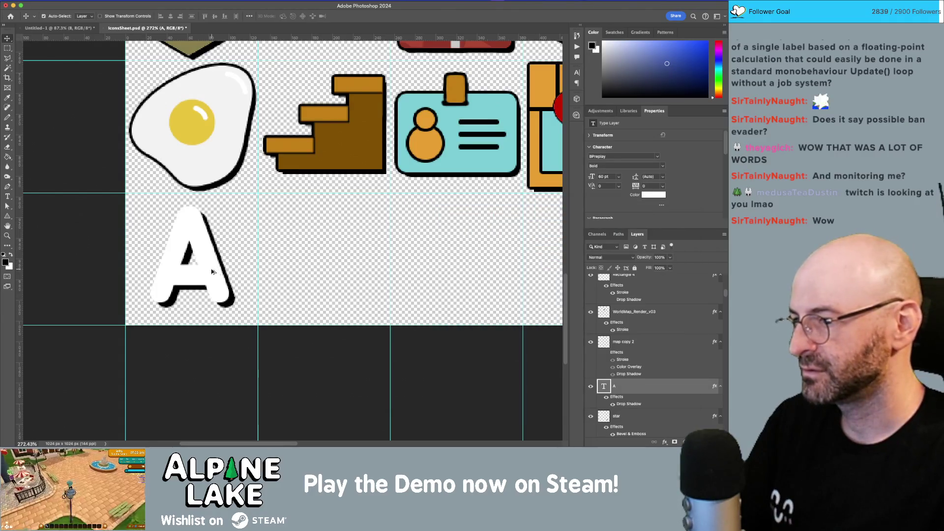
# - Copy the shadowed A one cell to the right and retype the copy as B
pyautogui.keyDown('alt'); pyautogui.moveTo(212, 272); pyautogui.dragTo(342, 274); pyautogui.keyUp('alt')
pyautogui.press('t')
pyautogui.doubleClick(276, 241)
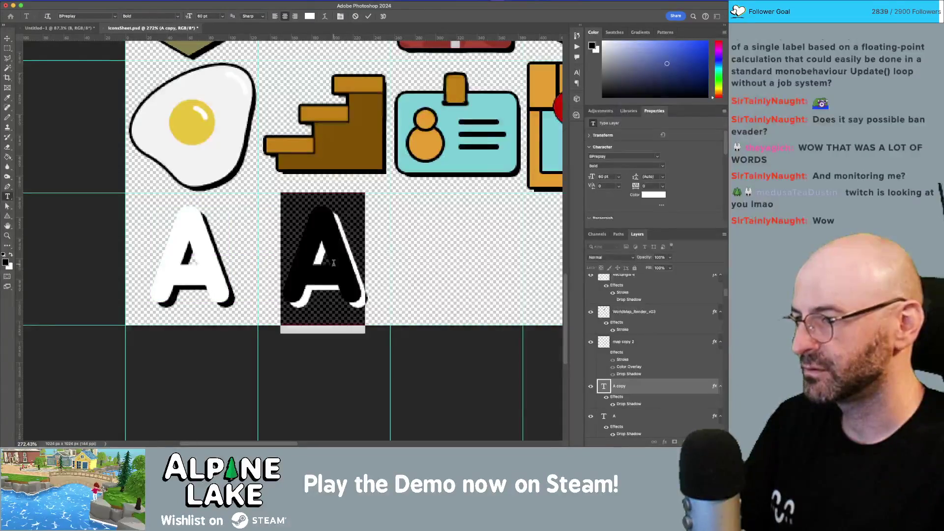
pyautogui.write('B')
pyautogui.press('Escape')
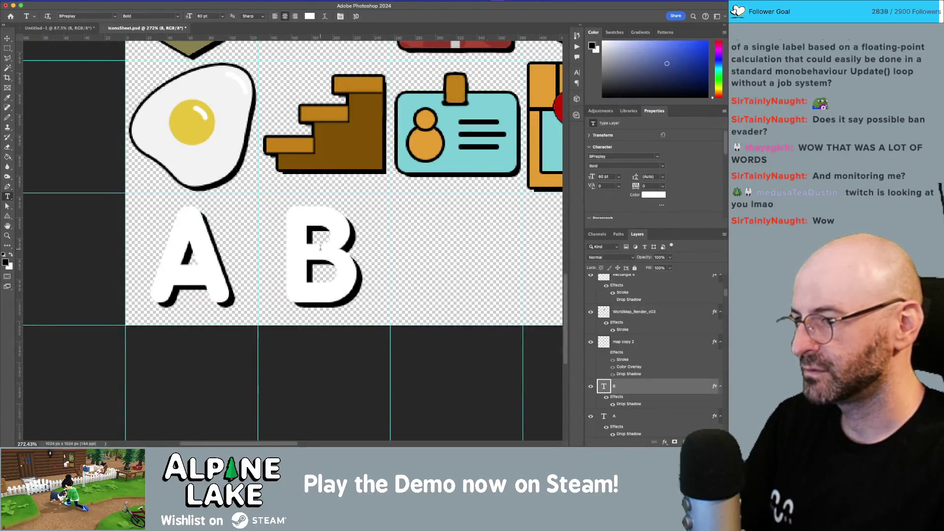
pyautogui.press('z')
pyautogui.scroll(-3, 265, 252)
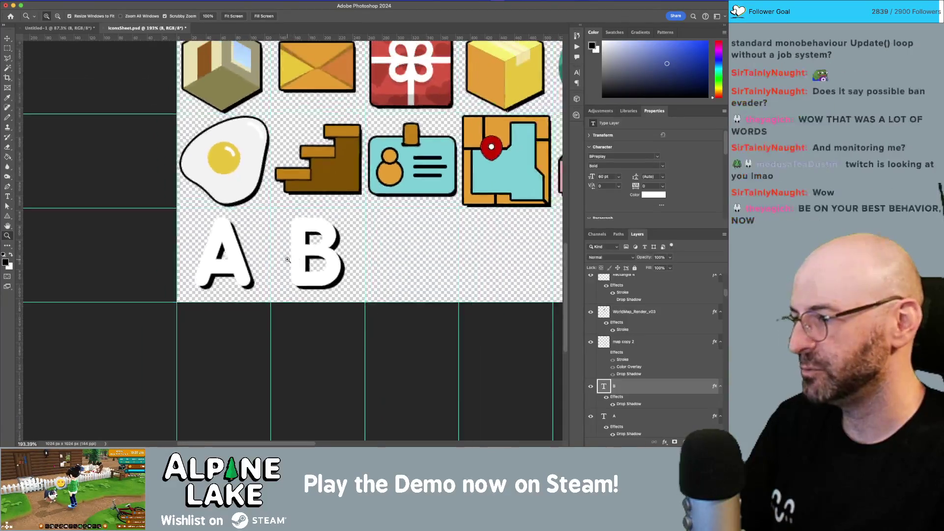
pyautogui.scroll(5, 290, 265)
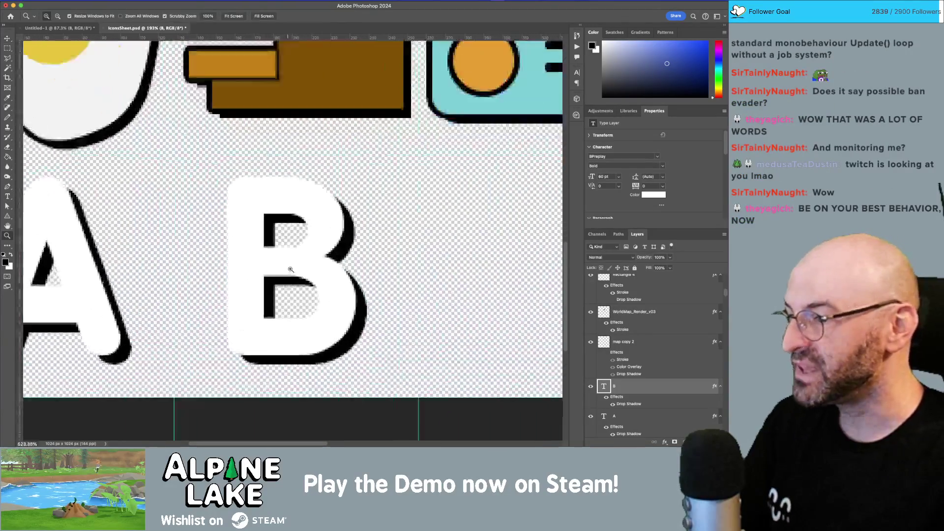
pyautogui.scroll(-5, 310, 281)
pyautogui.scroll(5, 308, 283)
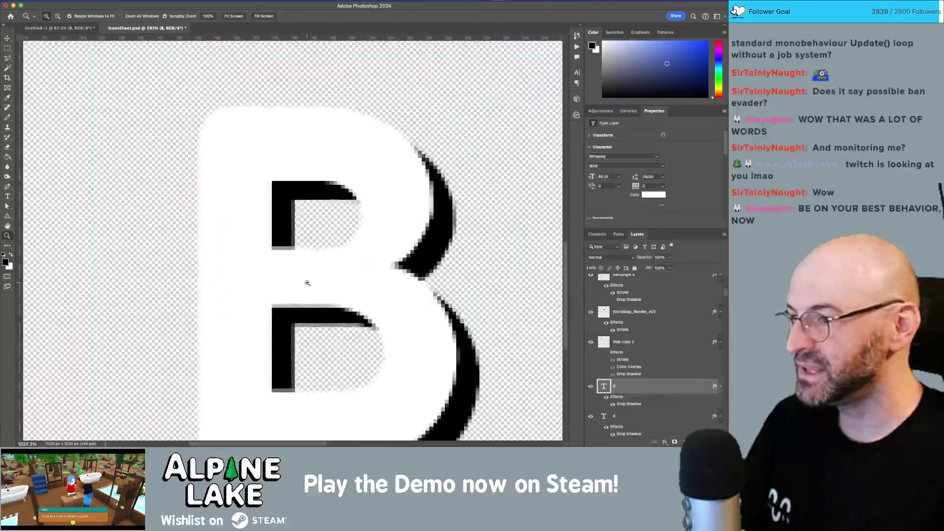
pyautogui.scroll(-5, 305, 281)
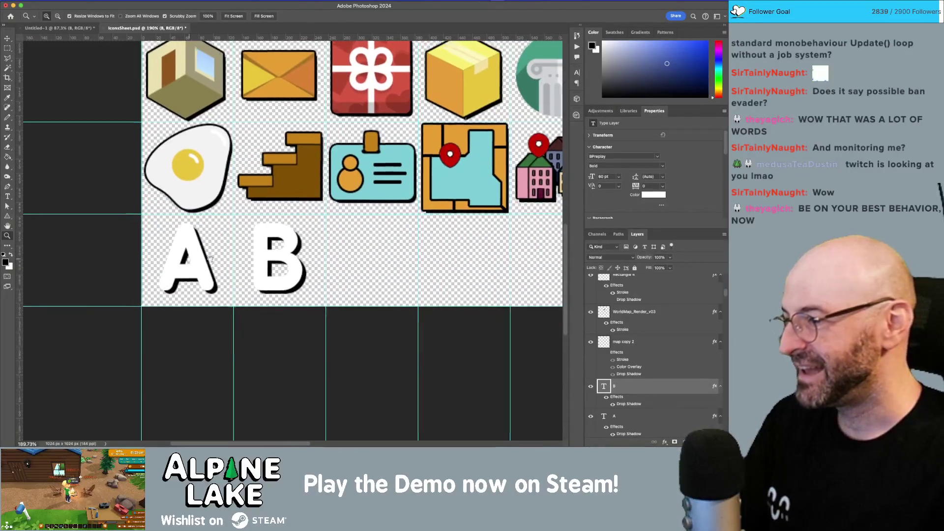
pyautogui.scroll(5, 252, 266)
pyautogui.scroll(-5, 310, 296)
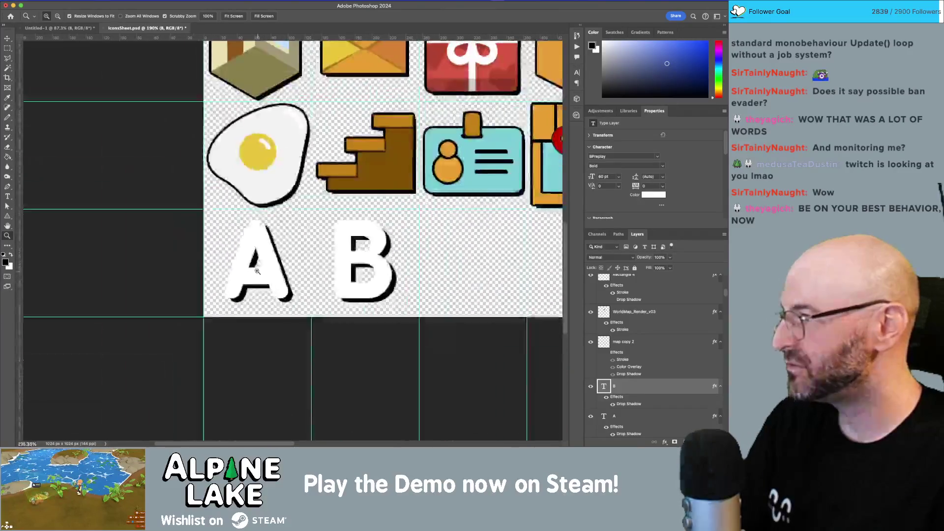
pyautogui.scroll(-5, 384, 244)
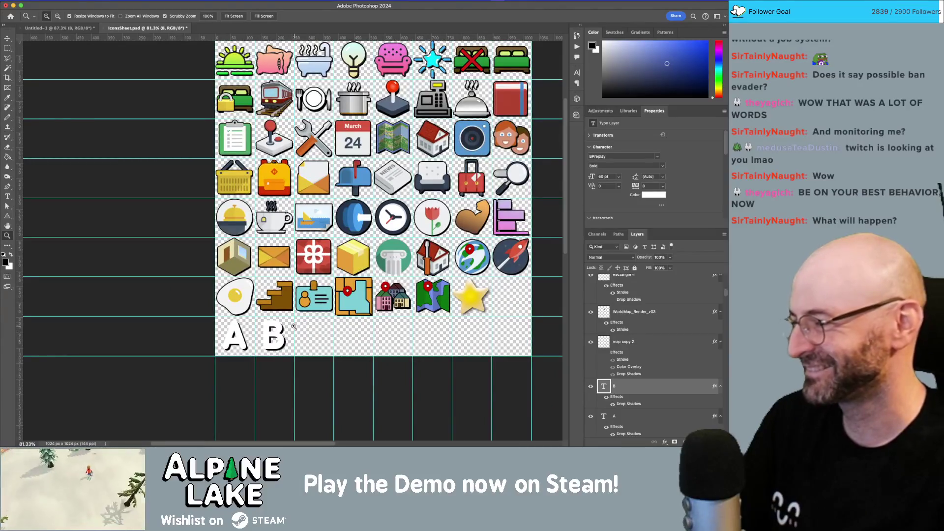
pyautogui.scroll(3, 293, 326)
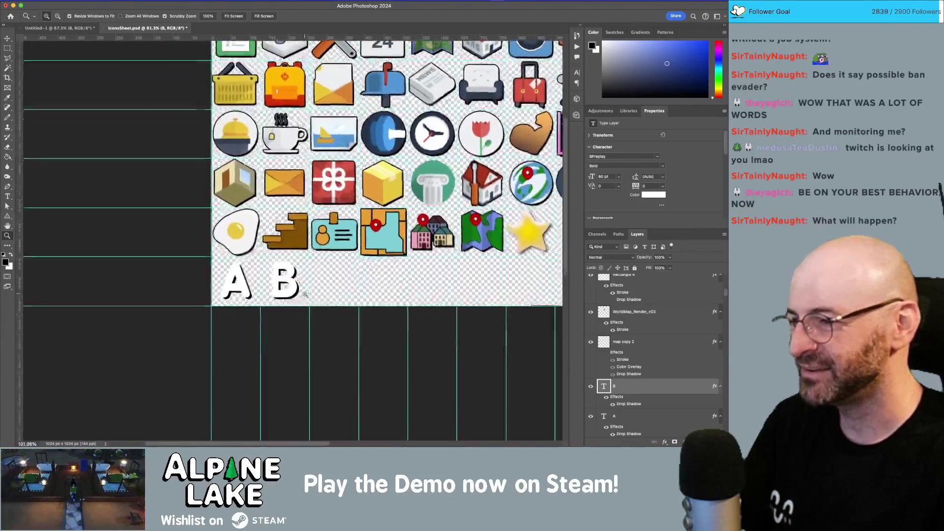
pyautogui.scroll(4, 305, 294)
# - Copy the letter into the next two cells, retyping the copies as C and D
pyautogui.press('v')
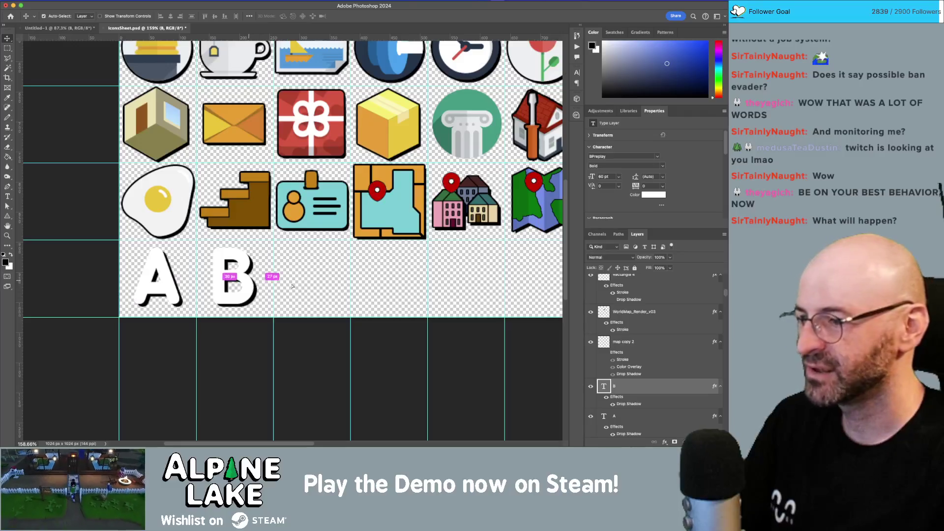
pyautogui.moveTo(293, 286); pyautogui.dragTo(372, 287)
pyautogui.doubleClick(319, 277)
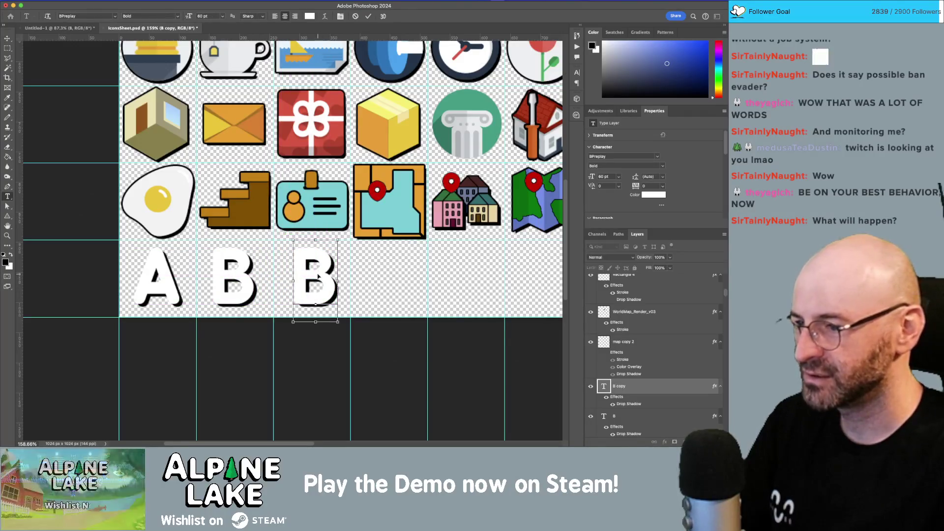
pyautogui.write('C')
pyautogui.click(285, 251)
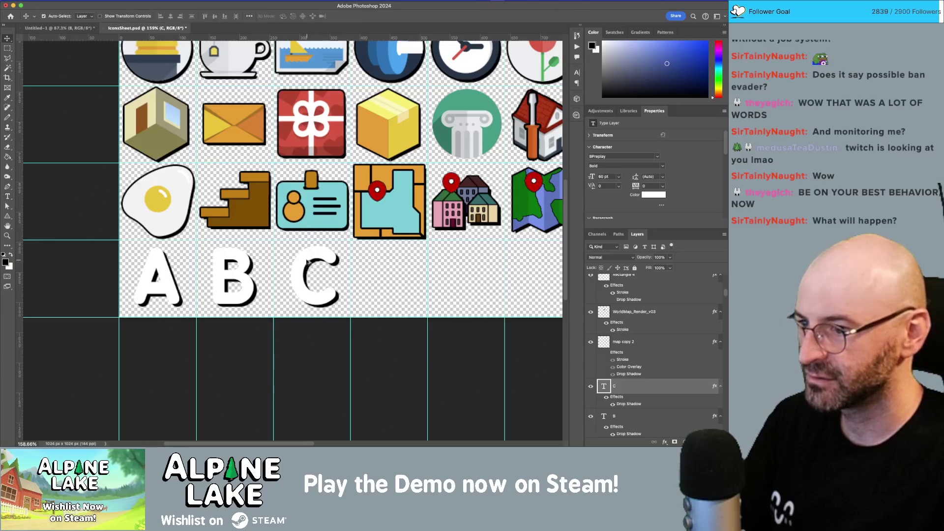
pyautogui.moveTo(306, 265); pyautogui.dragTo(383, 265)
pyautogui.doubleClick(383, 260)
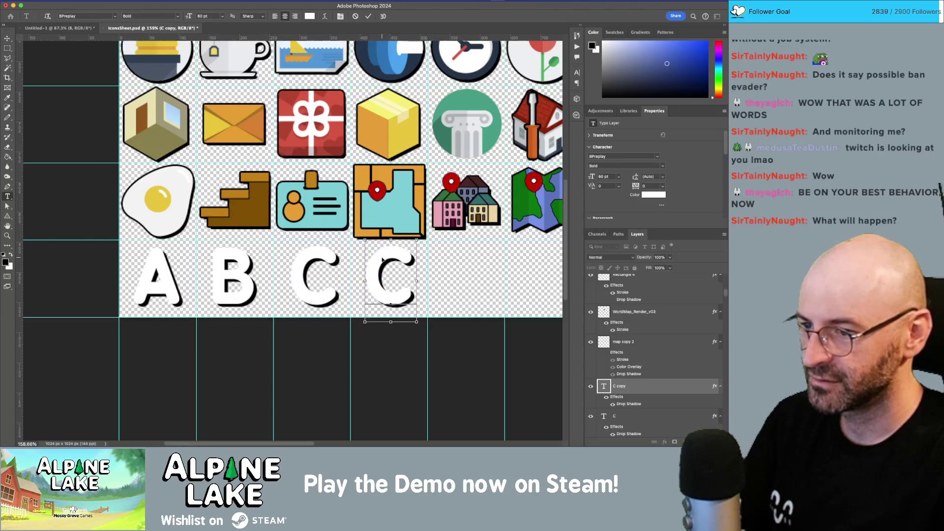
pyautogui.write('D')
pyautogui.hotkey('ctrl', 'Return')
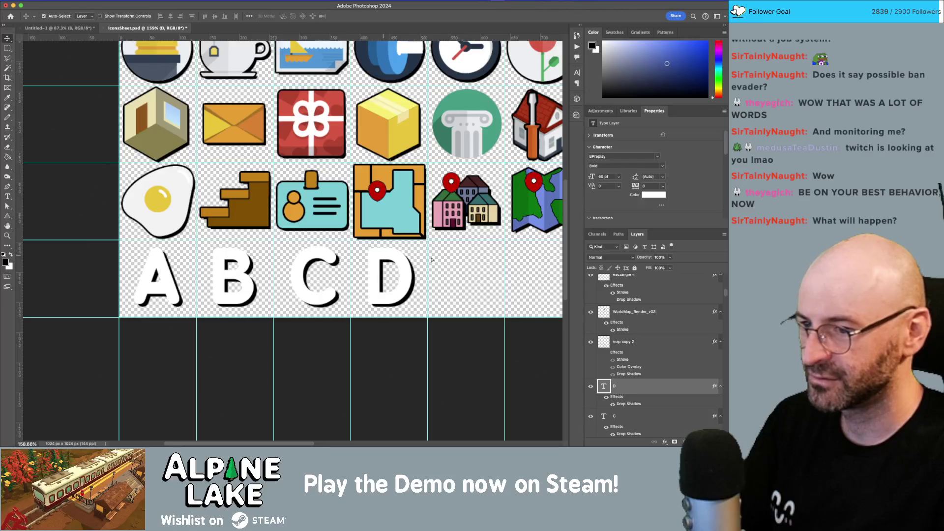
# - Copy the D into the following cell, retype it as S, then pick the A
pyautogui.moveTo(432, 259); pyautogui.dragTo(509, 259)
pyautogui.doubleClick(457, 273)
pyautogui.write('sD')
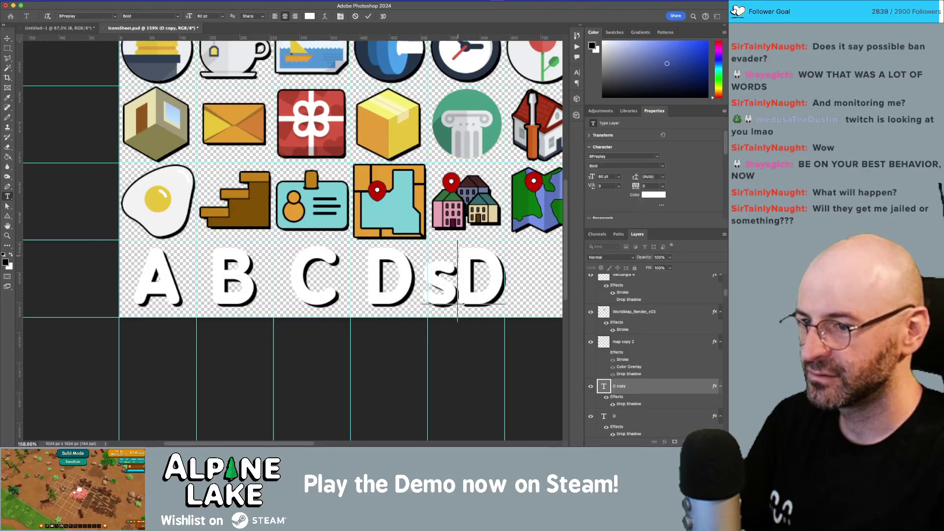
pyautogui.hotkey('ctrl', 'a')
pyautogui.write('S')
pyautogui.hotkey('ctrl', 'Return')
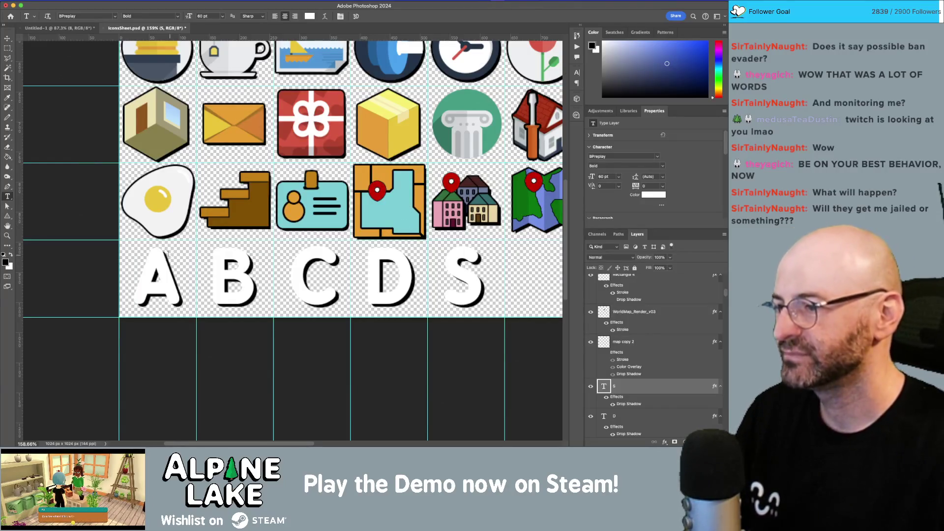
pyautogui.click(8, 39)
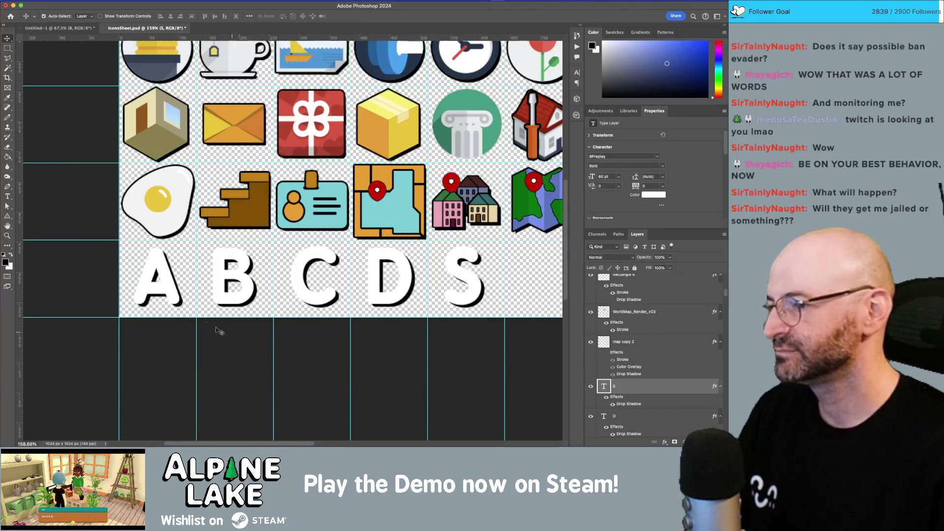
pyautogui.click(181, 295)
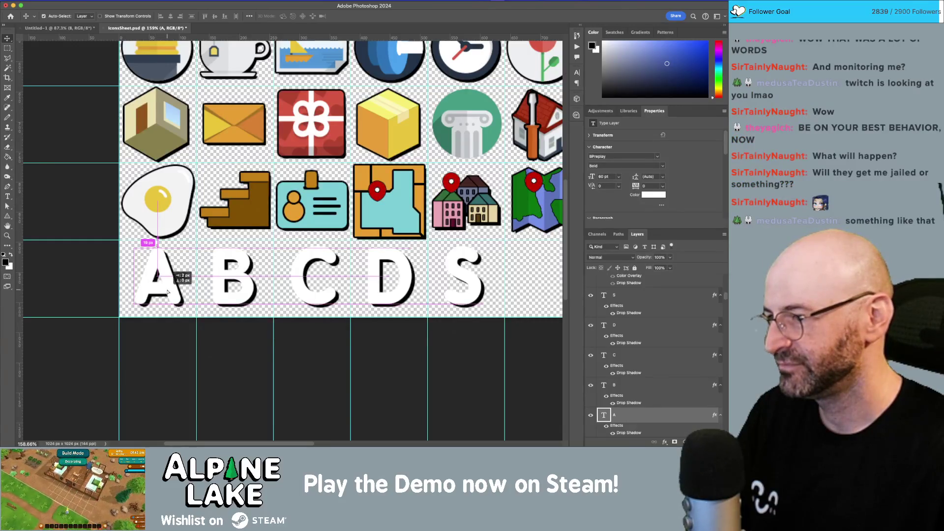
# - Select letters A, B, C and D and shift them one cell to the right
pyautogui.doubleClick(675, 423)
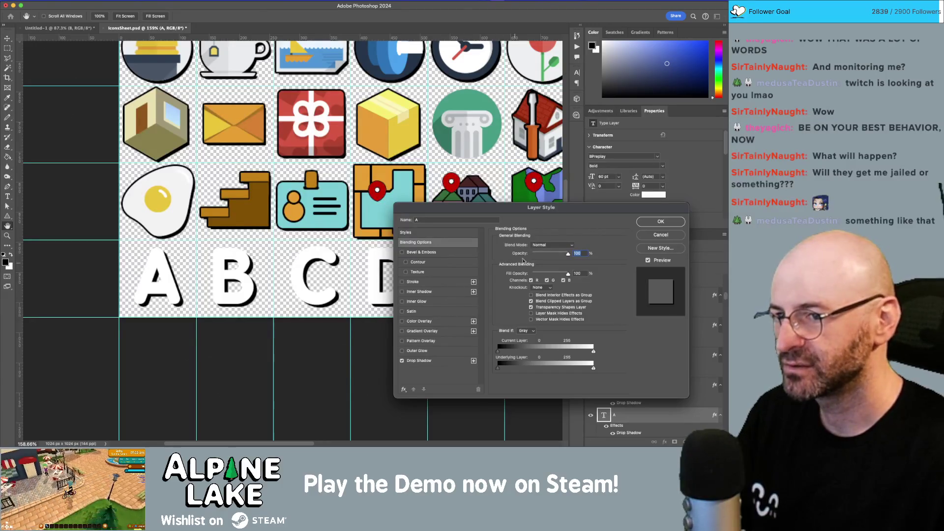
pyautogui.click(661, 235)
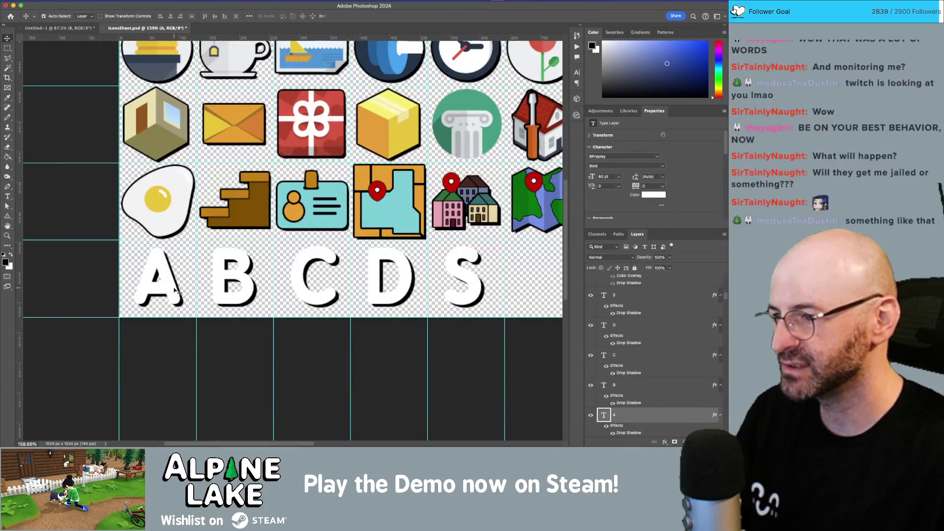
pyautogui.keyDown('shift'); pyautogui.click(241, 282); pyautogui.keyUp('shift')
pyautogui.keyDown('shift'); pyautogui.click(297, 279); pyautogui.keyUp('shift')
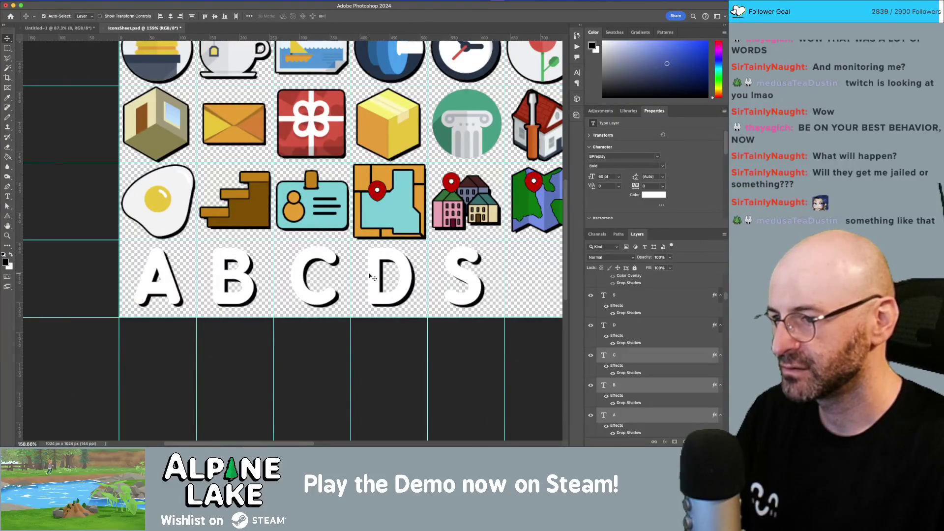
pyautogui.keyDown('shift'); pyautogui.click(372, 278); pyautogui.keyUp('shift')
pyautogui.moveTo(380, 278)
pyautogui.mouseDown()
pyautogui.moveTo(459, 275)
pyautogui.moveTo(326, 298)
pyautogui.moveTo(163, 297)
pyautogui.mouseUp()
# - Commit the S letter and open Layer Style for the D letter
pyautogui.doubleClick(459, 276)
pyautogui.press('Escape')
pyautogui.press('v')
pyautogui.hscroll(3, 417, 266)
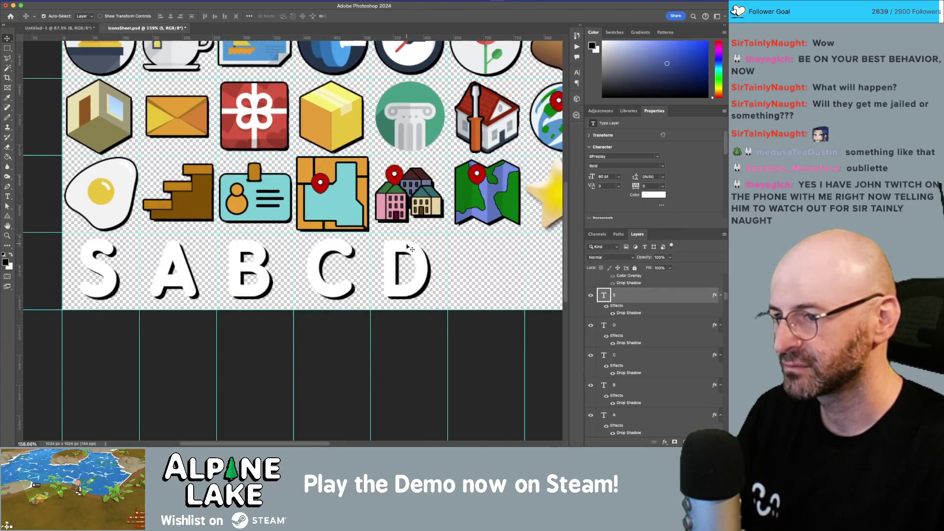
pyautogui.click(411, 247)
pyautogui.doubleClick(648, 329)
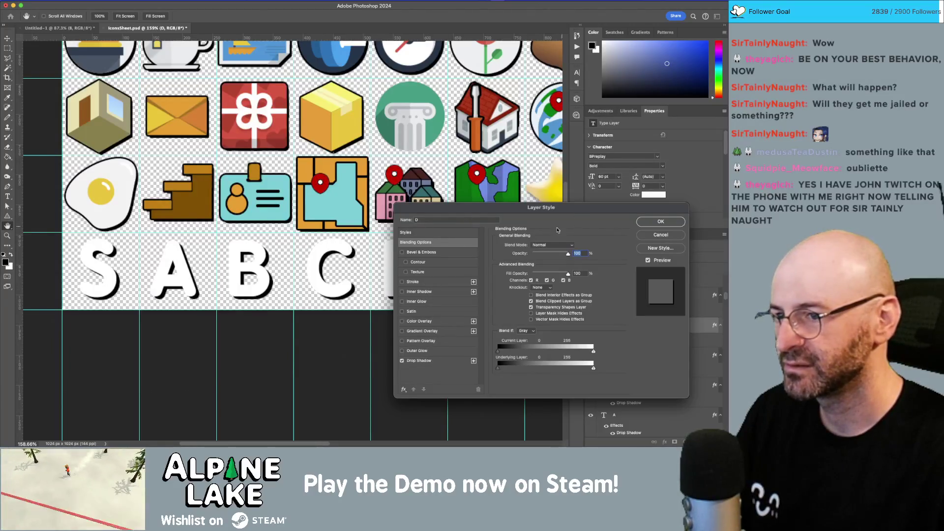
# - Give the D letter a Gradient Overlay using Neutrals Sand_02 at 100% scale
pyautogui.click(403, 332)
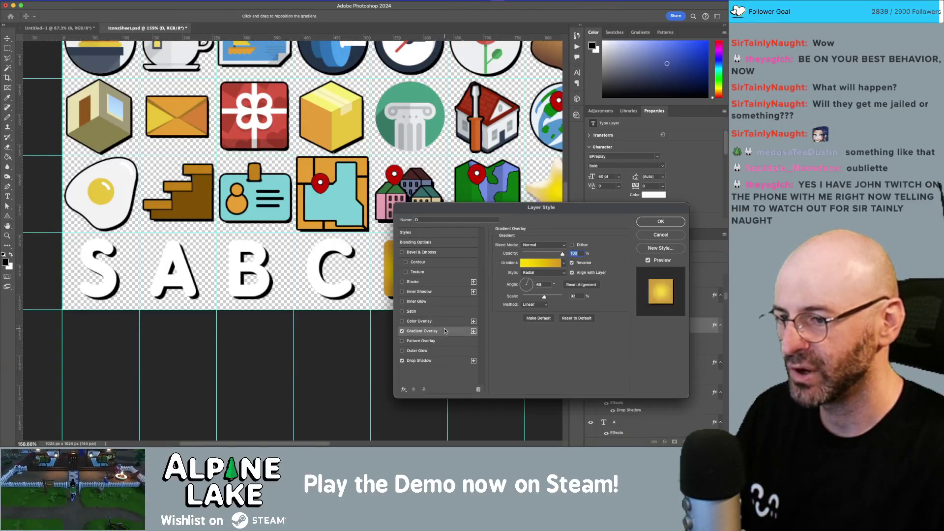
pyautogui.click(564, 263)
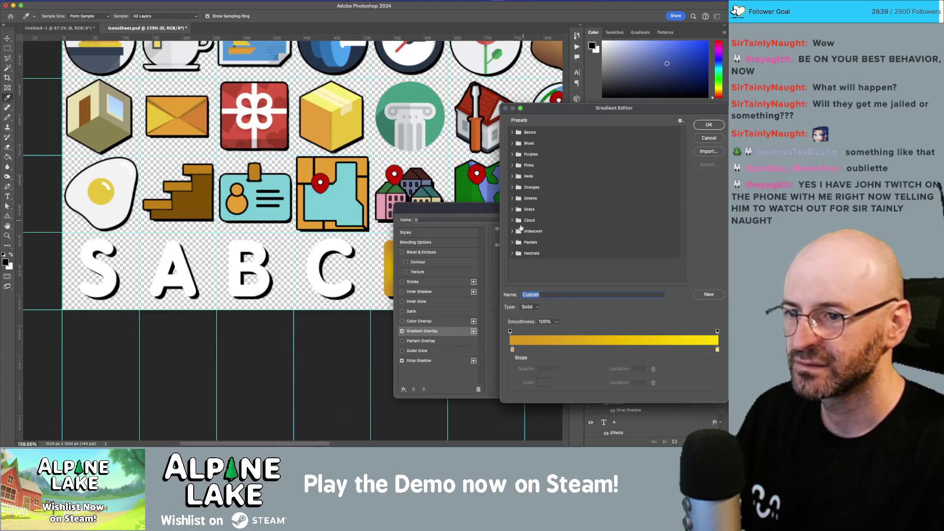
pyautogui.click(513, 253)
pyautogui.click(558, 265)
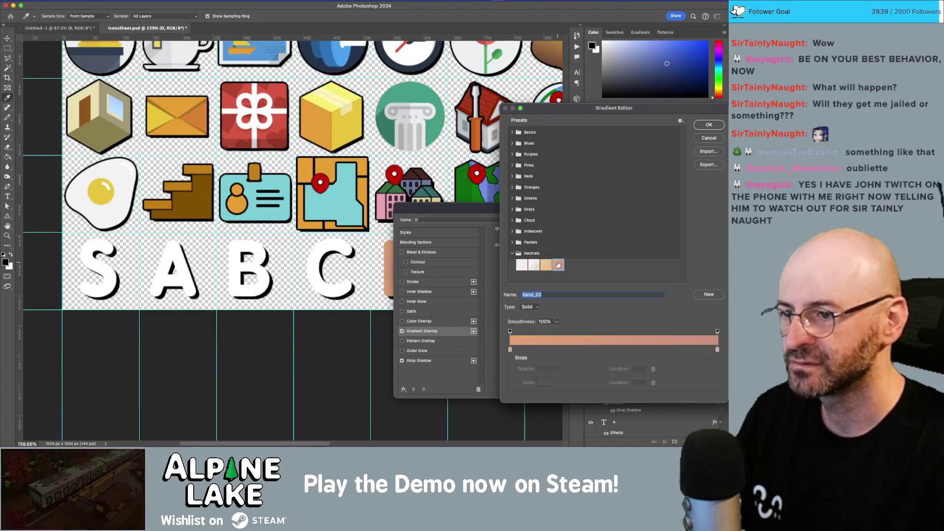
pyautogui.click(709, 124)
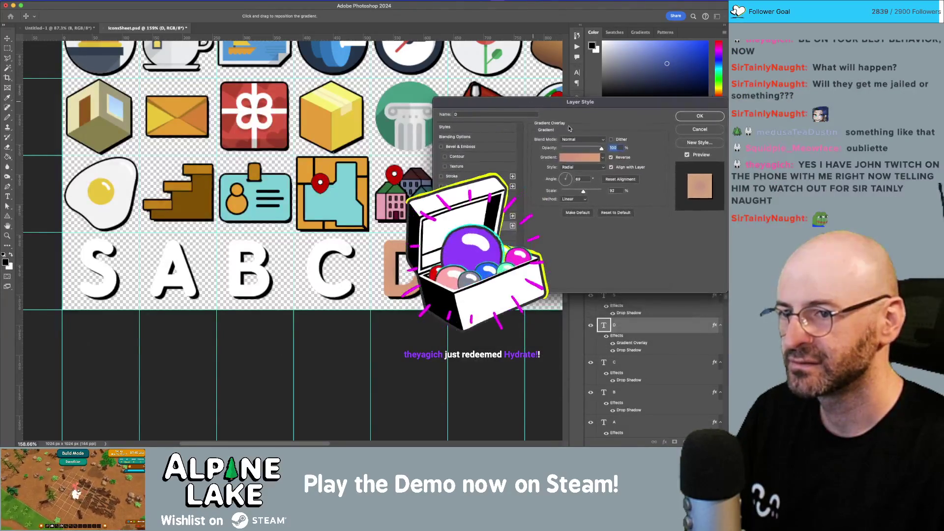
pyautogui.press('Tab')
pyautogui.press('Tab')
pyautogui.write('100')
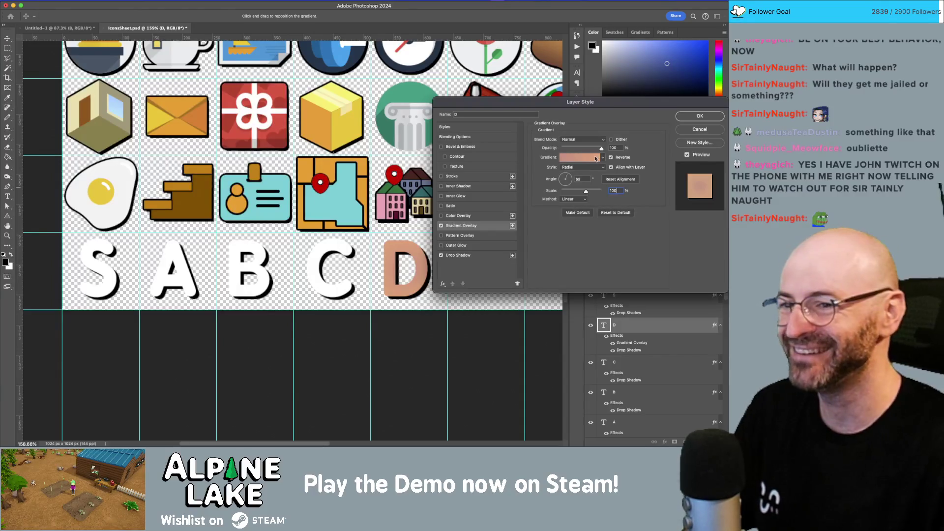
# - Darken the gradient's left stop to deep brown and apply the overlay to D
pyautogui.click(581, 158)
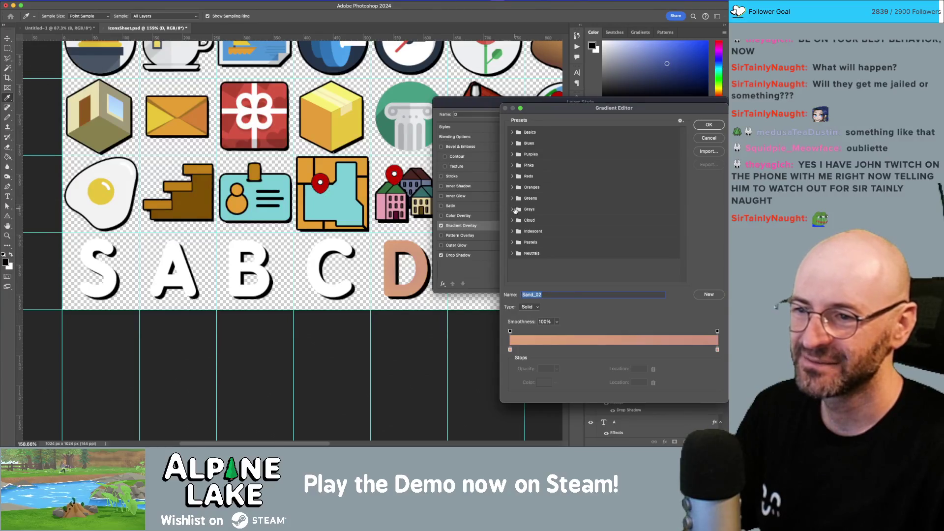
pyautogui.click(513, 176)
pyautogui.click(512, 176)
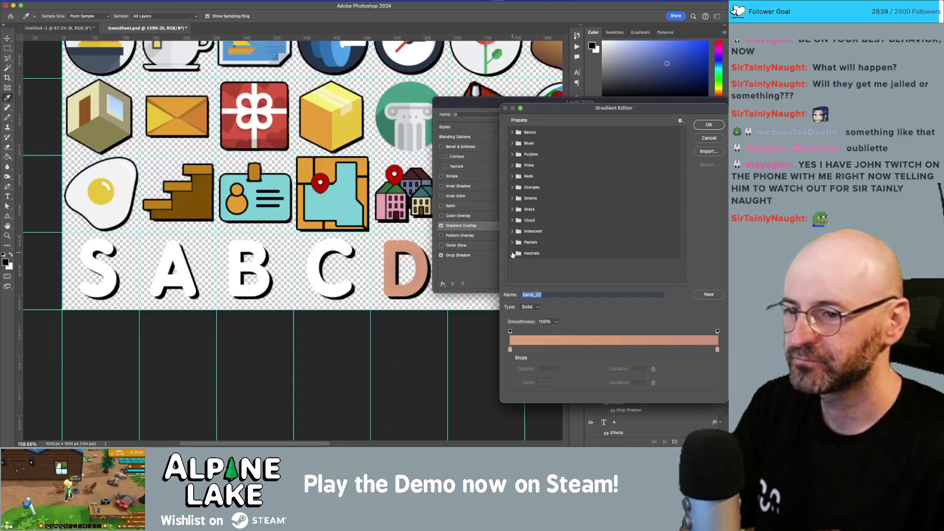
pyautogui.click(513, 253)
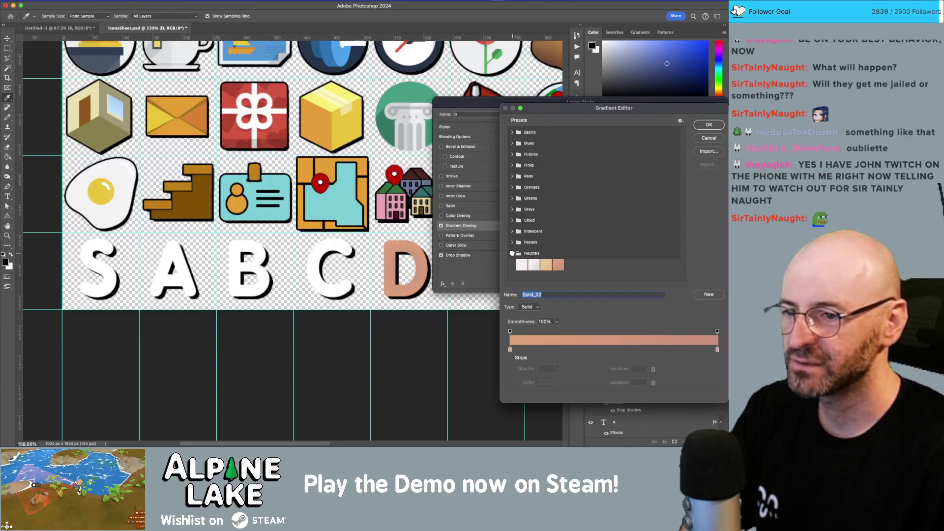
pyautogui.click(513, 254)
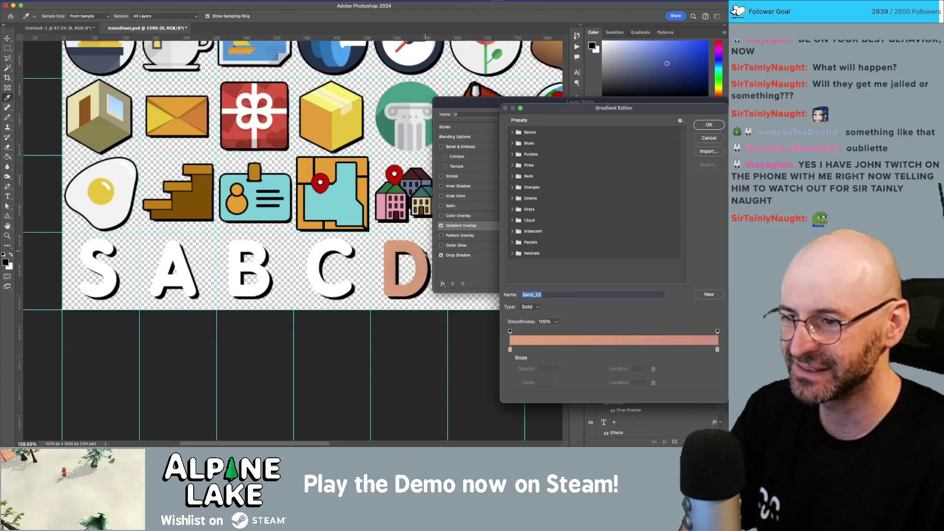
pyautogui.click(511, 350)
pyautogui.click(549, 385)
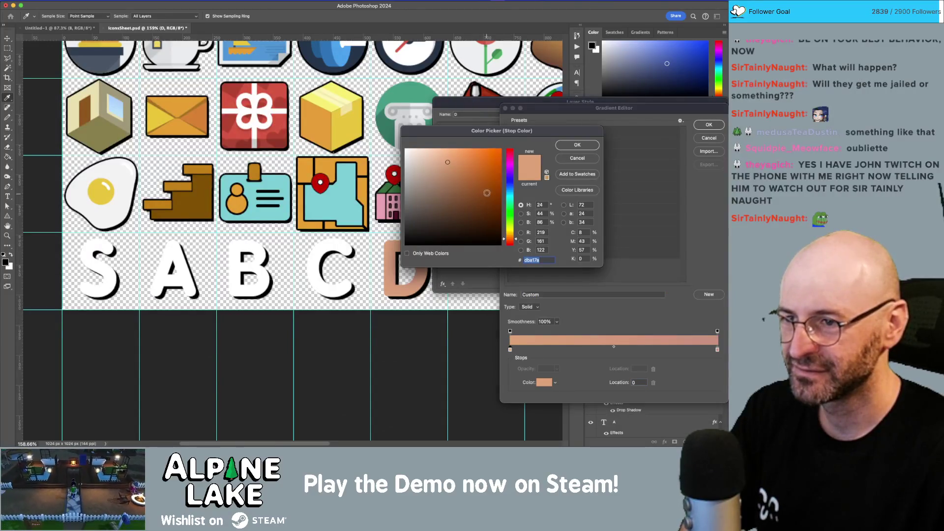
pyautogui.click(463, 202)
pyautogui.moveTo(463, 202)
pyautogui.mouseDown()
pyautogui.moveTo(475, 206)
pyautogui.moveTo(446, 207)
pyautogui.moveTo(462, 214)
pyautogui.mouseUp()
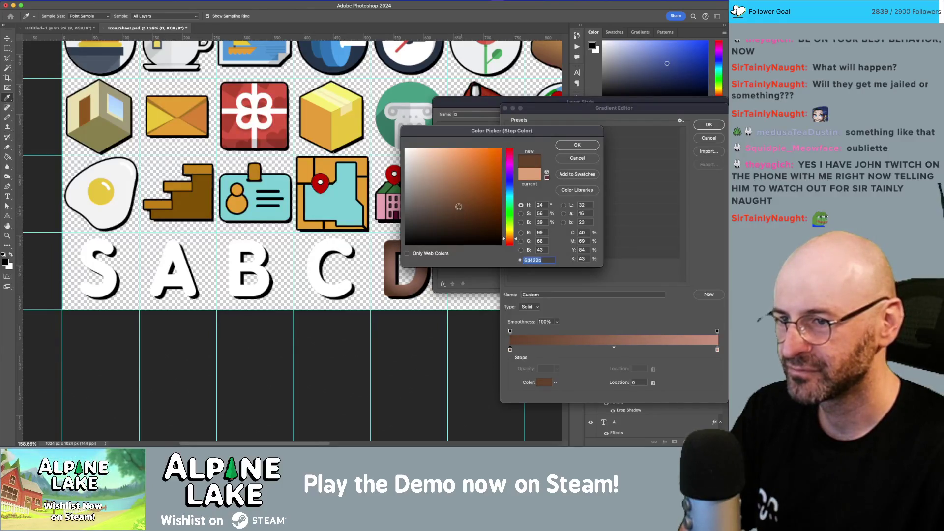
pyautogui.click(577, 145)
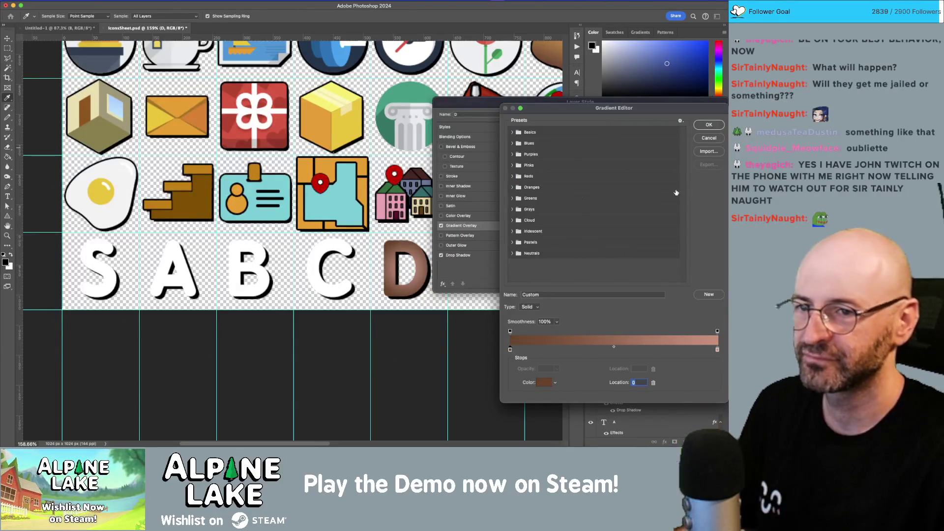
pyautogui.press('Return')
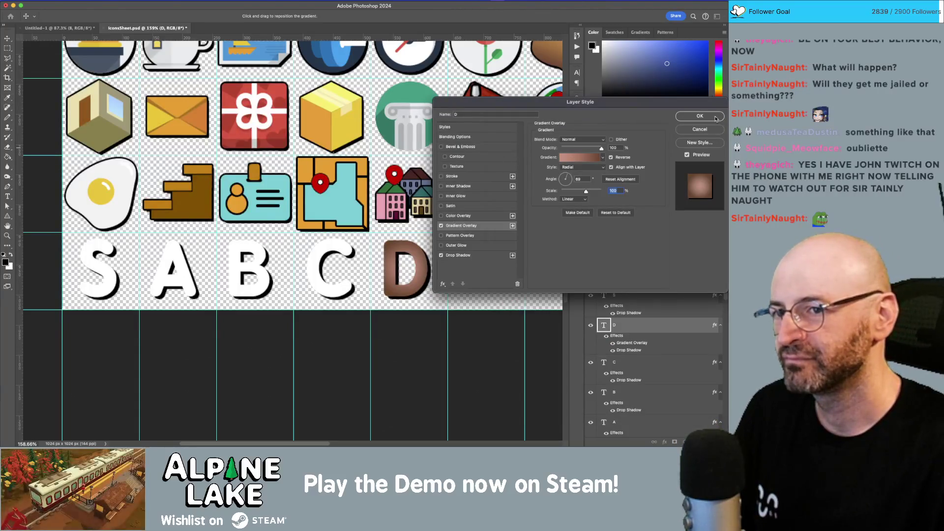
pyautogui.click(716, 118)
pyautogui.click(650, 356)
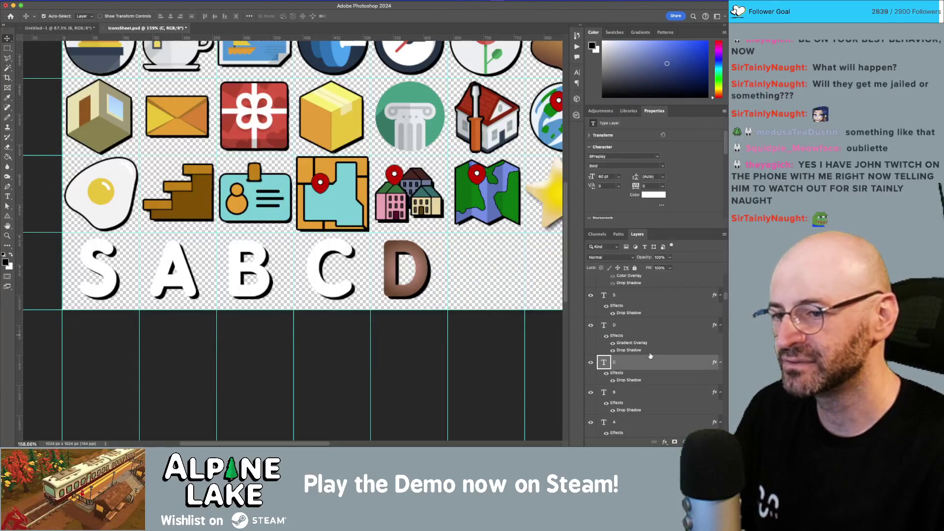
# - Add a Gradient Overlay with the gold radial gradient to the C letter layer
pyautogui.doubleClick(659, 364)
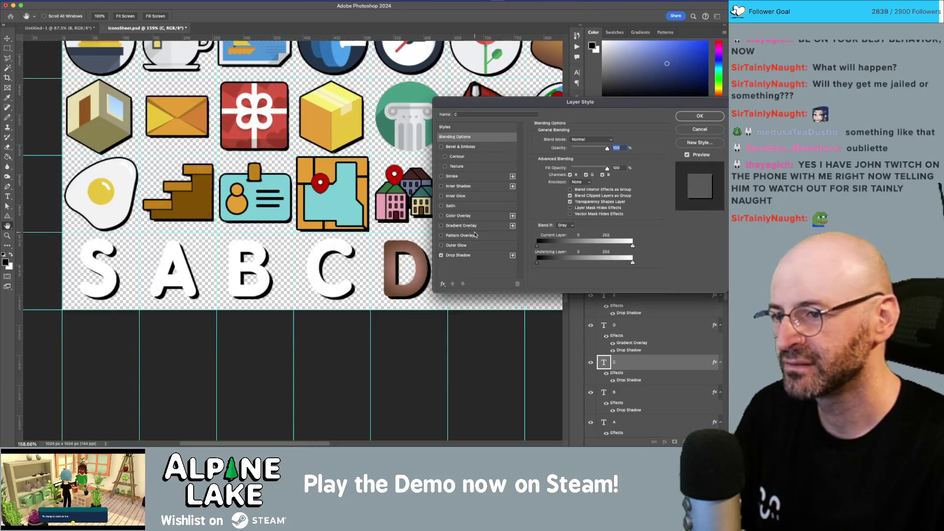
pyautogui.click(441, 207)
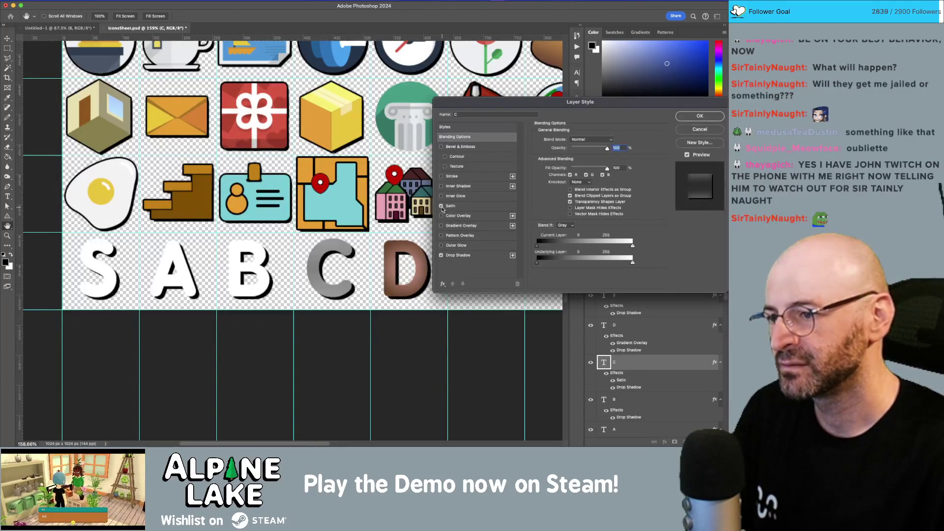
pyautogui.click(442, 207)
pyautogui.click(441, 216)
pyautogui.click(440, 217)
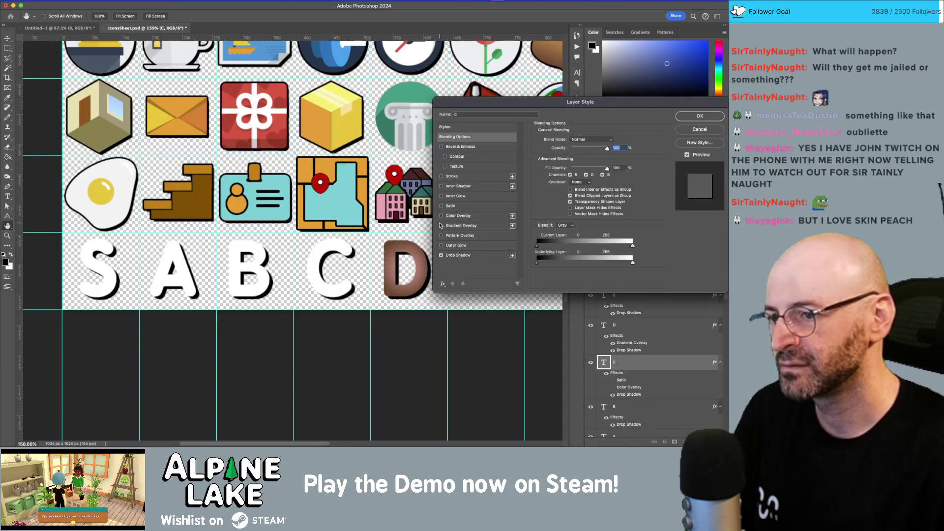
pyautogui.click(441, 225)
pyautogui.click(463, 225)
pyautogui.click(578, 157)
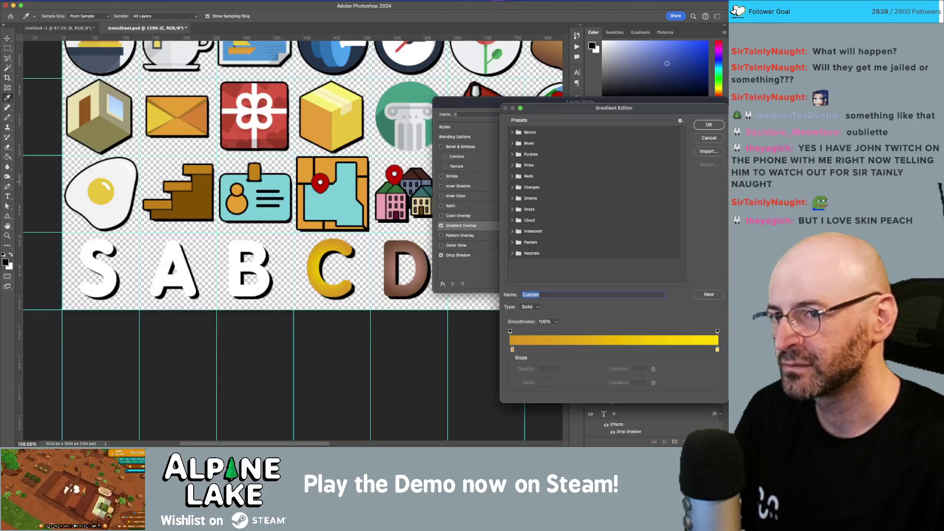
pyautogui.click(709, 124)
pyautogui.click(689, 116)
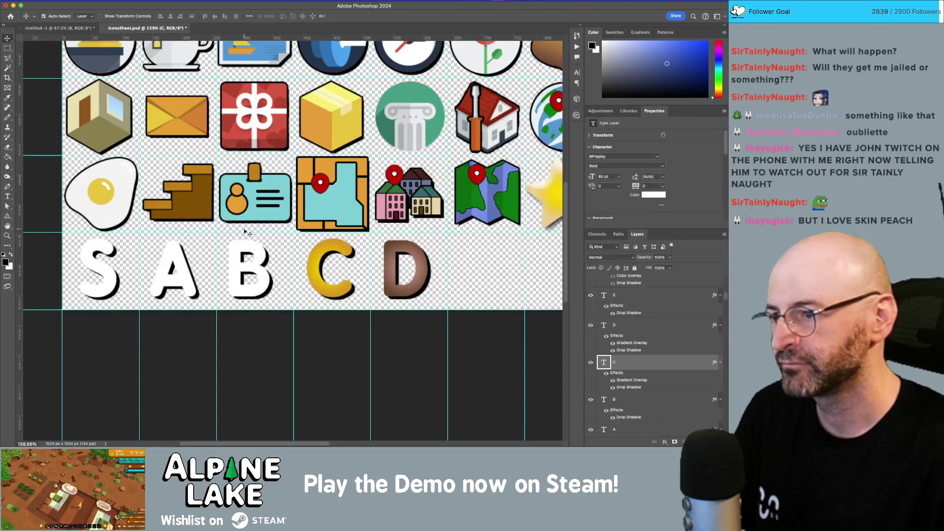
pyautogui.click(244, 251)
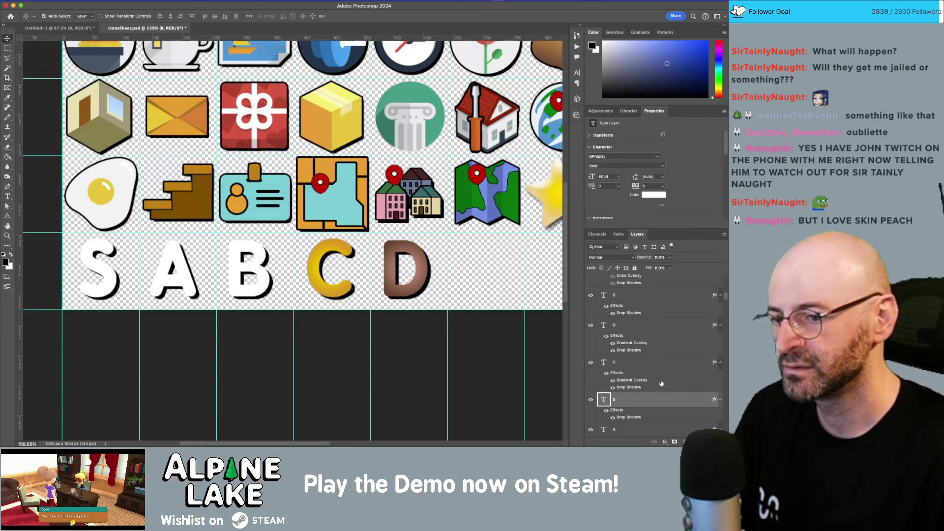
# - Give the B letter a Gradient Overlay using the Greens Green_16 gradient
pyautogui.doubleClick(640, 400)
pyautogui.click(447, 226)
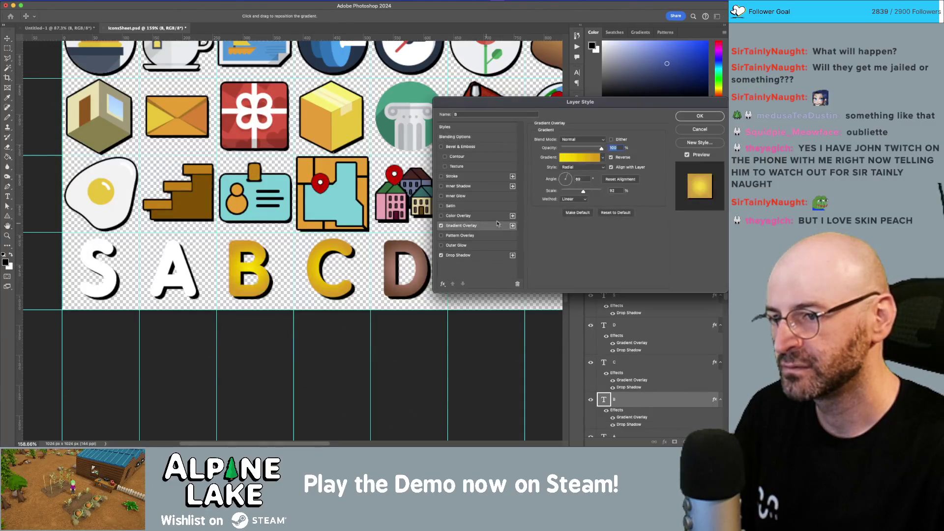
pyautogui.click(568, 160)
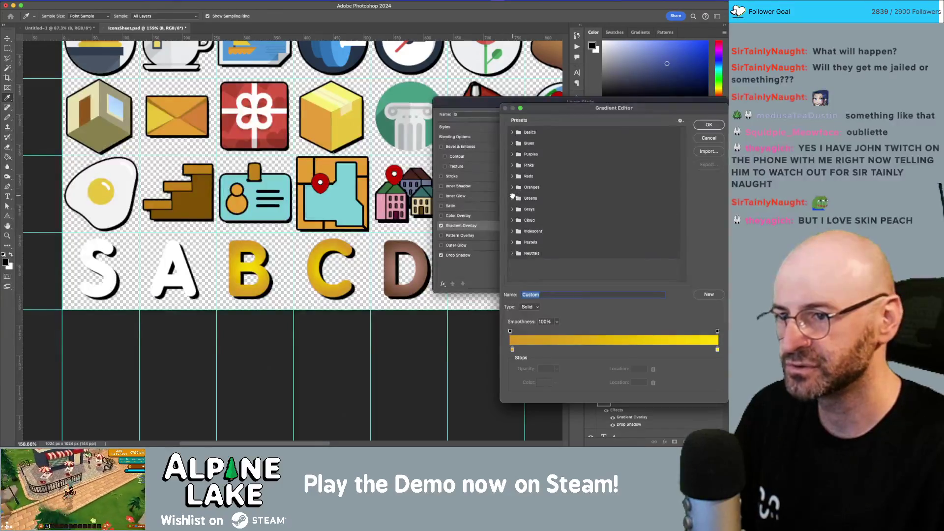
pyautogui.click(514, 199)
pyautogui.click(545, 221)
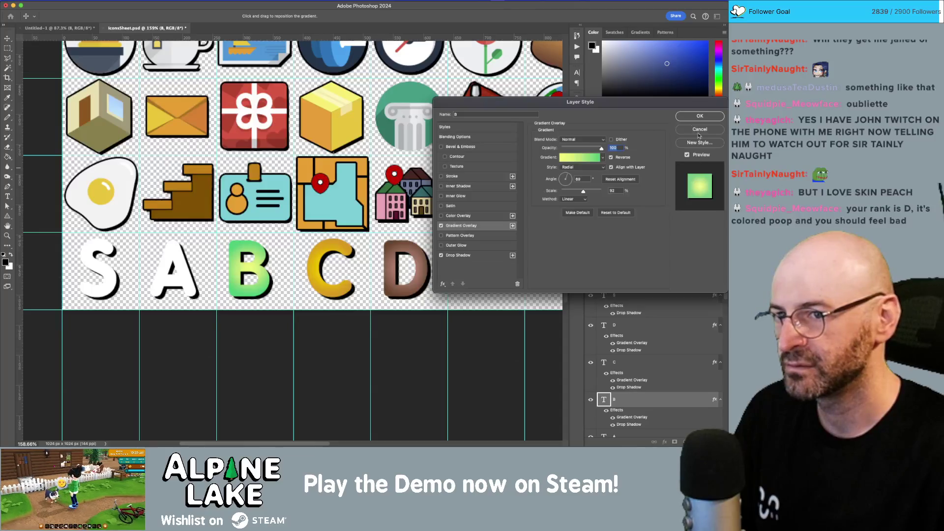
pyautogui.click(699, 130)
pyautogui.click(189, 276)
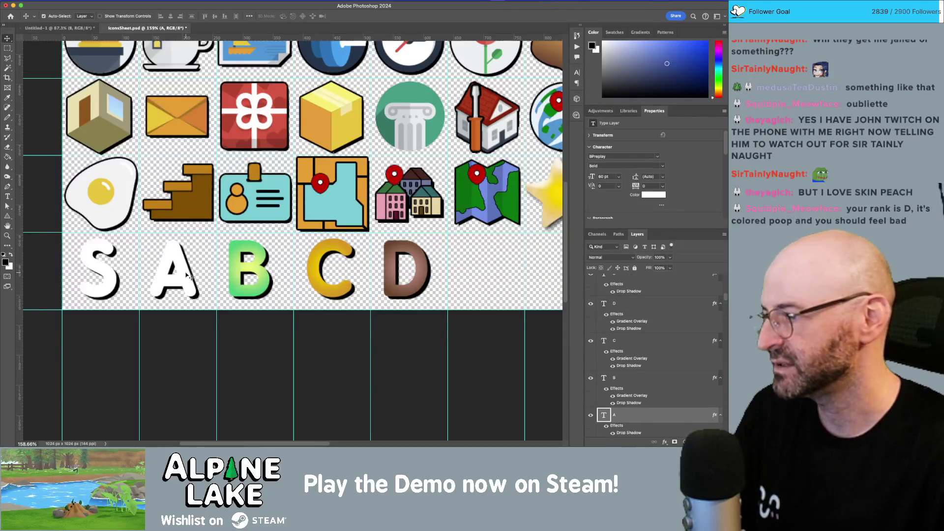
# - Add a Gradient Overlay to letter A, trying Pastels presets and reversing the direction
pyautogui.doubleClick(664, 420)
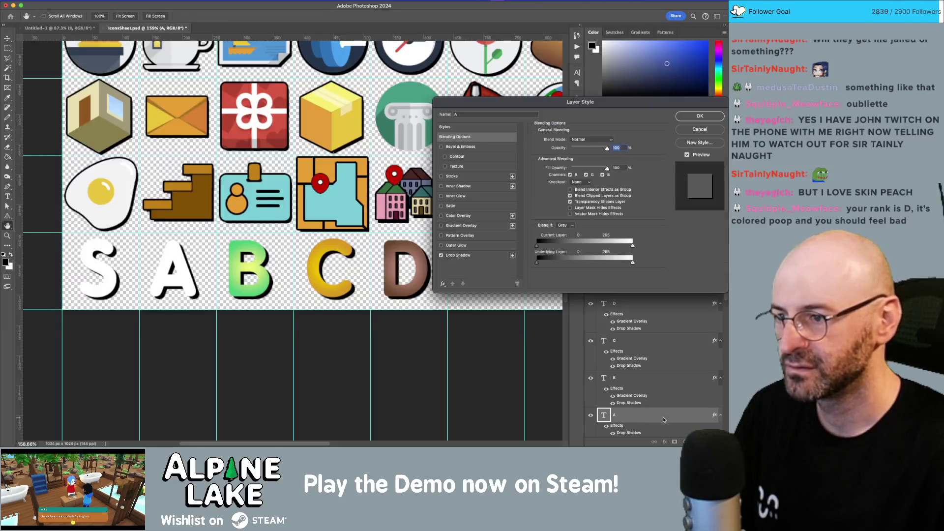
pyautogui.click(441, 226)
pyautogui.click(492, 227)
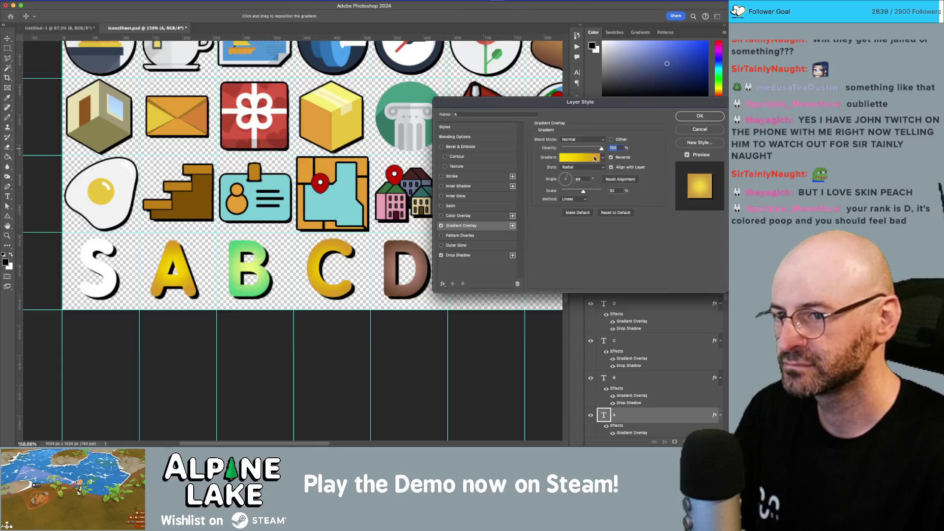
pyautogui.click(595, 159)
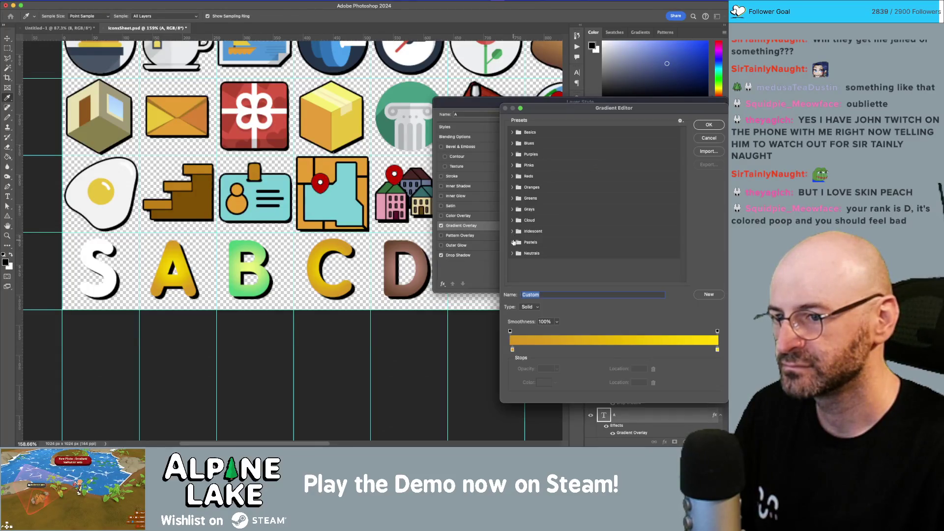
pyautogui.click(512, 242)
pyautogui.click(582, 254)
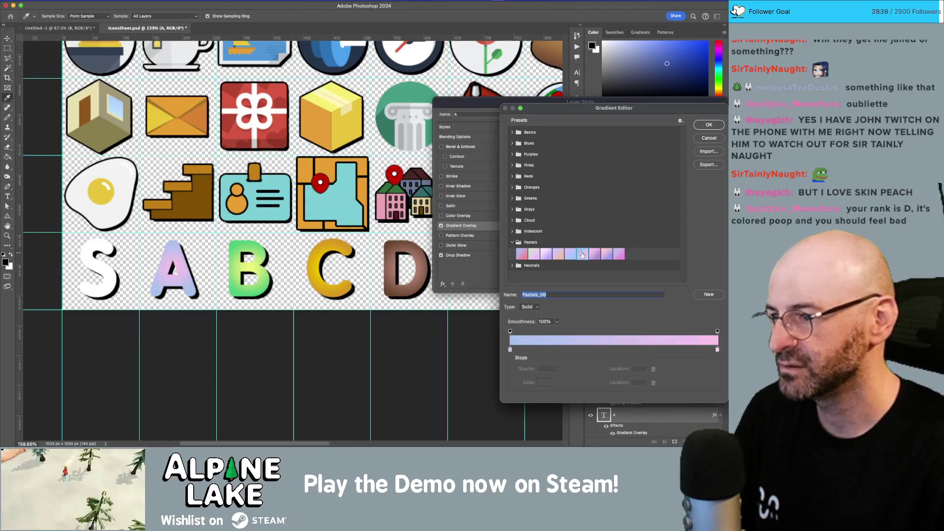
pyautogui.click(570, 255)
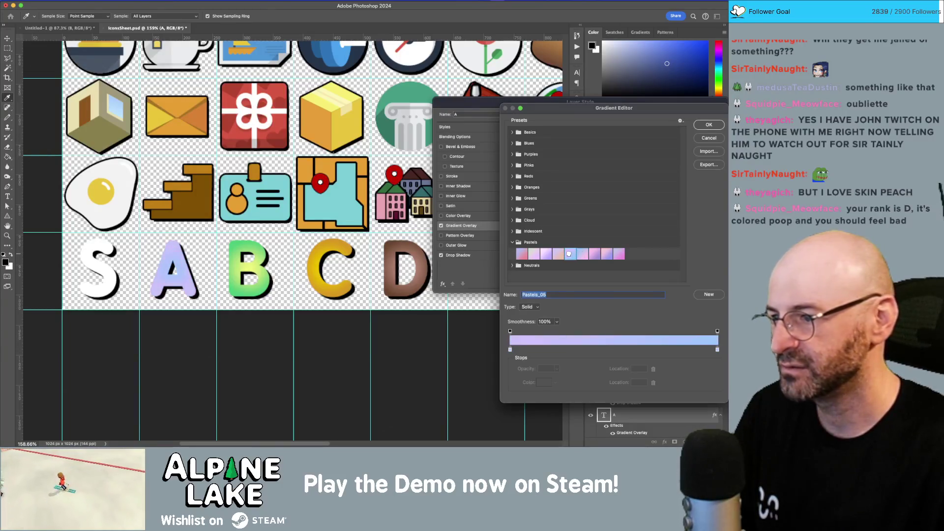
pyautogui.click(522, 255)
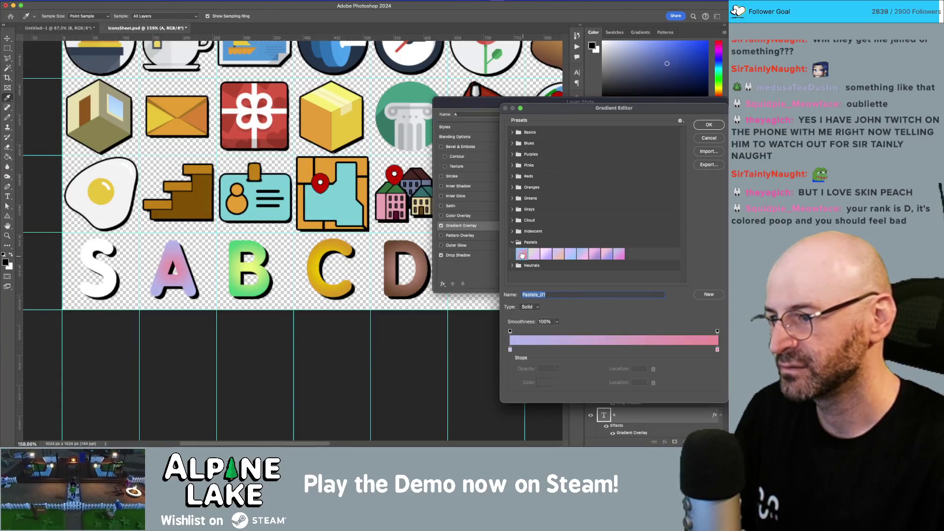
pyautogui.click(714, 127)
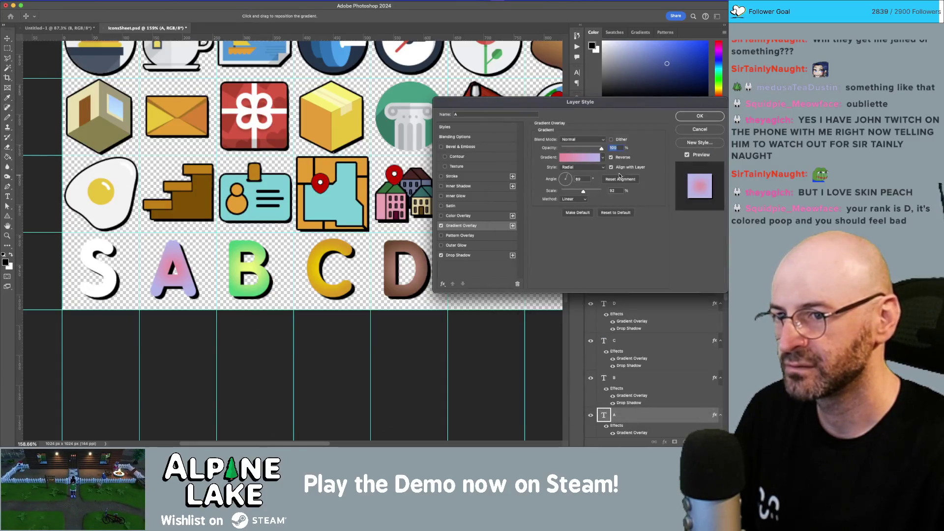
pyautogui.click(611, 158)
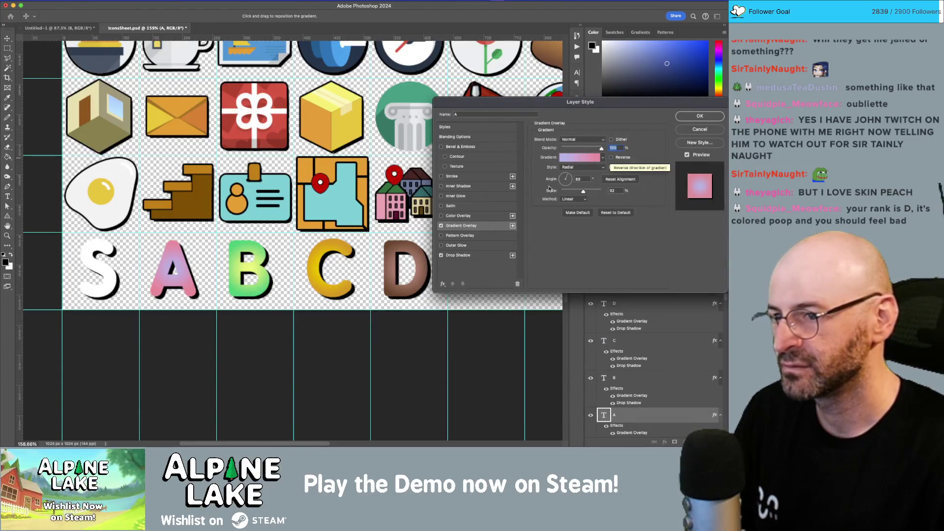
# - Switch letter A's gradient to Blues Blue_21 and commit the layer style
pyautogui.click(575, 161)
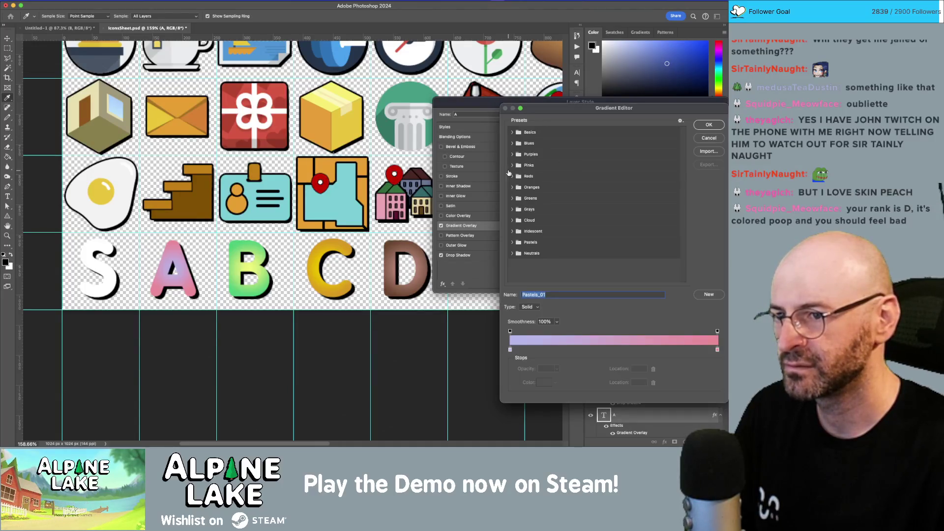
pyautogui.click(513, 144)
pyautogui.click(593, 168)
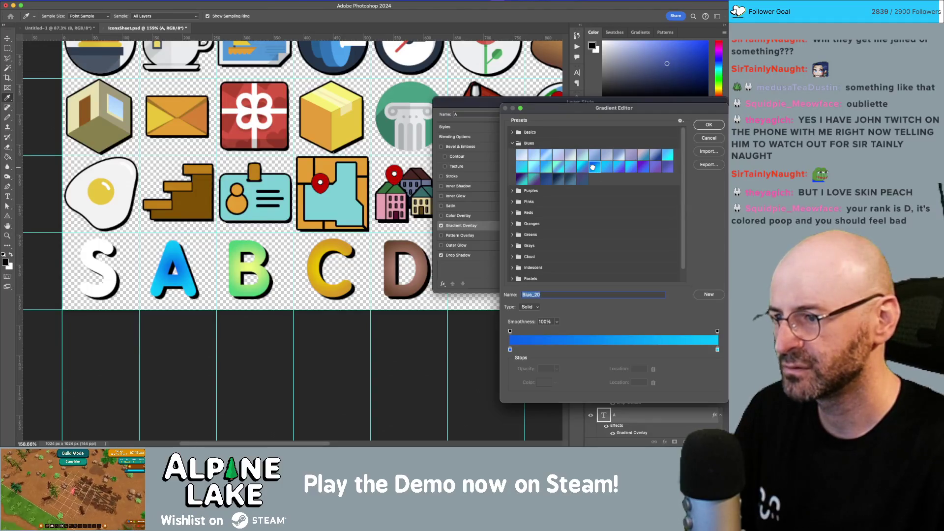
pyautogui.click(607, 168)
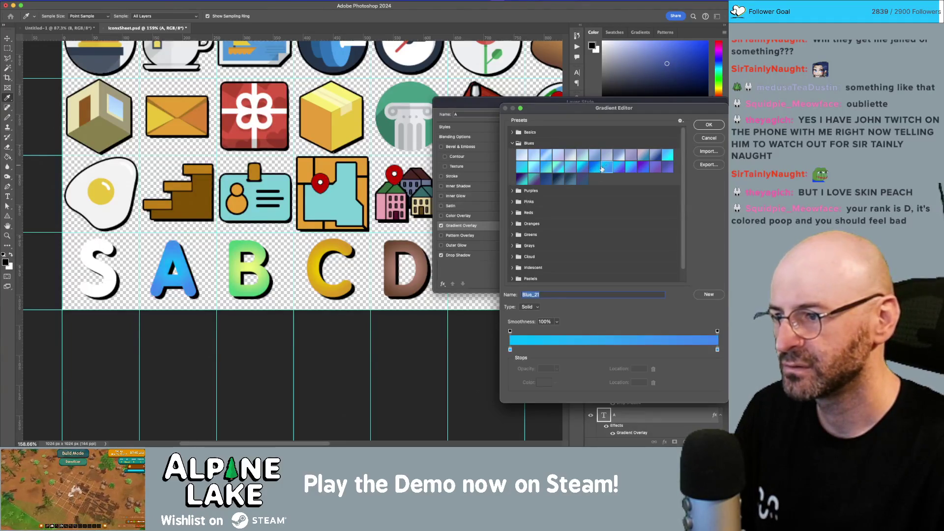
pyautogui.click(709, 124)
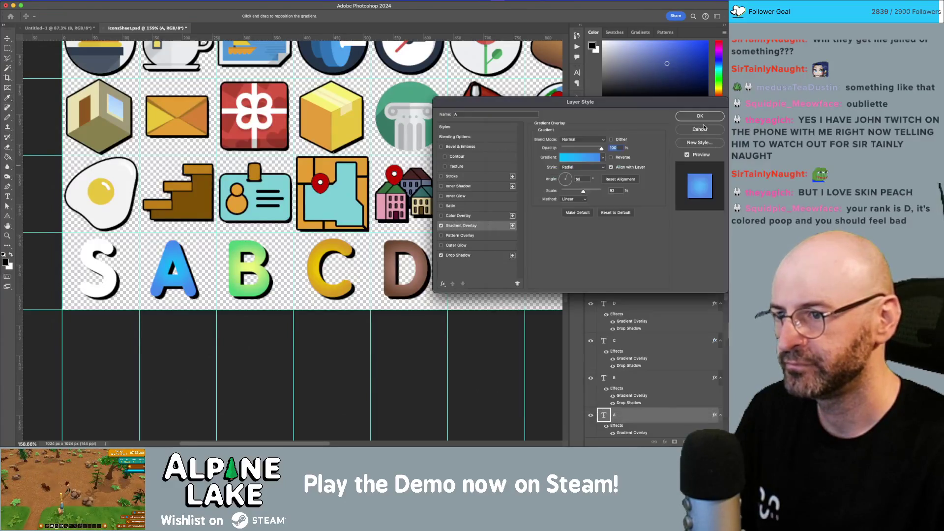
pyautogui.click(700, 119)
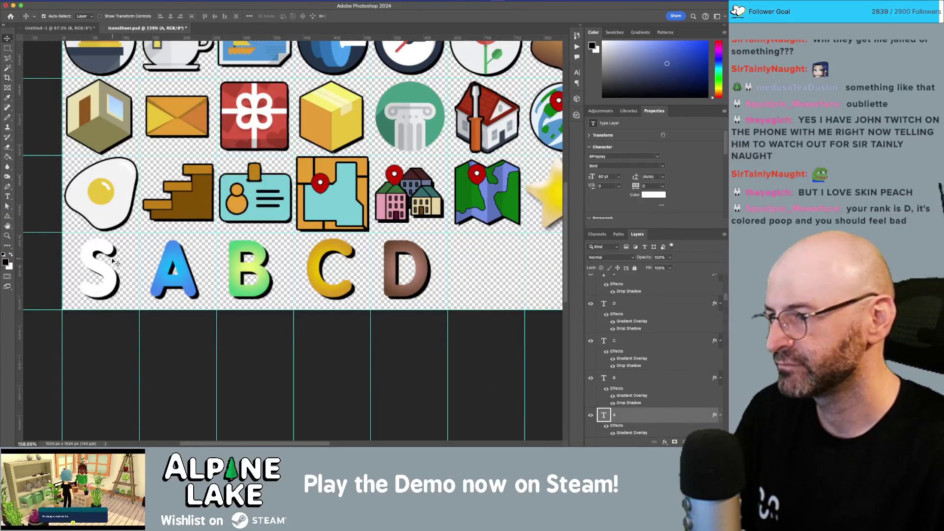
pyautogui.click(102, 268)
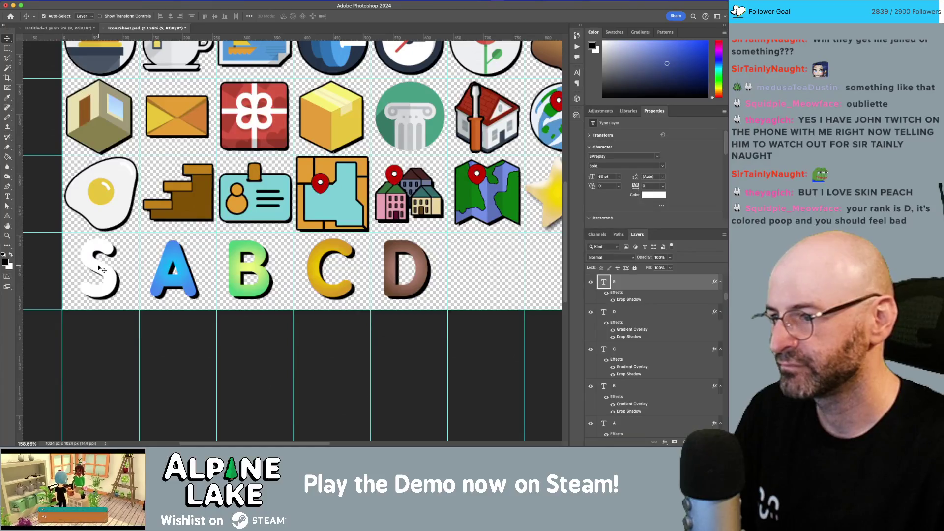
pyautogui.doubleClick(663, 280)
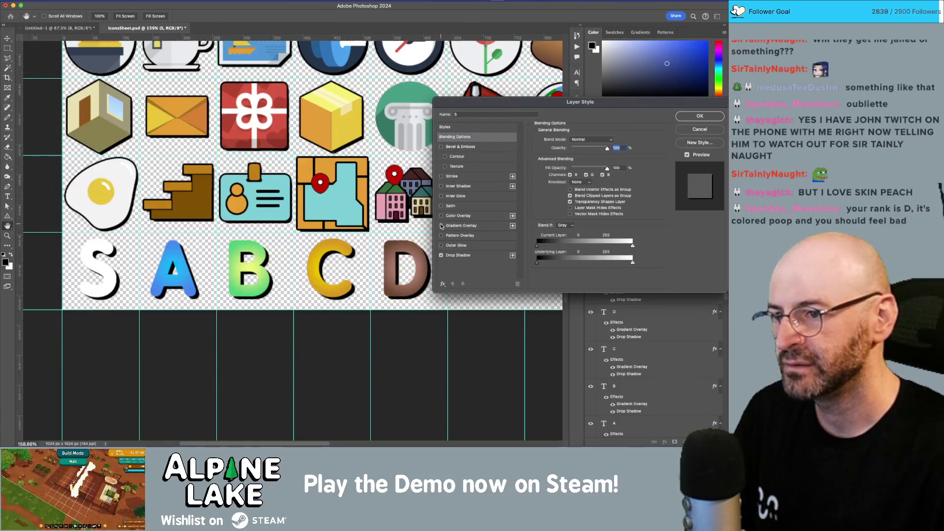
# - Add a Gradient Overlay to S and audition Iridescent presets 15, 12 and 14
pyautogui.click(441, 226)
pyautogui.click(492, 226)
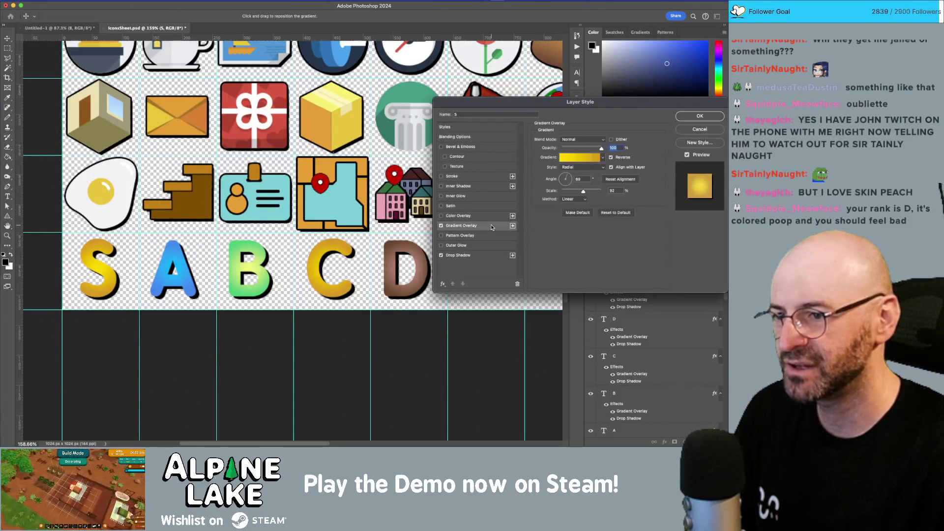
pyautogui.click(585, 157)
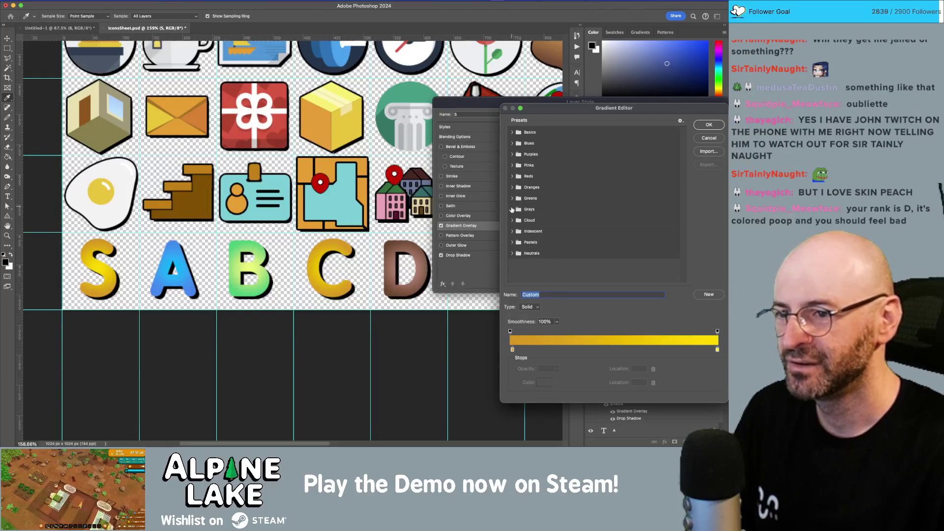
pyautogui.click(512, 232)
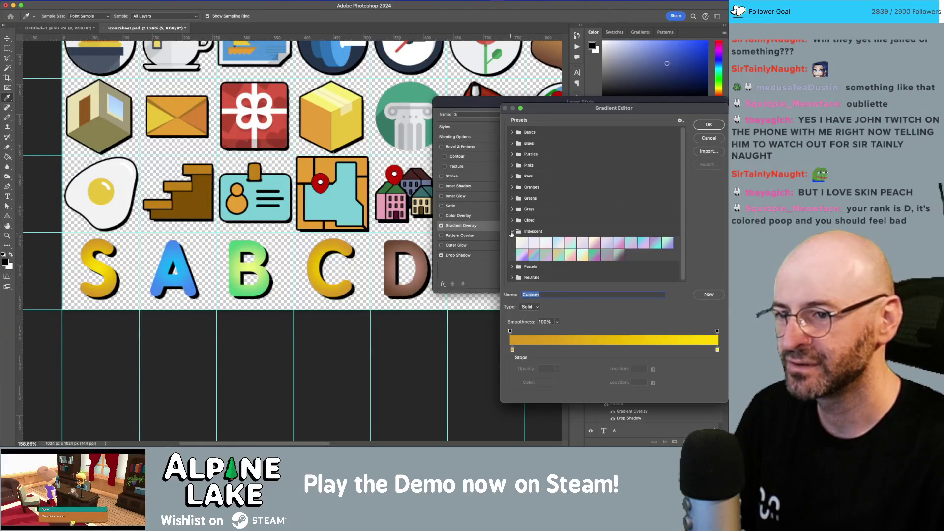
pyautogui.click(535, 255)
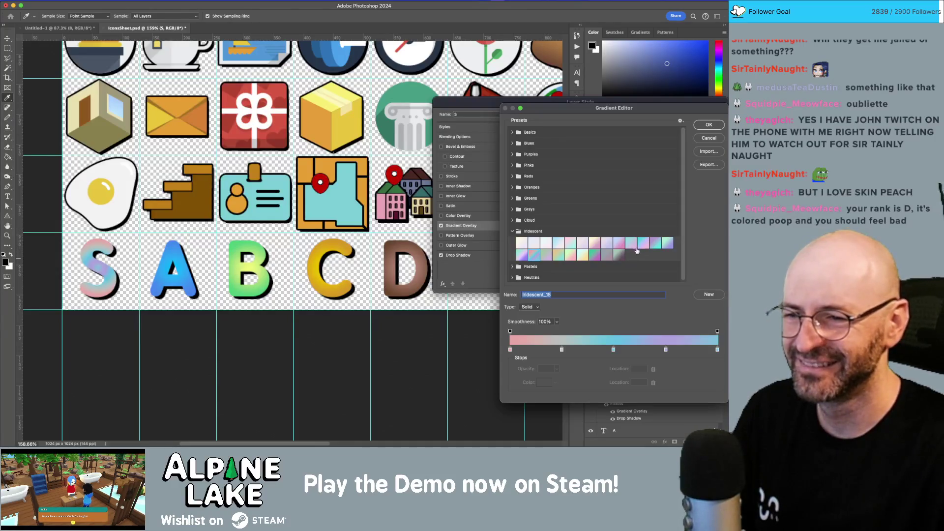
pyautogui.click(656, 244)
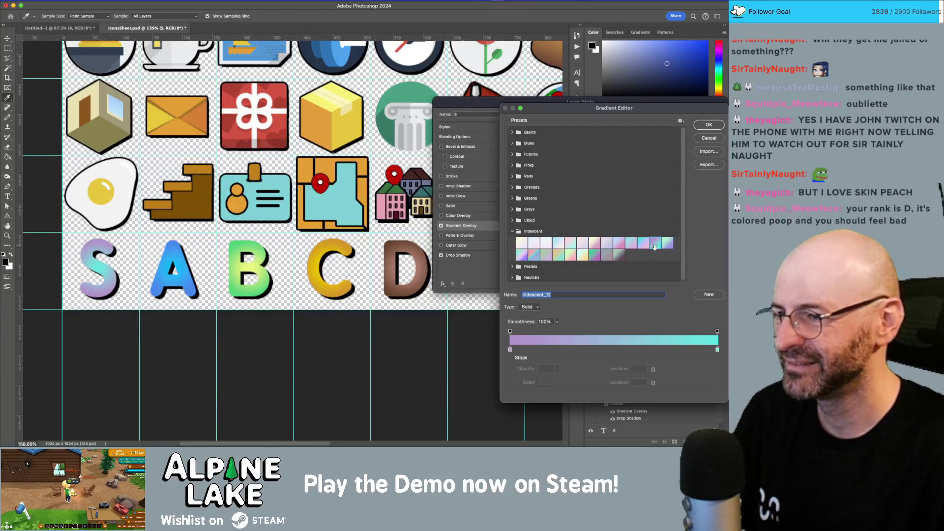
pyautogui.click(522, 254)
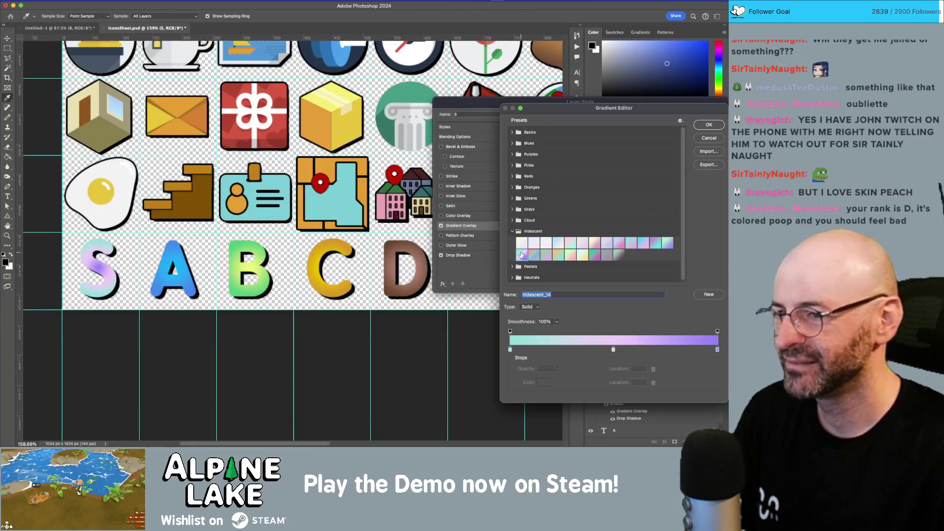
# - Settle on Iridescent_19, turn off Reverse, and commit the overlay on S
pyautogui.click(558, 256)
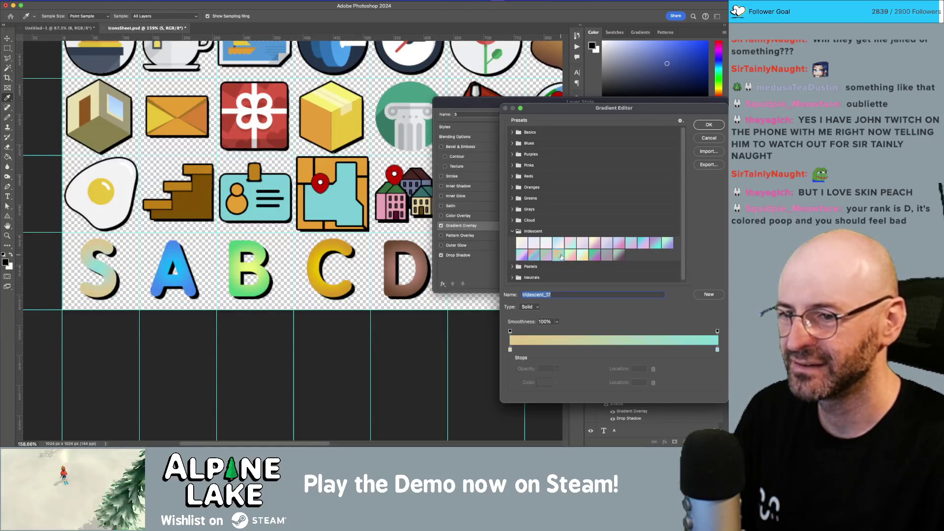
pyautogui.click(569, 255)
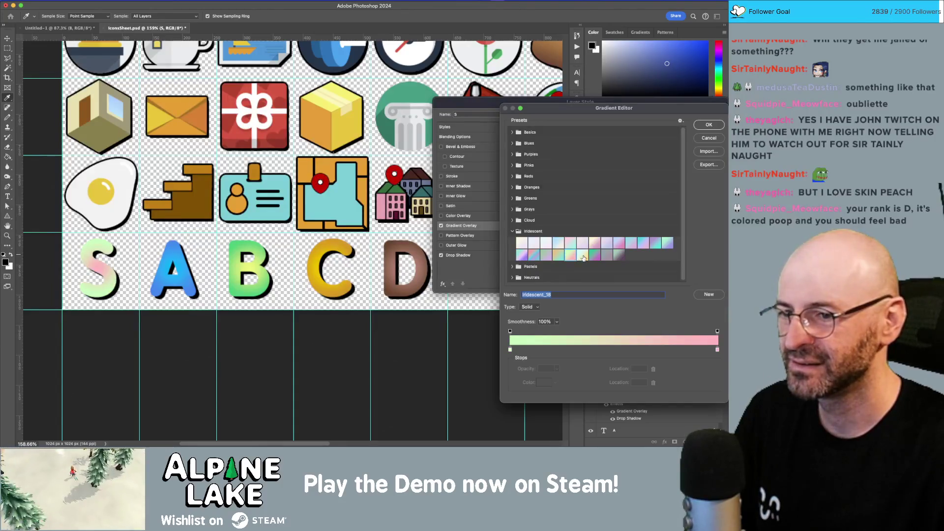
pyautogui.click(585, 257)
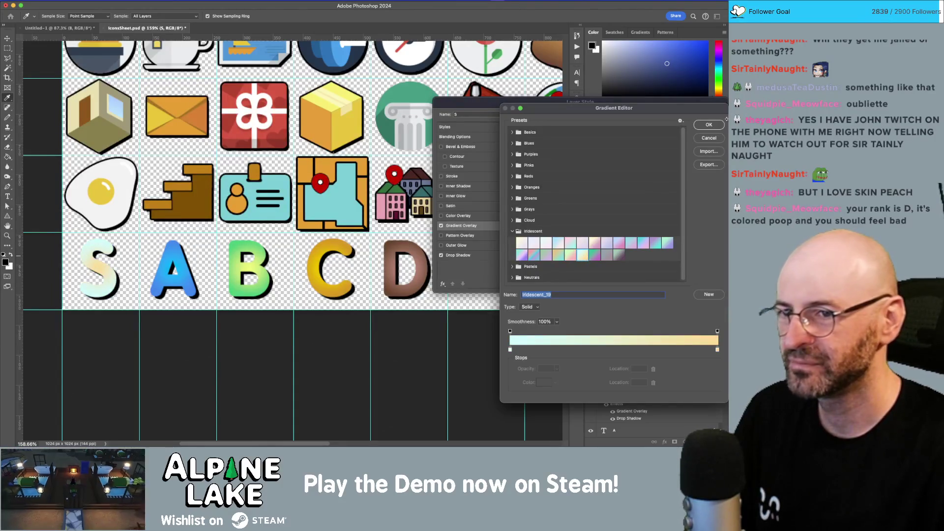
pyautogui.click(710, 125)
pyautogui.click(611, 158)
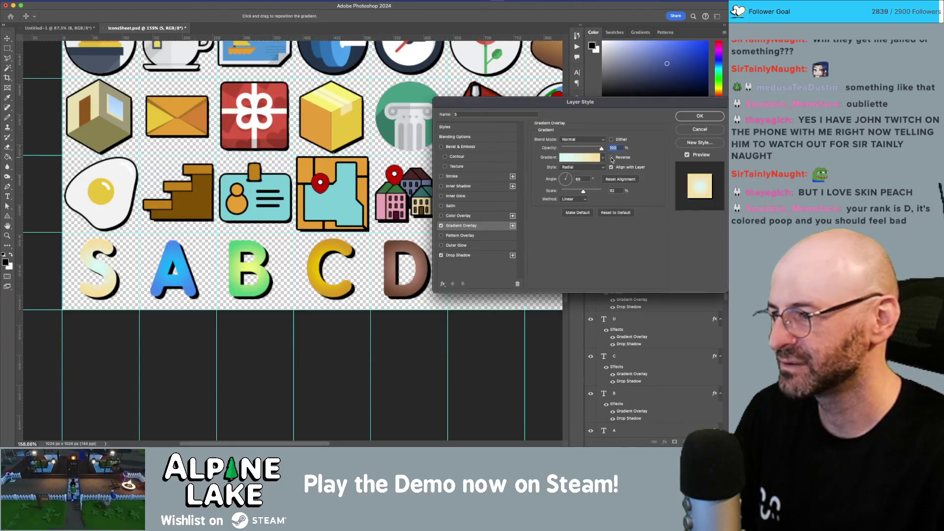
pyautogui.click(686, 118)
pyautogui.moveTo(333, 244); pyautogui.dragTo(337, 252)
# - Copy the S A B C D letter layers into the Untitled-1 Totals mockup
pyautogui.press('z')
pyautogui.scroll(-3, 448, 250)
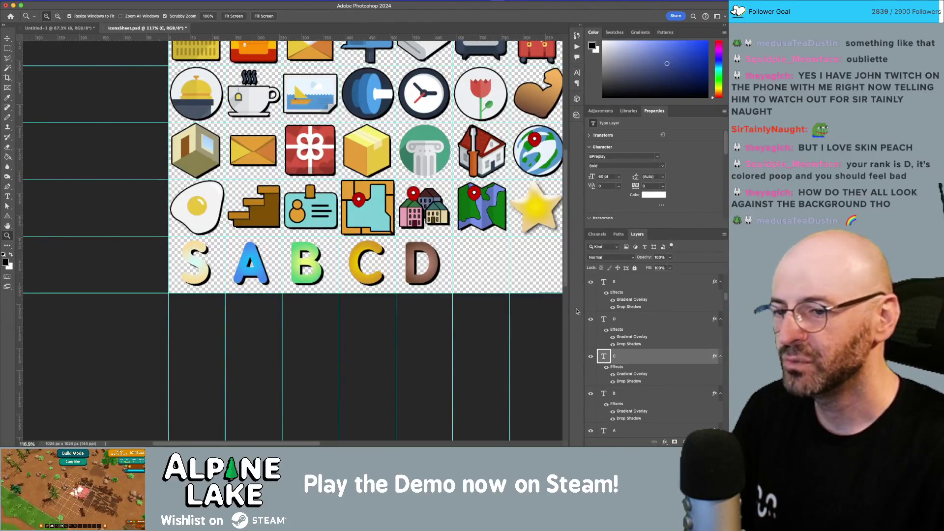
pyautogui.scroll(3, 640, 327)
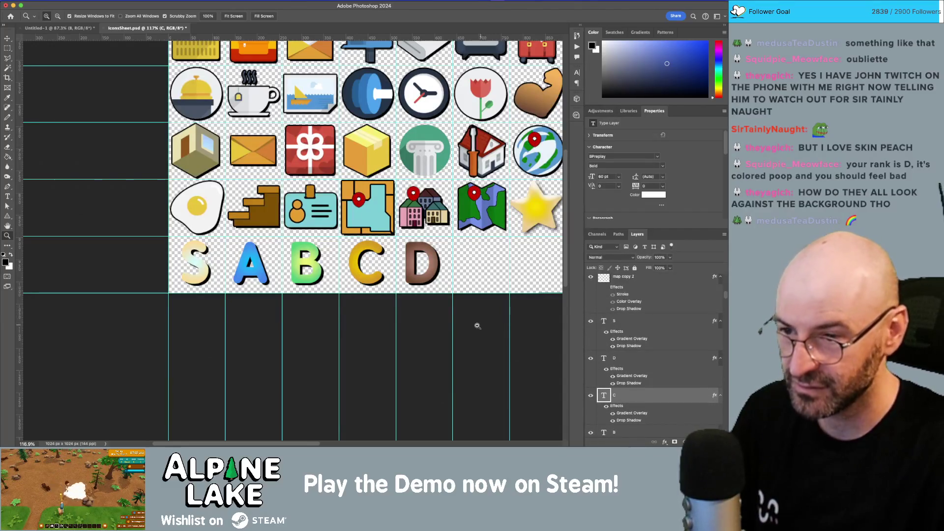
pyautogui.scroll(-8, 642, 327)
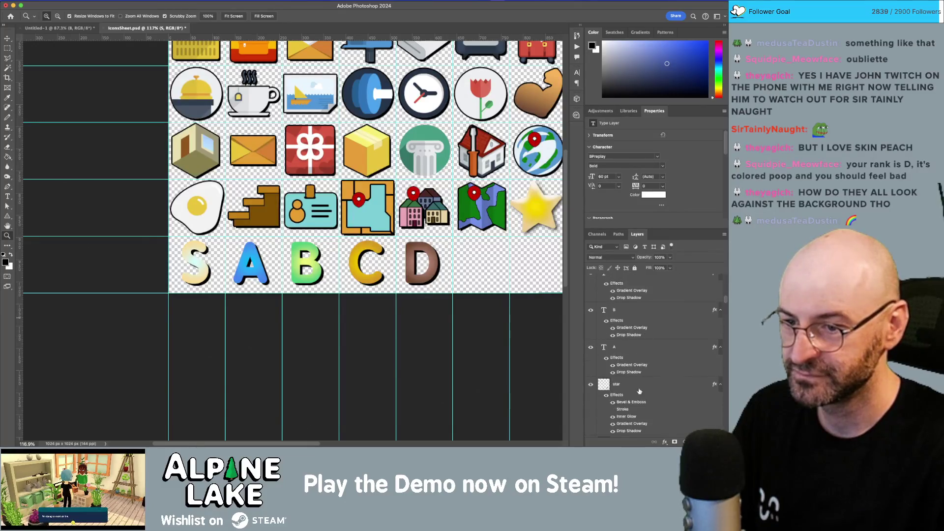
pyautogui.keyDown('shift'); pyautogui.click(644, 348); pyautogui.keyUp('shift')
pyautogui.moveTo(644, 348)
pyautogui.mouseDown()
pyautogui.moveTo(207, 30)
pyautogui.moveTo(84, 30)
pyautogui.moveTo(179, 199)
pyautogui.moveTo(224, 203)
pyautogui.moveTo(241, 241)
pyautogui.moveTo(221, 93)
pyautogui.moveTo(220, 108)
pyautogui.mouseUp()
pyautogui.press('v')
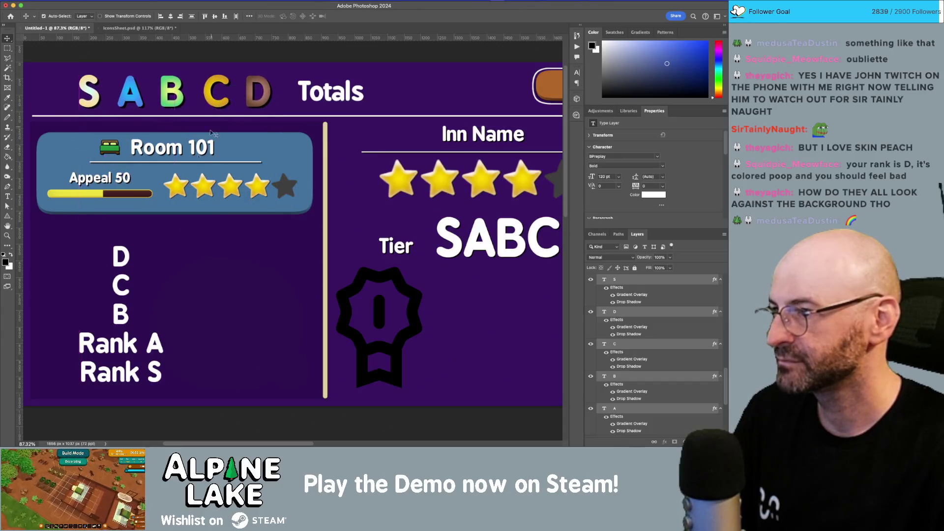
# - Delete the old D C B rank text and duplicate the Room 101 card below
pyautogui.moveTo(47, 239)
pyautogui.mouseDown()
pyautogui.moveTo(187, 383)
pyautogui.moveTo(187, 397)
pyautogui.mouseUp()
pyautogui.press('Delete')
pyautogui.moveTo(33, 230); pyautogui.dragTo(325, 131)
pyautogui.moveTo(274, 162); pyautogui.dragTo(274, 264)
# - Delete the five rating stars from the lower Room 101 card
pyautogui.moveTo(190, 349)
pyautogui.mouseDown()
pyautogui.moveTo(313, 293)
pyautogui.moveTo(307, 284)
pyautogui.mouseUp()
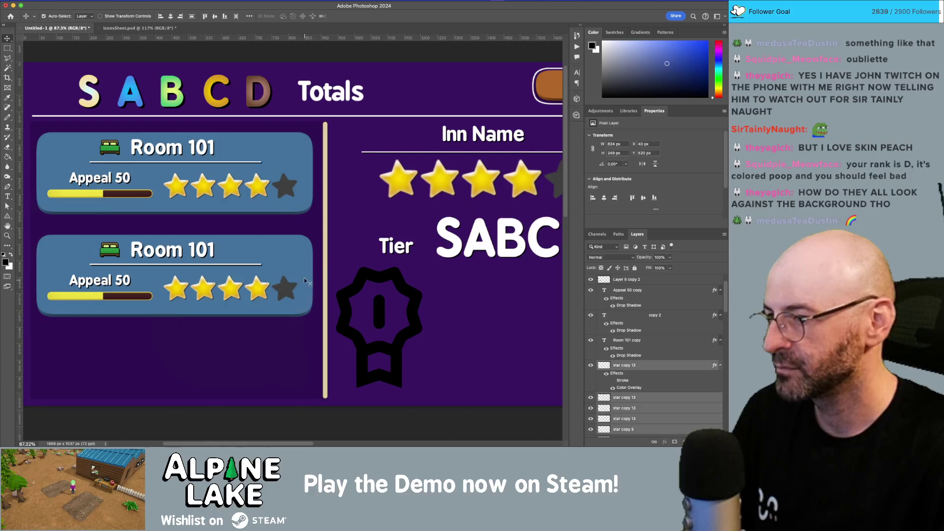
pyautogui.click(288, 333)
pyautogui.click(287, 294)
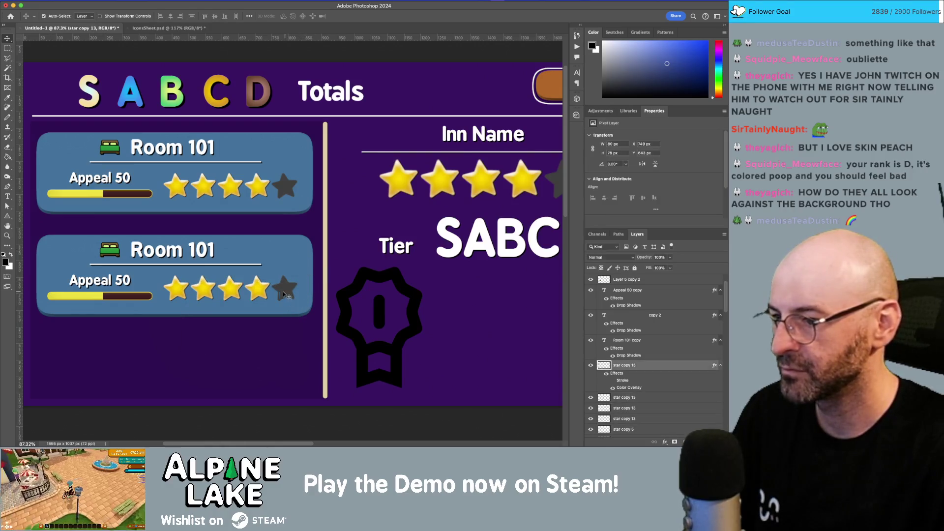
pyautogui.keyDown('shift'); pyautogui.click(257, 290); pyautogui.keyUp('shift')
pyautogui.keyDown('shift'); pyautogui.click(230, 290); pyautogui.keyUp('shift')
pyautogui.keyDown('shift'); pyautogui.click(204, 290); pyautogui.keyUp('shift')
pyautogui.keyDown('shift'); pyautogui.click(176, 290); pyautogui.keyUp('shift')
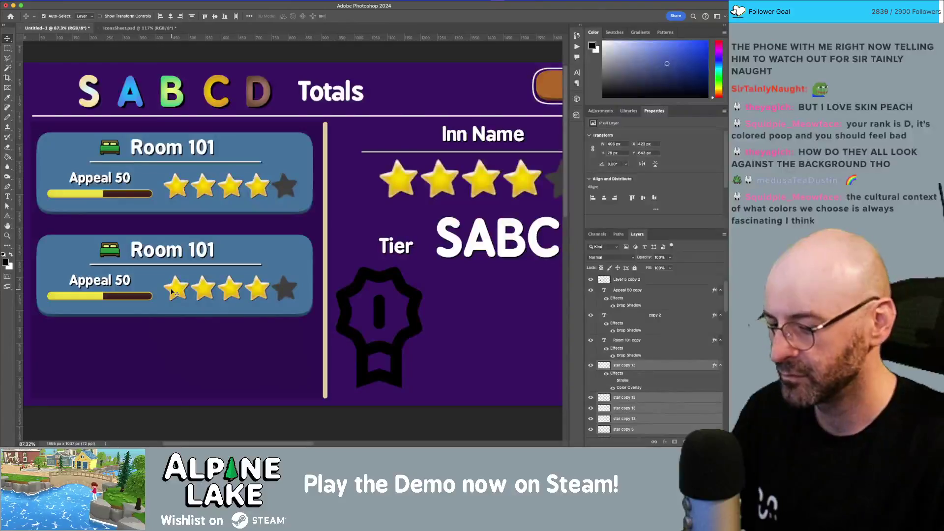
pyautogui.press('Delete')
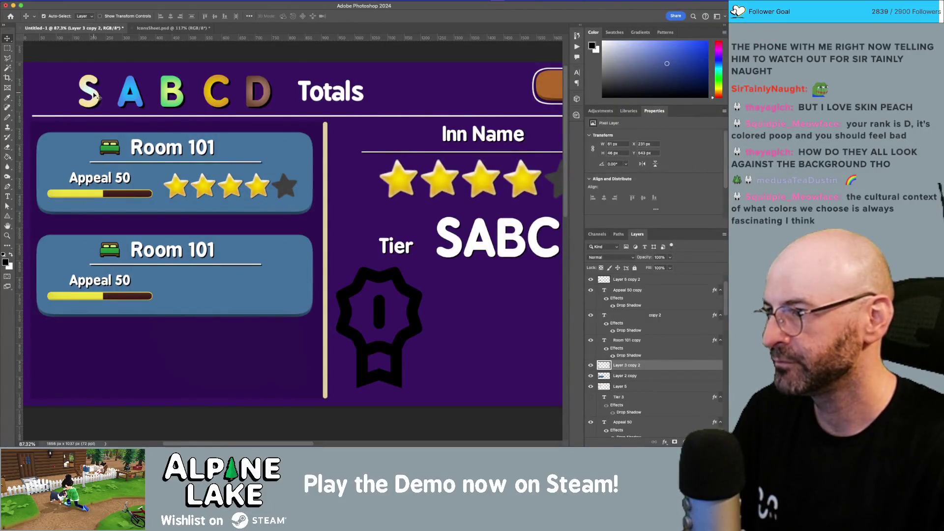
pyautogui.click(98, 96)
pyautogui.click(124, 100)
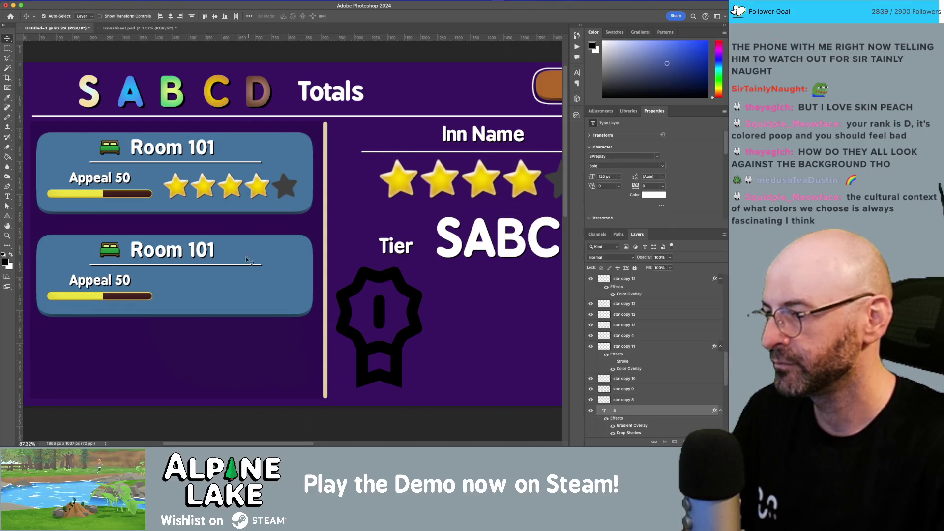
# - Gather the S A B C D letters, distribute them evenly, and place them in the lower card
pyautogui.moveTo(250, 101); pyautogui.dragTo(270, 294)
pyautogui.scroll(-3, 643, 364)
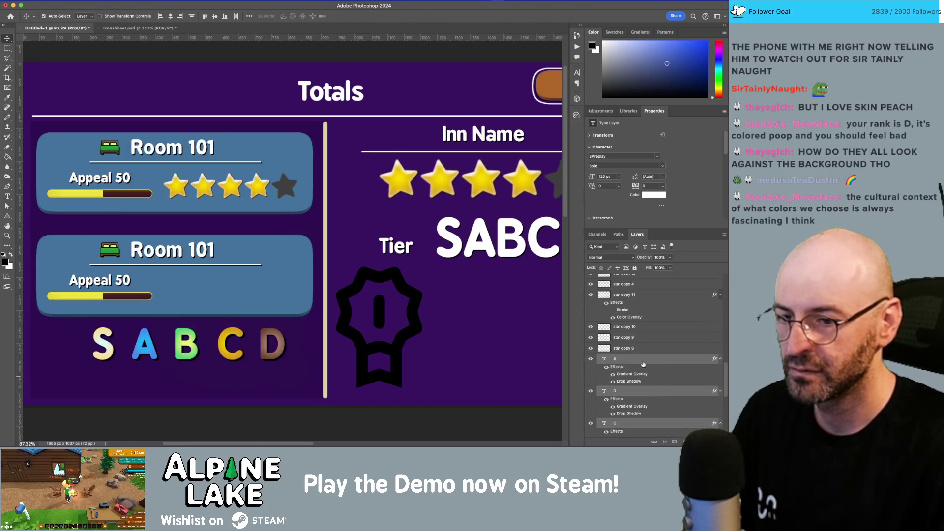
pyautogui.scroll(10, 643, 364)
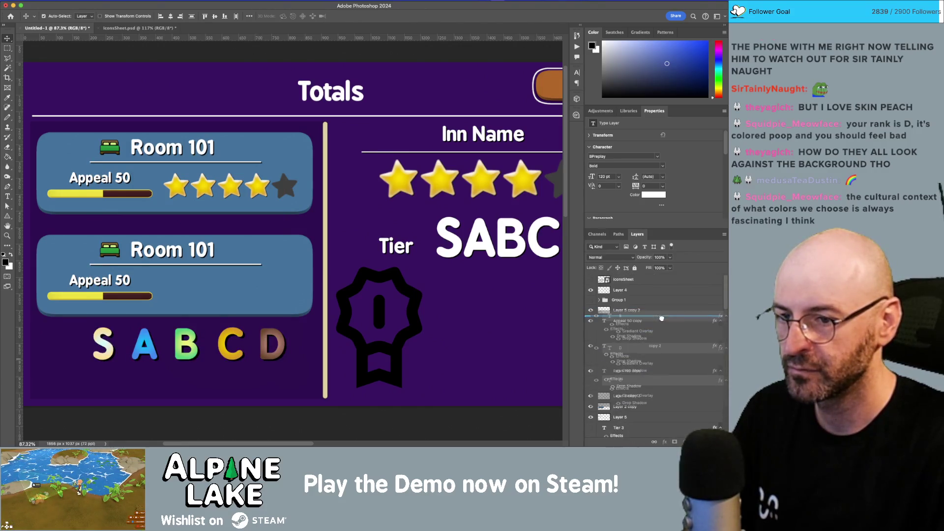
pyautogui.scroll(-5, 659, 305)
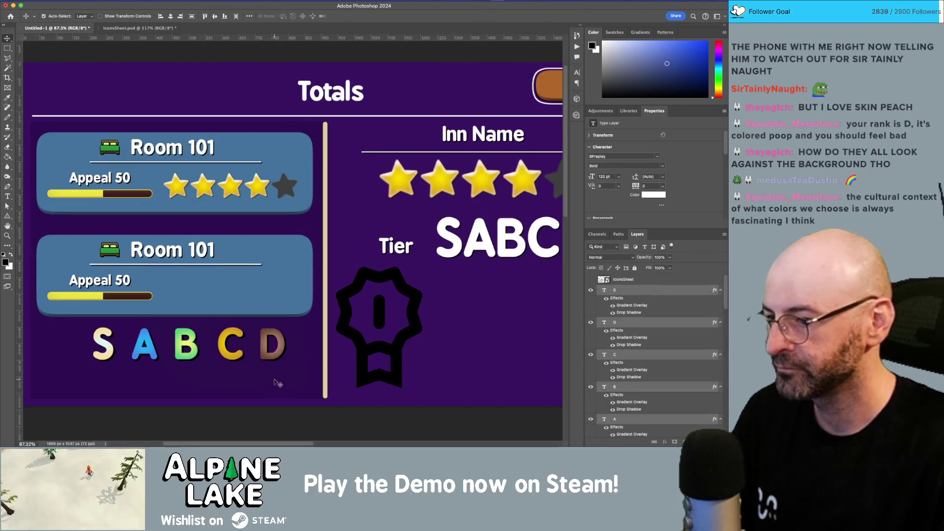
pyautogui.moveTo(270, 359)
pyautogui.mouseDown()
pyautogui.moveTo(215, 360)
pyautogui.moveTo(237, 355)
pyautogui.mouseUp()
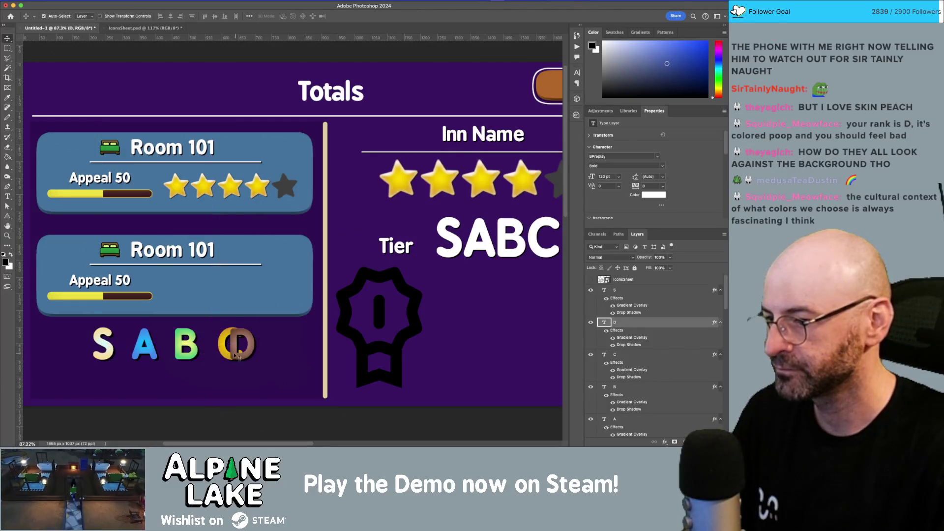
pyautogui.moveTo(114, 355)
pyautogui.mouseDown()
pyautogui.moveTo(242, 364)
pyautogui.moveTo(264, 326)
pyautogui.mouseUp()
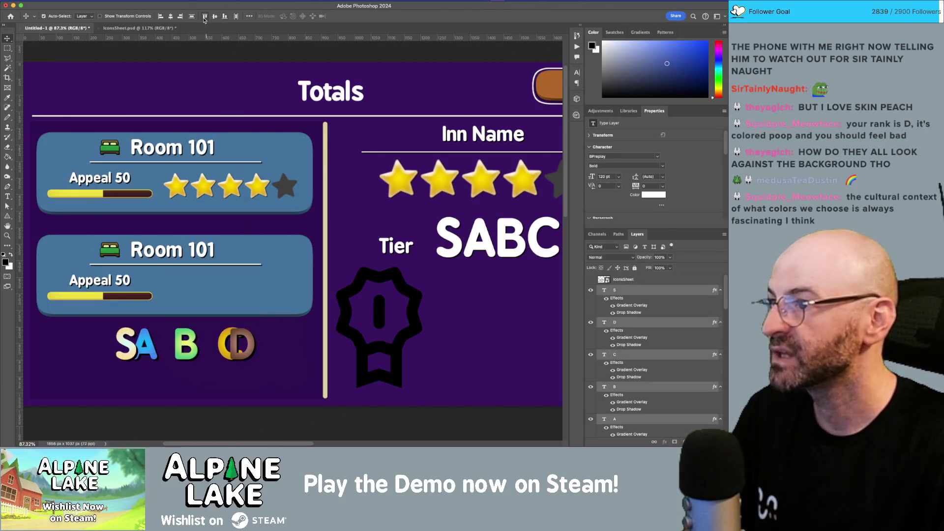
pyautogui.click(234, 17)
pyautogui.moveTo(199, 344)
pyautogui.mouseDown()
pyautogui.moveTo(241, 272)
pyautogui.moveTo(250, 299)
pyautogui.mouseUp()
pyautogui.click(246, 348)
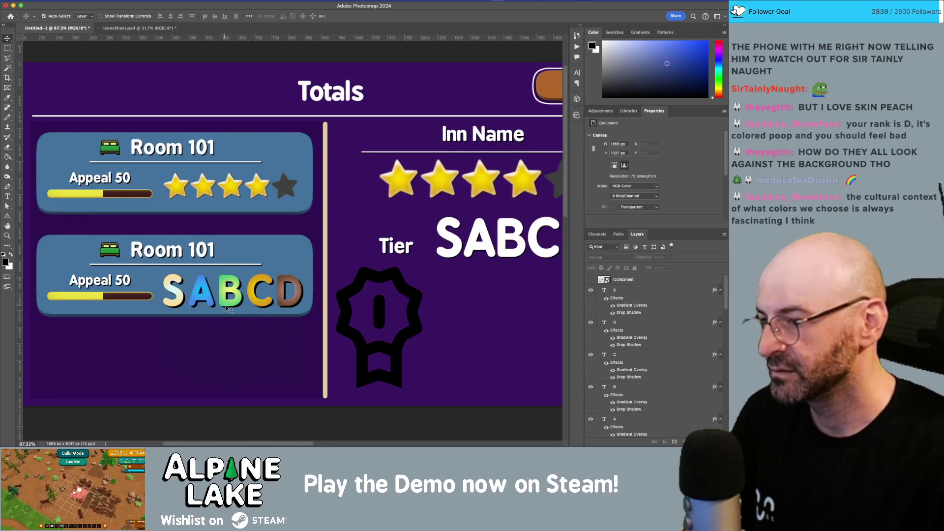
pyautogui.click(182, 297)
pyautogui.press('f')
pyautogui.press('f')
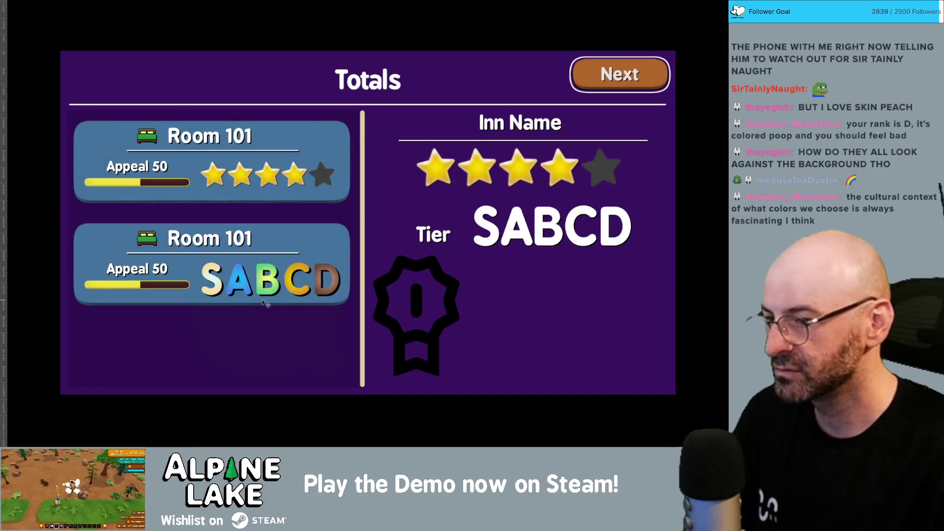
# - Preview the mockup full screen, then return to the normal window view
pyautogui.press('Tab')
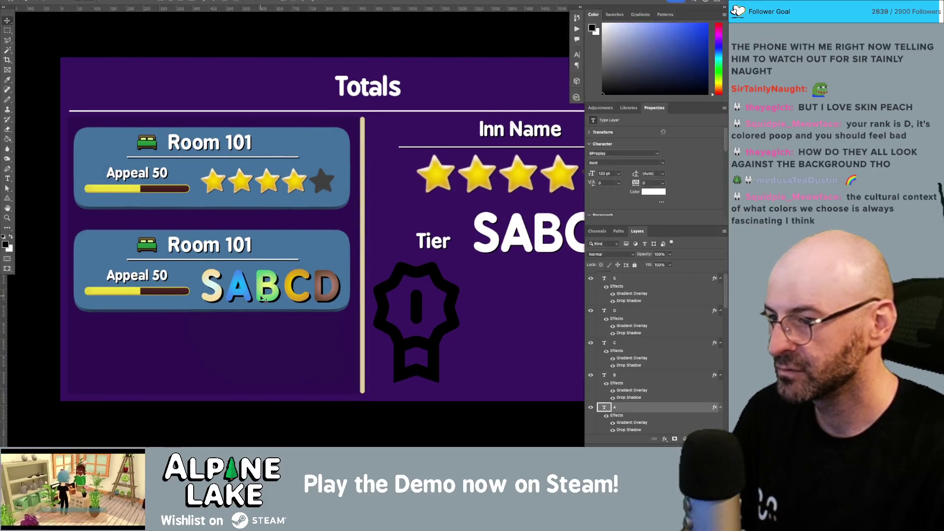
pyautogui.press('Tab')
pyautogui.press('f')
pyautogui.press('f')
pyautogui.press('f')
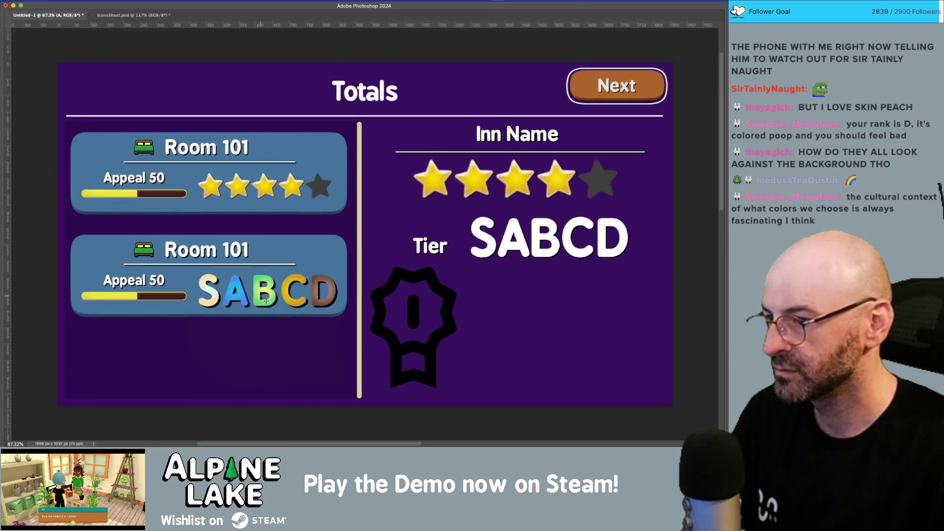
pyautogui.press('Tab')
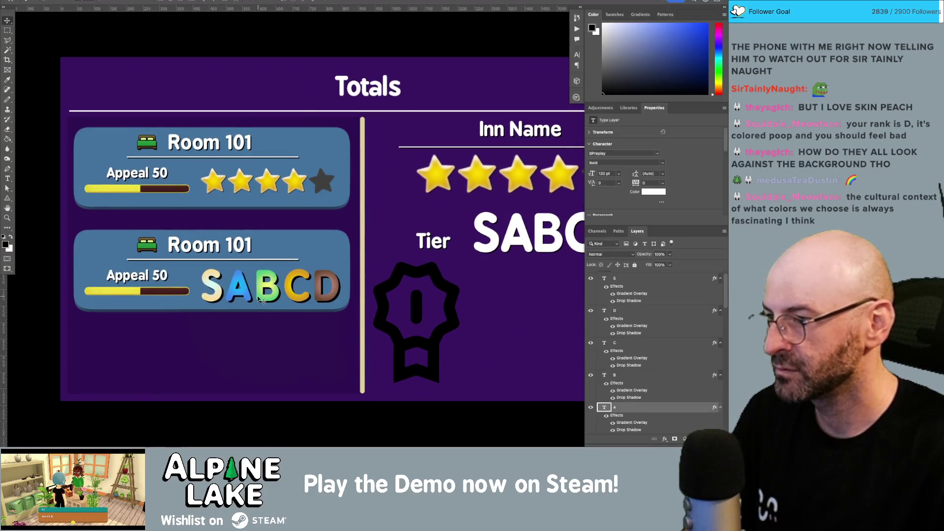
pyautogui.press('f')
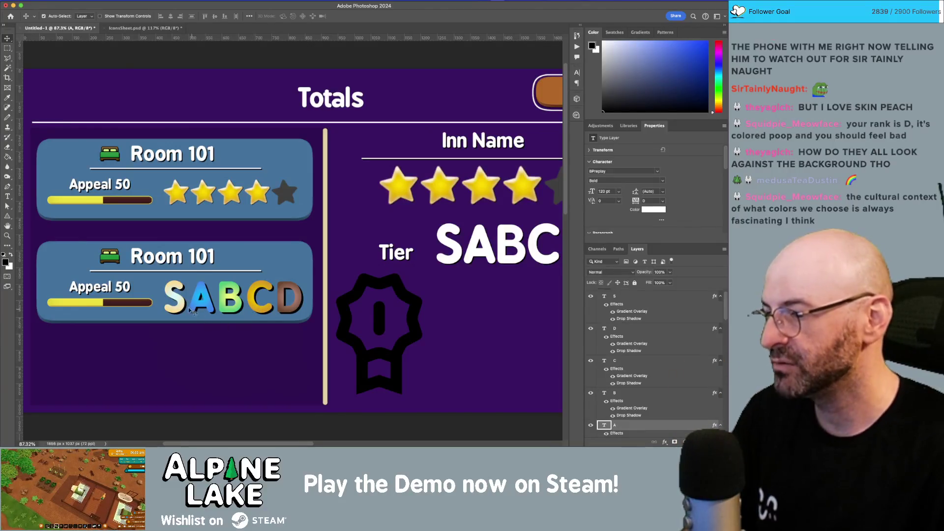
pyautogui.press('super+alt+a')
# - Switch to the IconsSheet.psd document and bring the letter row into view
pyautogui.hscroll(2, 182, 305)
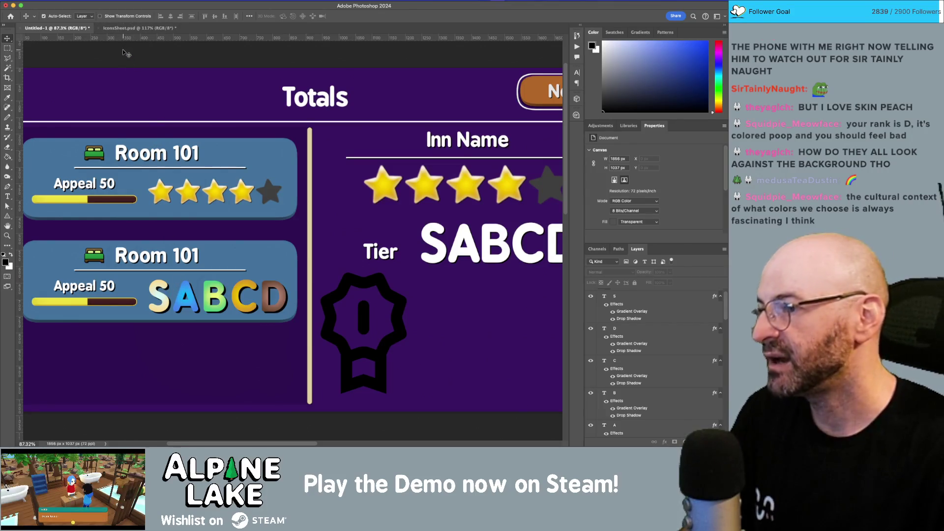
pyautogui.scroll(-3, 124, 51)
pyautogui.hscroll(-2, 124, 51)
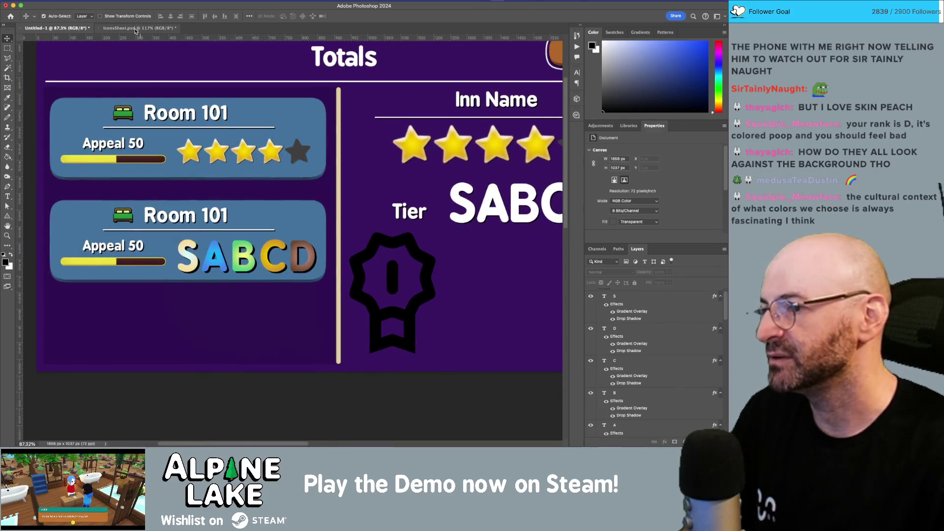
pyautogui.click(136, 30)
pyautogui.scroll(-3, 338, 305)
pyautogui.hscroll(-1, 337, 305)
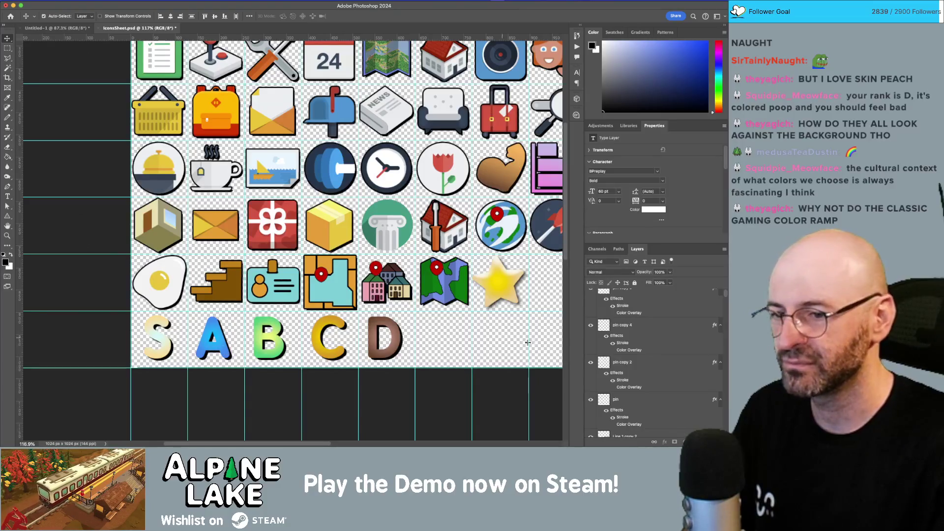
# - Open letter A's Gradient Overlay, try Blues Blue_03 and Blue_09, and reverse it
pyautogui.scroll(2, 657, 373)
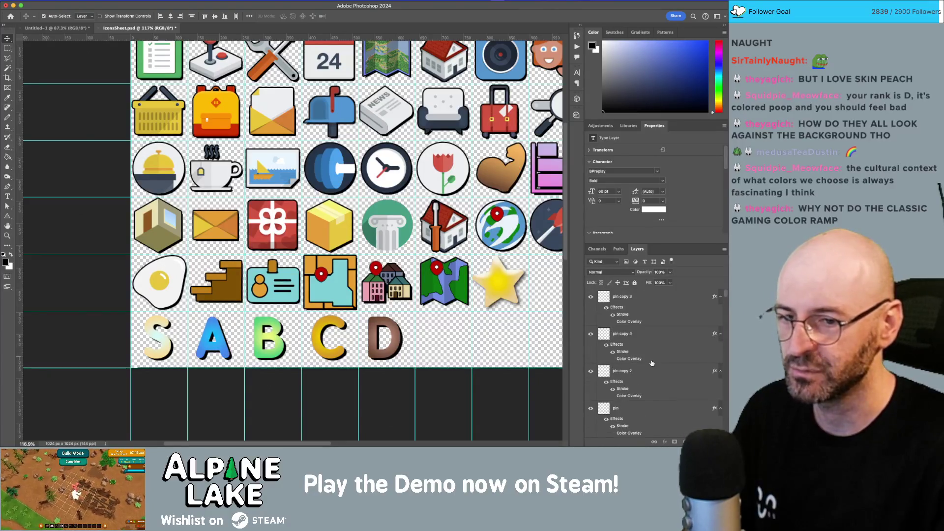
pyautogui.scroll(10, 659, 367)
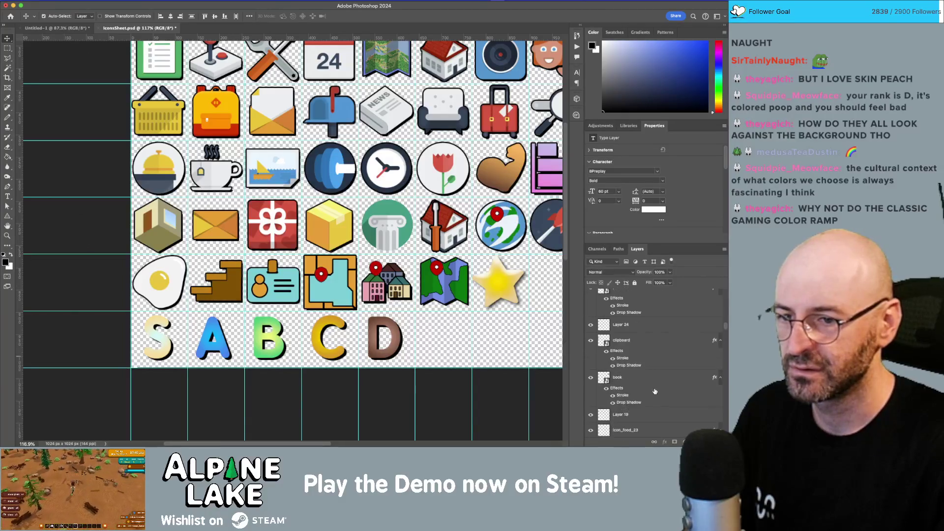
pyautogui.scroll(5, 655, 391)
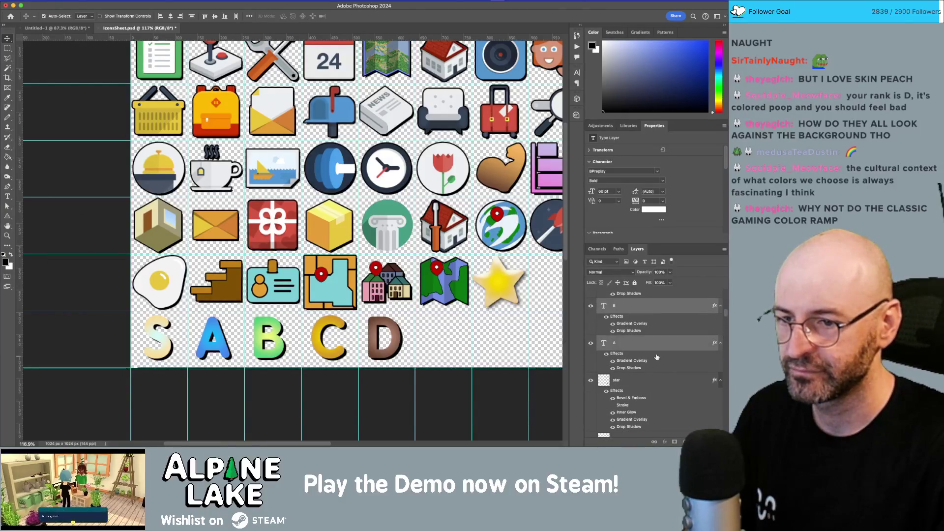
pyautogui.click(657, 357)
pyautogui.click(659, 399)
pyautogui.doubleClick(656, 346)
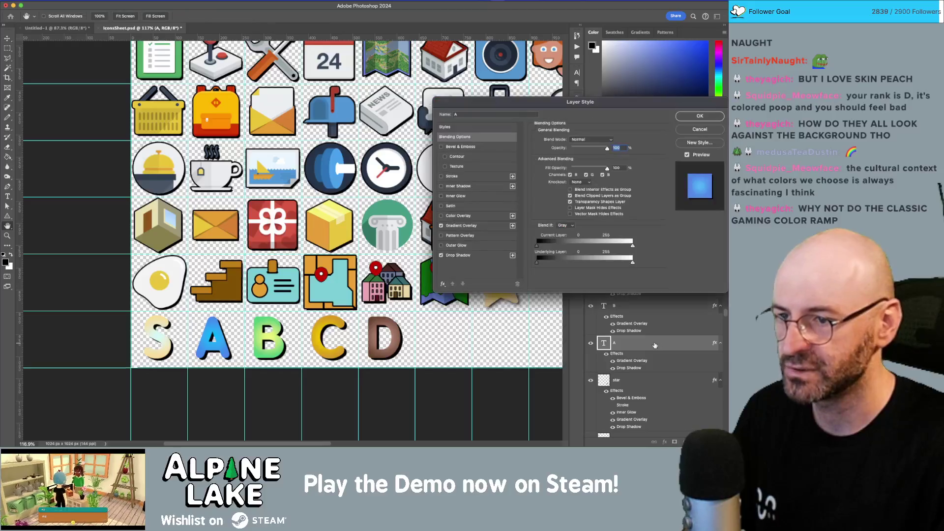
pyautogui.click(461, 226)
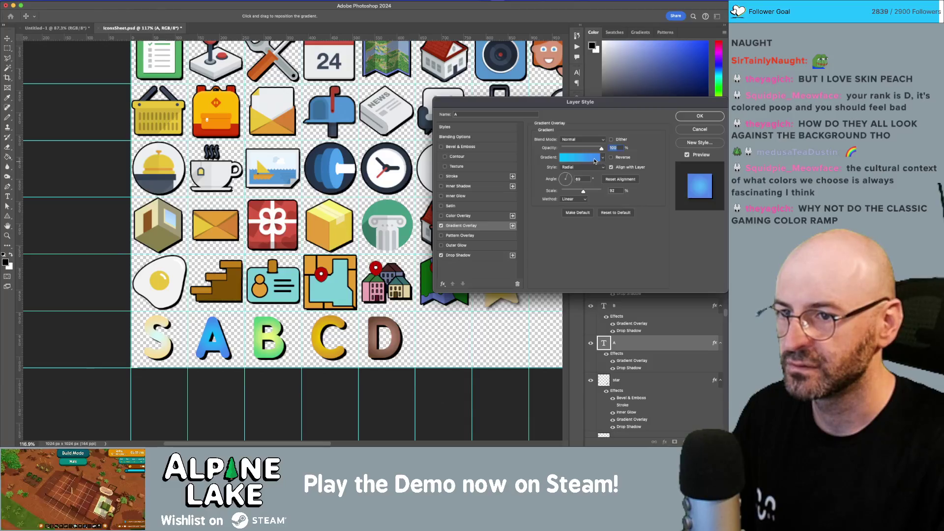
pyautogui.click(595, 158)
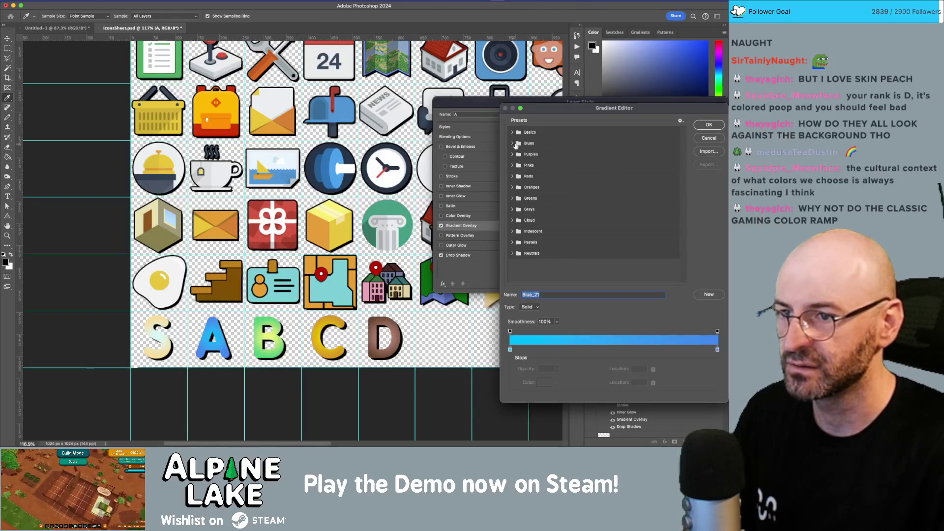
pyautogui.click(513, 143)
pyautogui.click(547, 155)
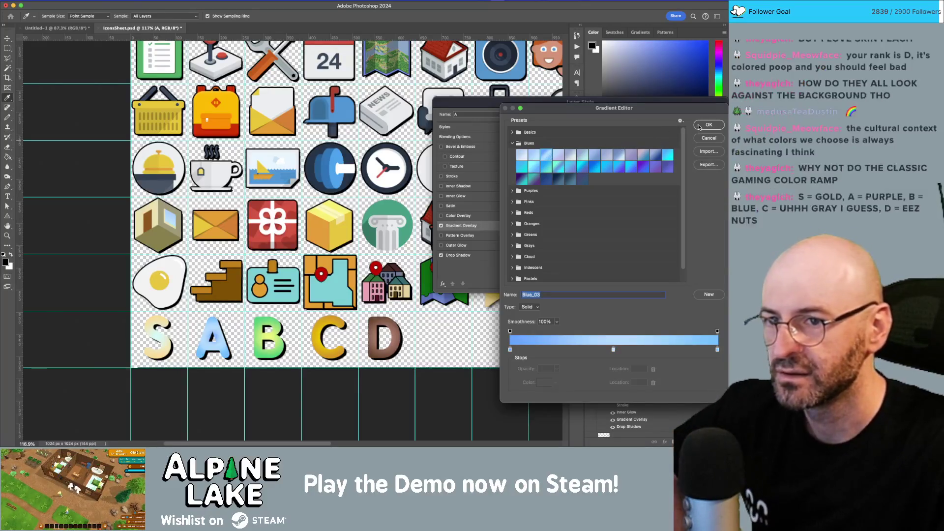
pyautogui.click(617, 156)
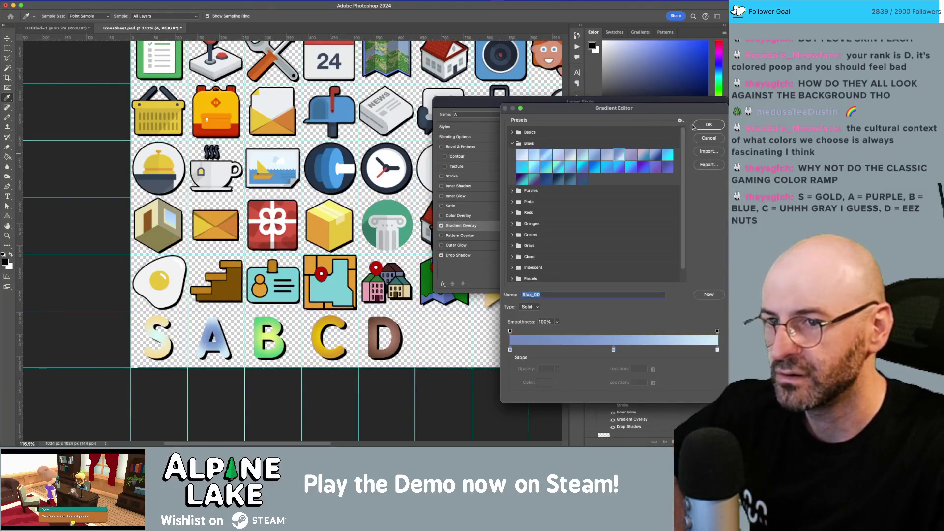
pyautogui.click(708, 125)
pyautogui.click(611, 158)
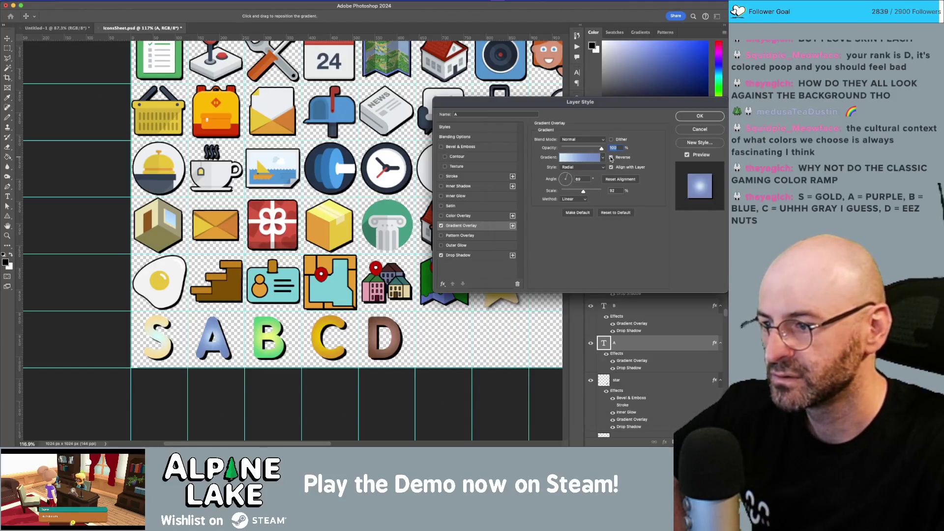
# - Switch letter A's reversed gradient to Blue_03 and apply the layer style
pyautogui.click(577, 157)
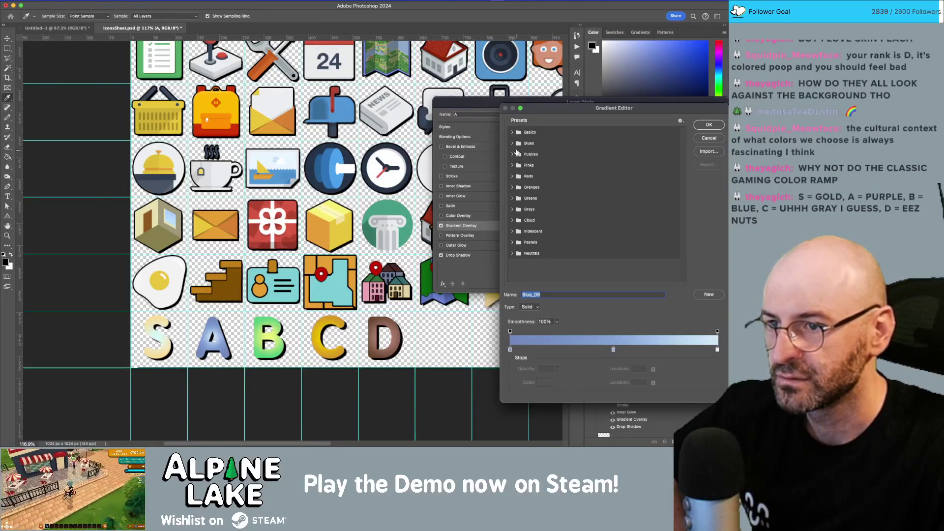
pyautogui.click(513, 143)
pyautogui.click(548, 155)
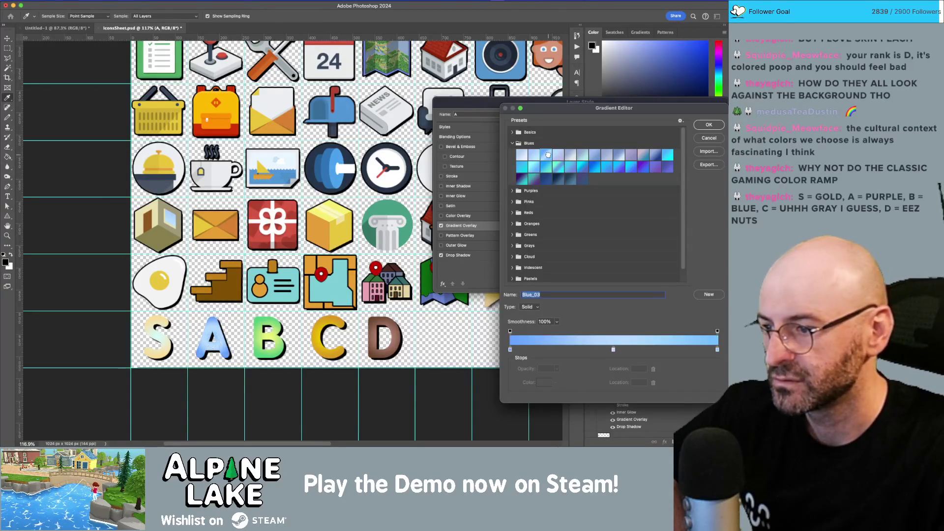
pyautogui.click(709, 126)
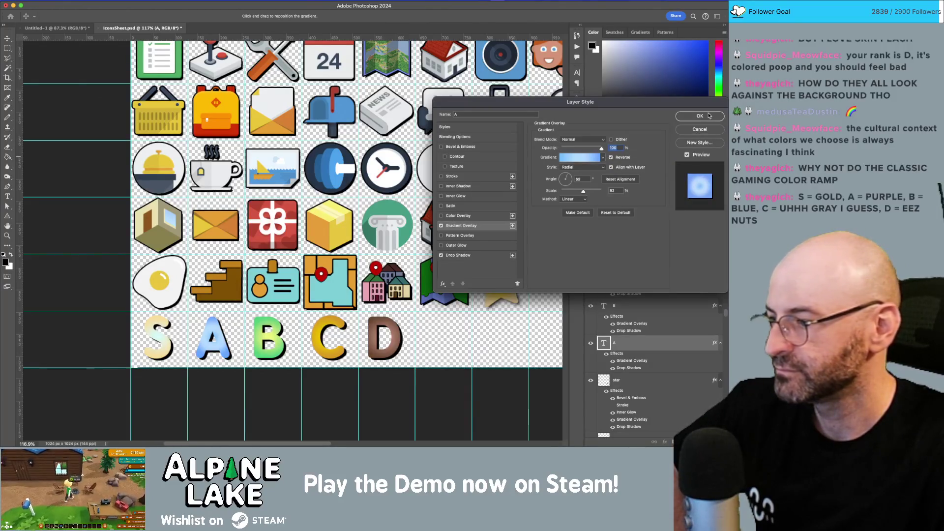
pyautogui.click(700, 116)
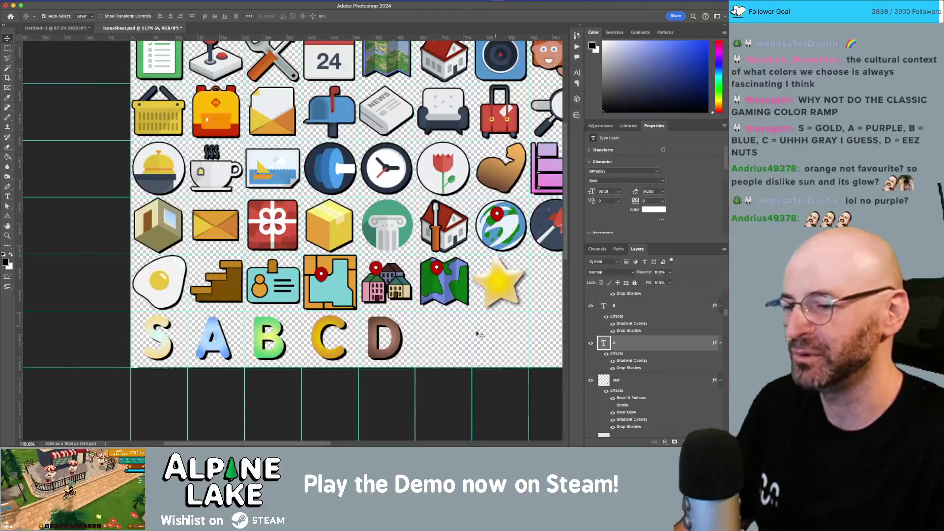
pyautogui.click(394, 394)
# - Nudge the D and B grade letters with the arrow keys to even their spacing
pyautogui.click(395, 335)
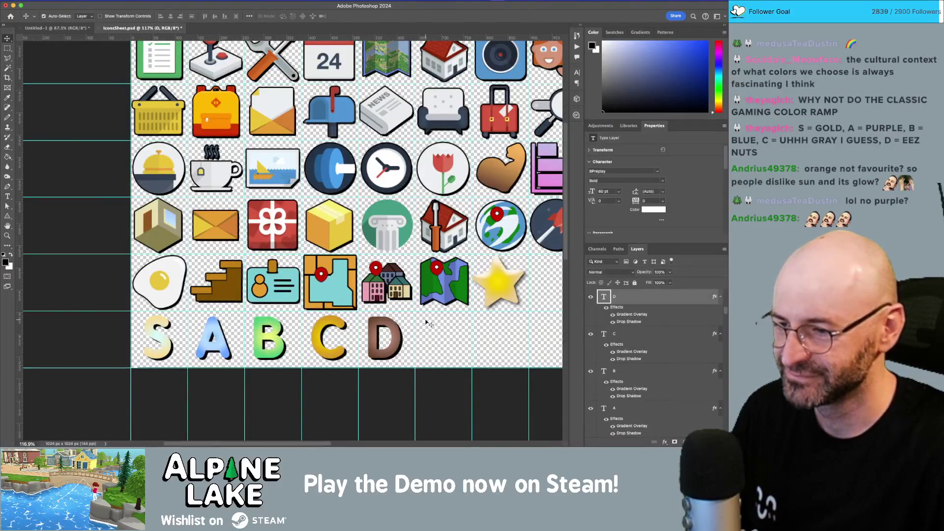
pyautogui.press('Right')
pyautogui.press('Right')
pyautogui.press('Right')
pyautogui.press('Left')
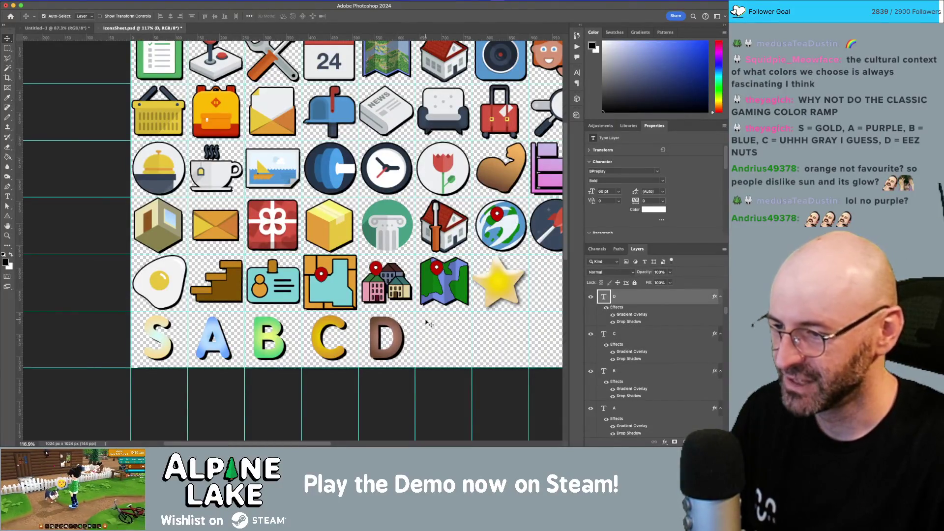
pyautogui.click(173, 348)
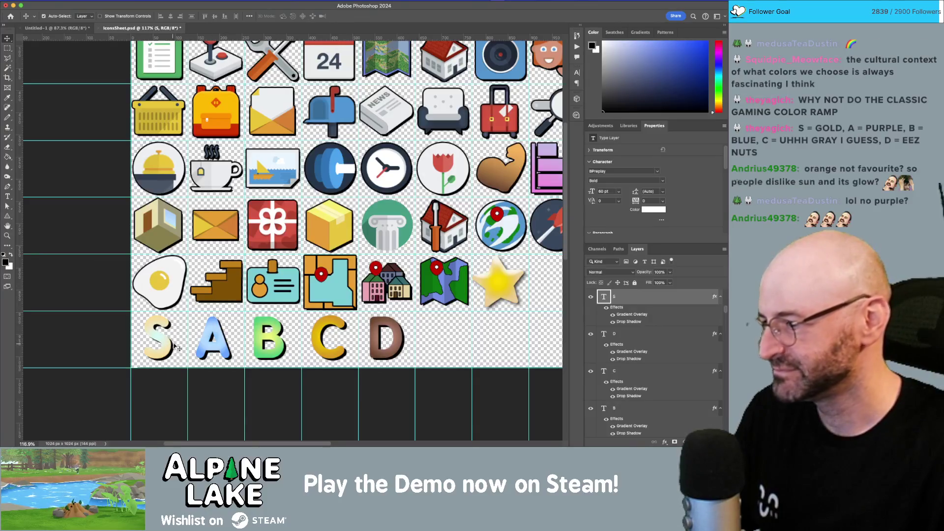
pyautogui.click(226, 350)
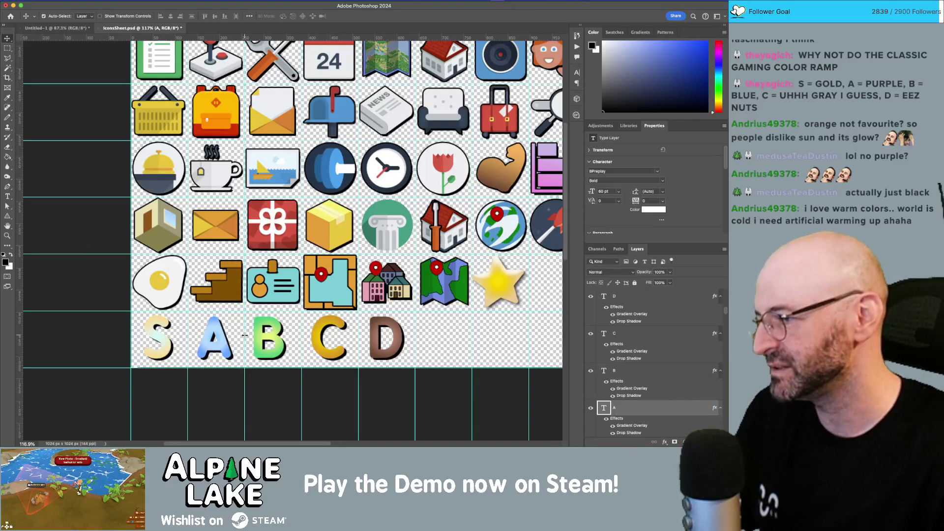
pyautogui.click(279, 340)
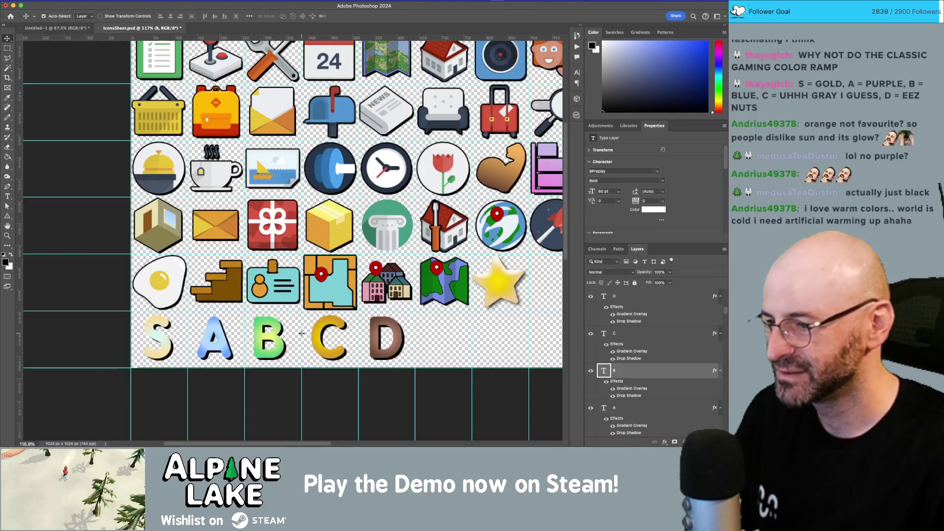
pyautogui.press('Right')
pyautogui.press('Right')
pyautogui.press('Right')
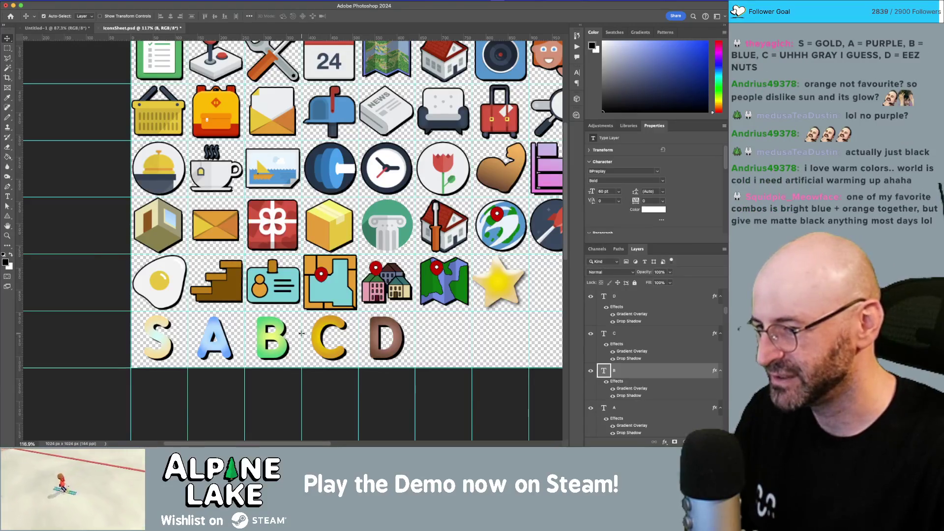
pyautogui.click(379, 352)
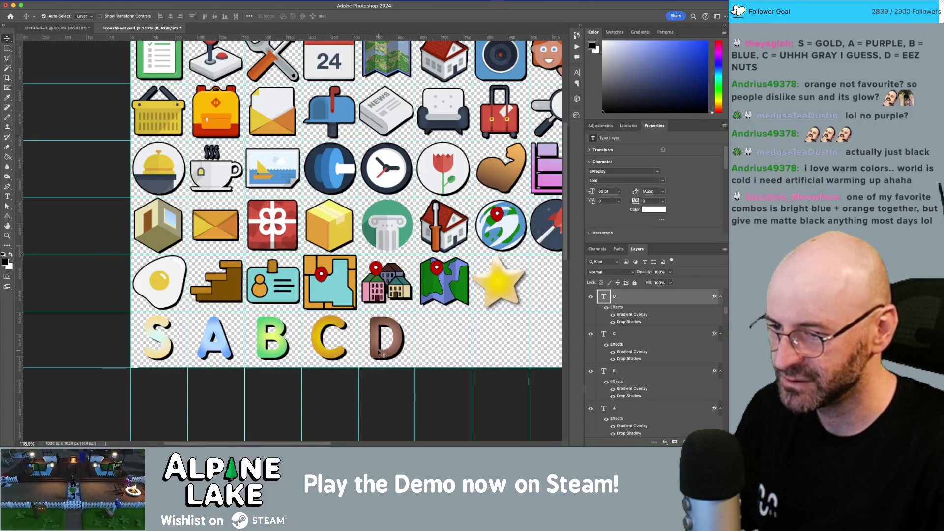
pyautogui.press('Right')
pyautogui.press('Right')
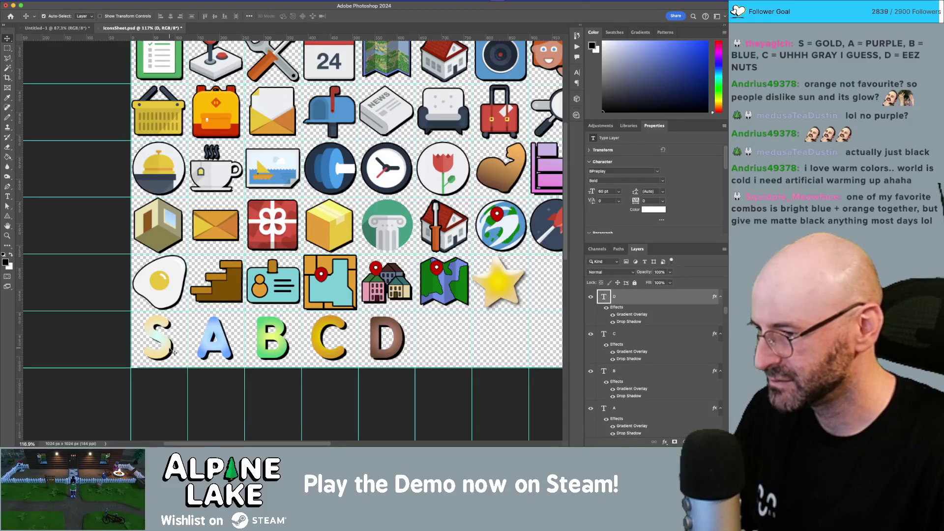
# - Align the S, A, B, C and D letter layers with the options-bar Align button
pyautogui.click(173, 352)
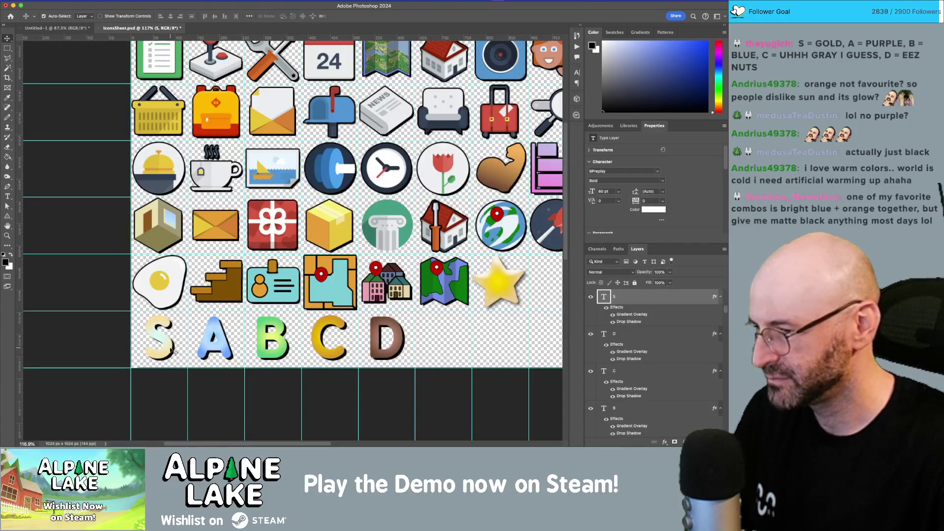
pyautogui.keyDown('shift'); pyautogui.click(212, 351); pyautogui.keyUp('shift')
pyautogui.keyDown('shift'); pyautogui.click(269, 346); pyautogui.keyUp('shift')
pyautogui.keyDown('shift'); pyautogui.click(321, 341); pyautogui.keyUp('shift')
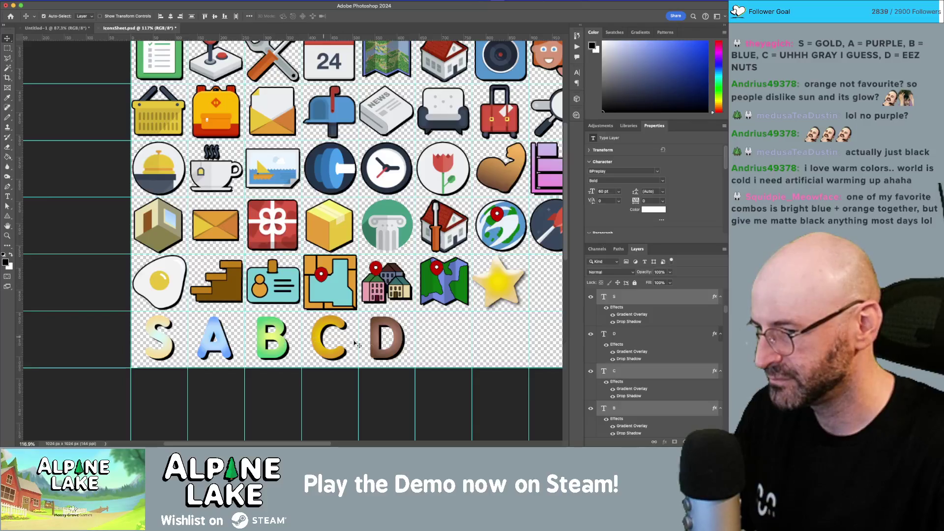
pyautogui.keyDown('shift'); pyautogui.click(381, 347); pyautogui.keyUp('shift')
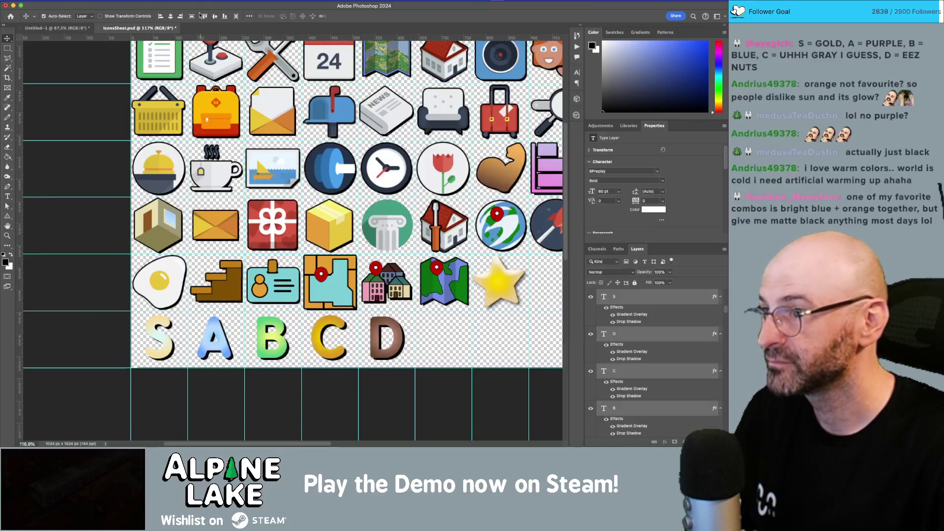
pyautogui.click(227, 17)
pyautogui.click(328, 396)
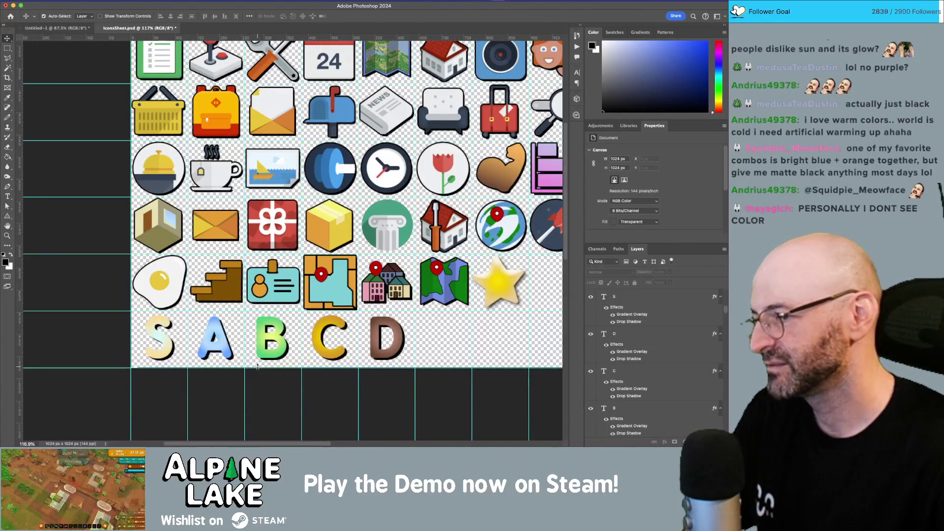
pyautogui.click(660, 300)
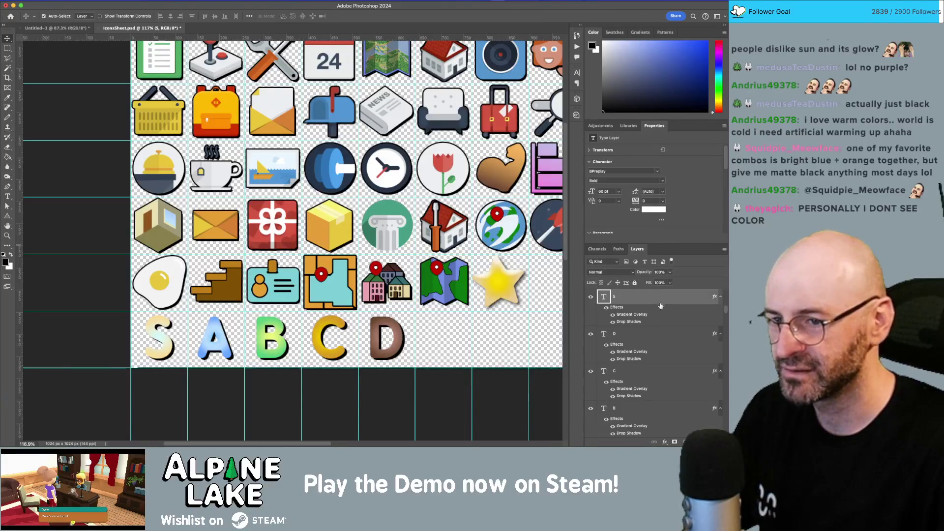
# - In the S letter's Gradient Overlay, shift the midpoint left and remove the extra middle stops
pyautogui.doubleClick(660, 305)
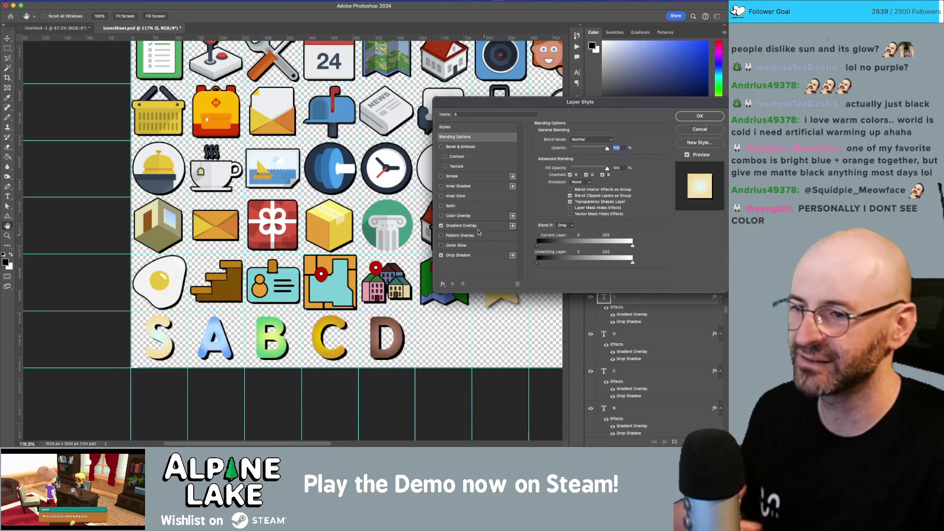
pyautogui.click(462, 225)
pyautogui.click(586, 156)
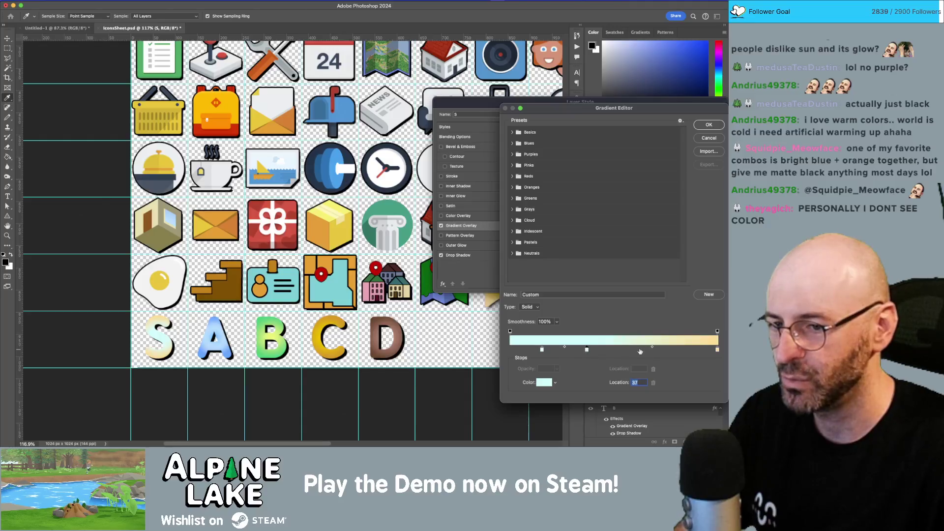
pyautogui.moveTo(652, 347); pyautogui.dragTo(597, 348)
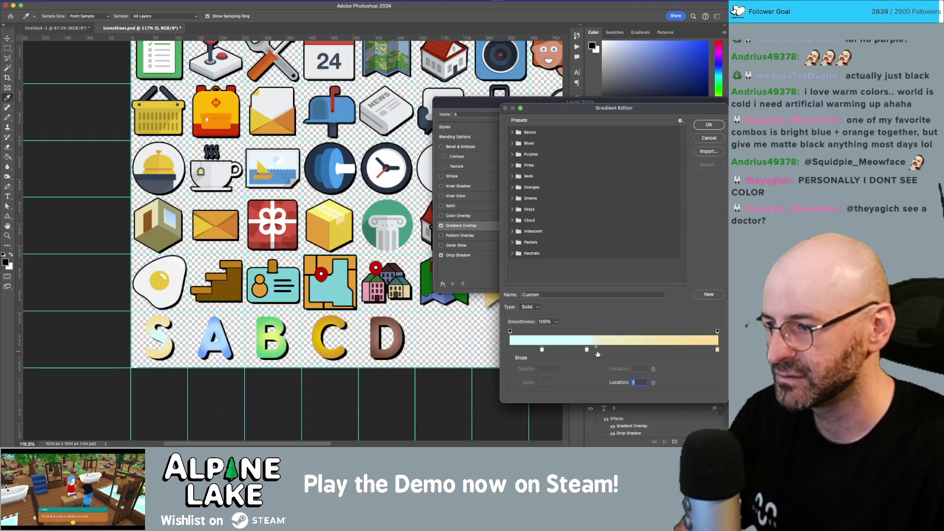
pyautogui.click(564, 350)
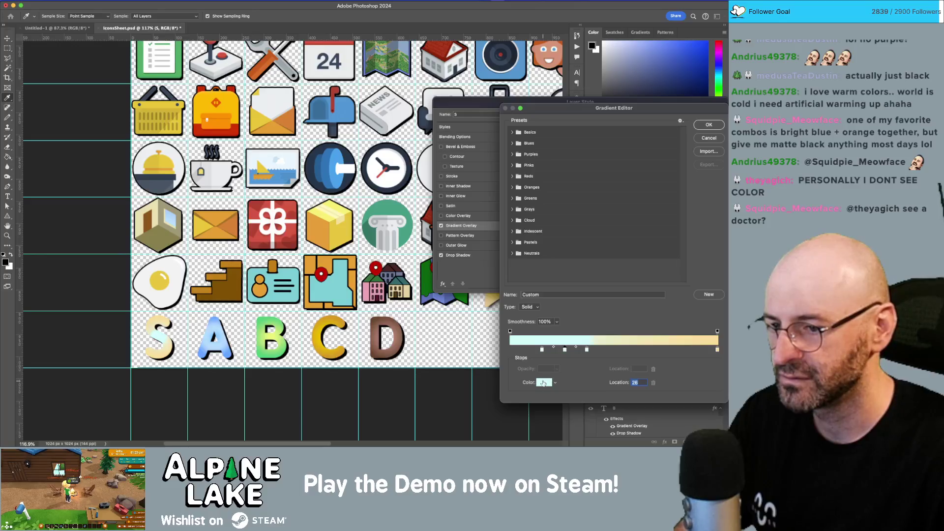
pyautogui.click(544, 382)
pyautogui.click(508, 228)
pyautogui.moveTo(463, 188); pyautogui.dragTo(448, 148)
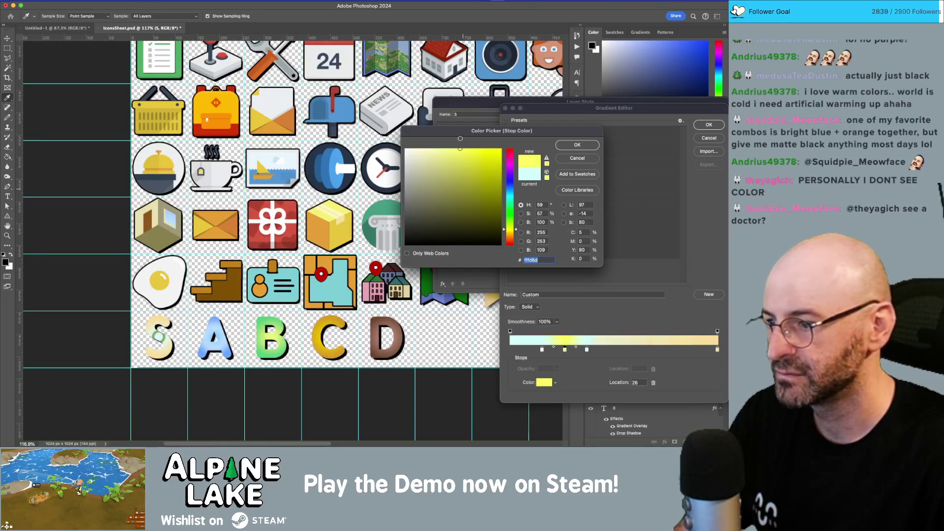
pyautogui.click(563, 161)
pyautogui.moveTo(565, 349); pyautogui.dragTo(567, 406)
pyautogui.moveTo(587, 350)
pyautogui.mouseDown()
pyautogui.moveTo(491, 355)
pyautogui.moveTo(629, 348)
pyautogui.mouseUp()
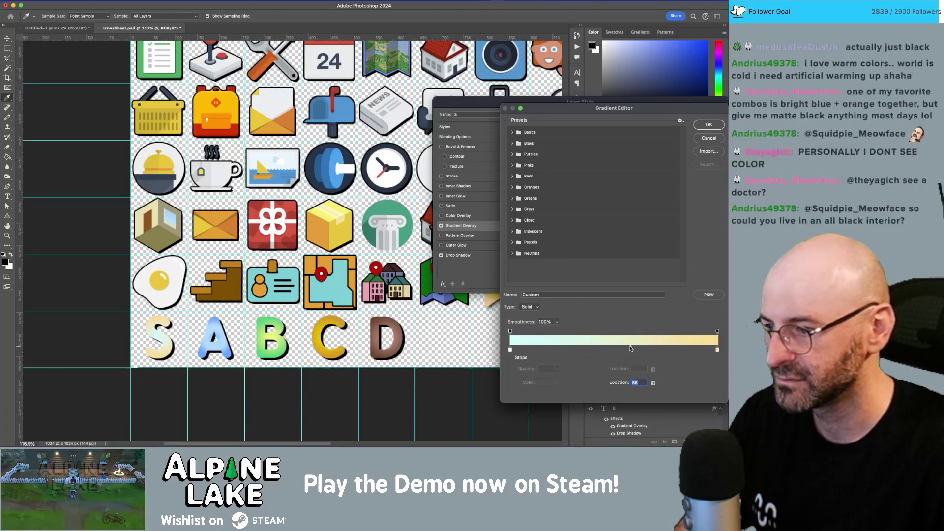
# - Set the gradient's left colour stop to the very pale blue e6f8ff
pyautogui.click(511, 350)
pyautogui.click(541, 382)
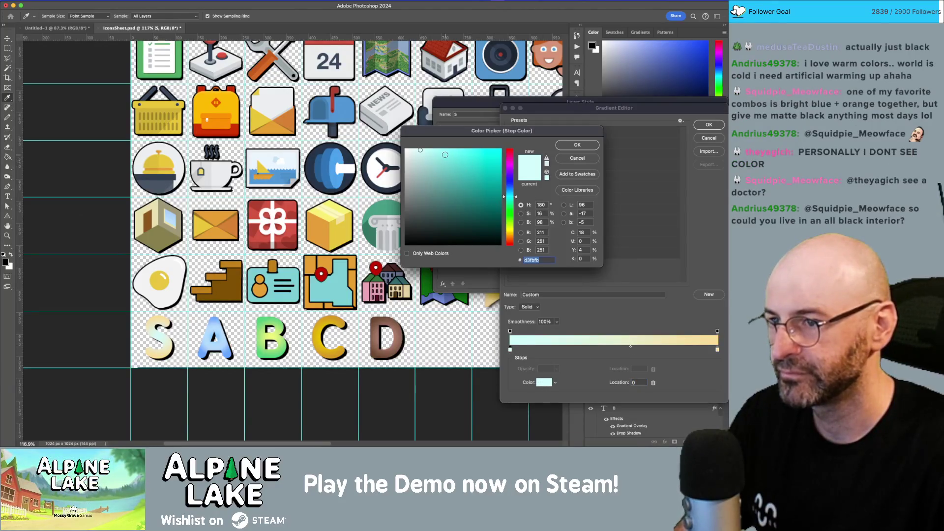
pyautogui.click(434, 149)
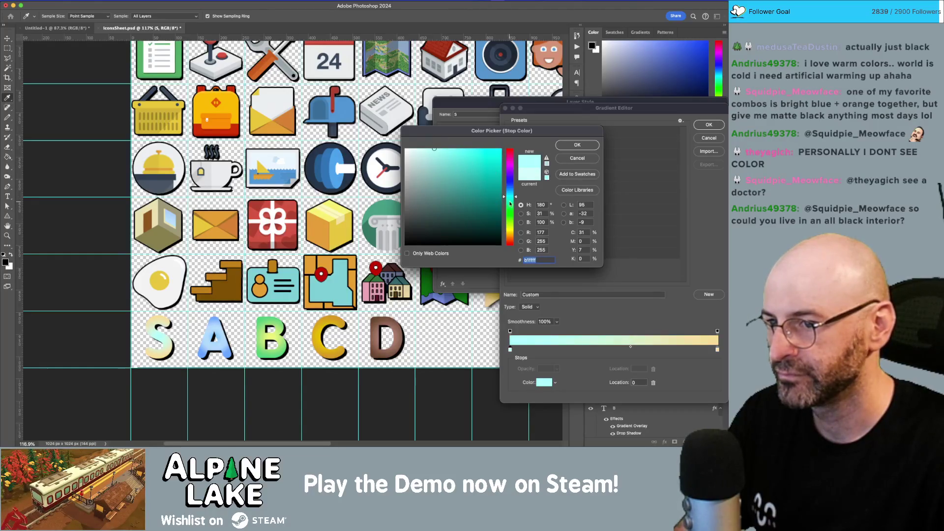
pyautogui.moveTo(511, 198); pyautogui.dragTo(510, 192)
pyautogui.click(441, 169)
pyautogui.moveTo(440, 169)
pyautogui.mouseDown()
pyautogui.moveTo(428, 177)
pyautogui.moveTo(393, 126)
pyautogui.moveTo(413, 158)
pyautogui.moveTo(391, 129)
pyautogui.moveTo(407, 164)
pyautogui.moveTo(392, 164)
pyautogui.moveTo(399, 108)
pyautogui.mouseUp()
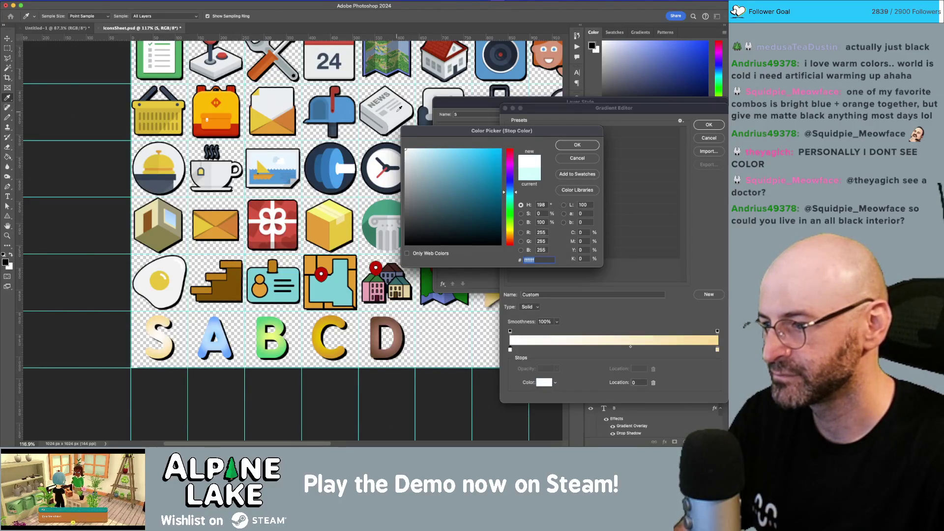
pyautogui.click(414, 150)
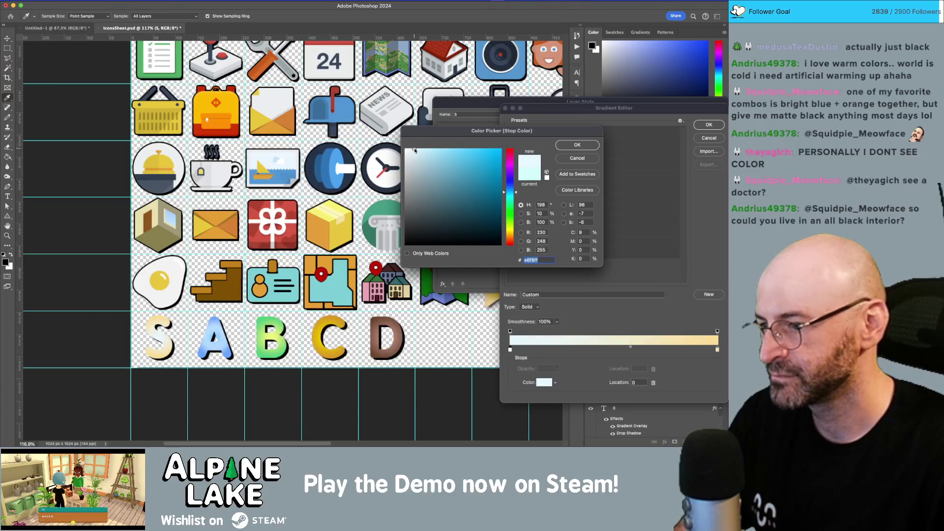
pyautogui.click(575, 146)
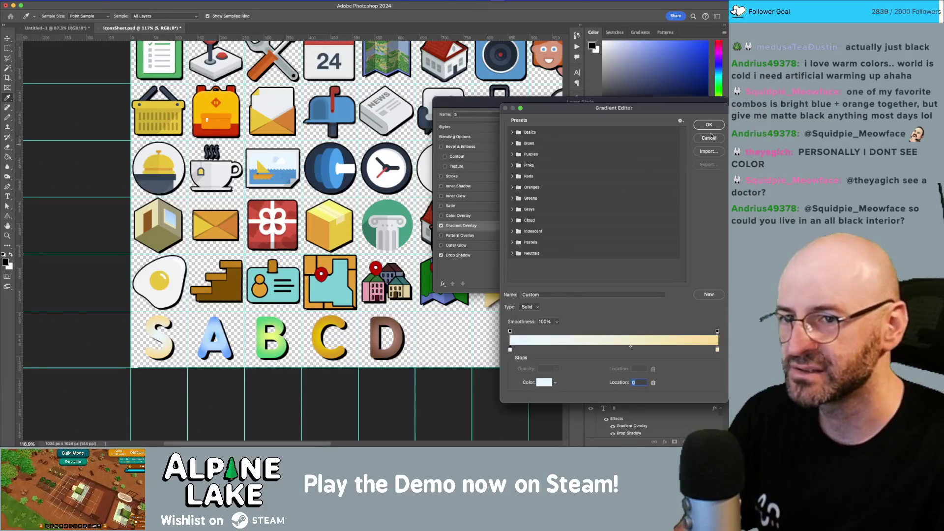
# - Apply the updated S layer style and return to the Untitled-1 Totals mockup
pyautogui.click(708, 125)
pyautogui.press('super+Tab')
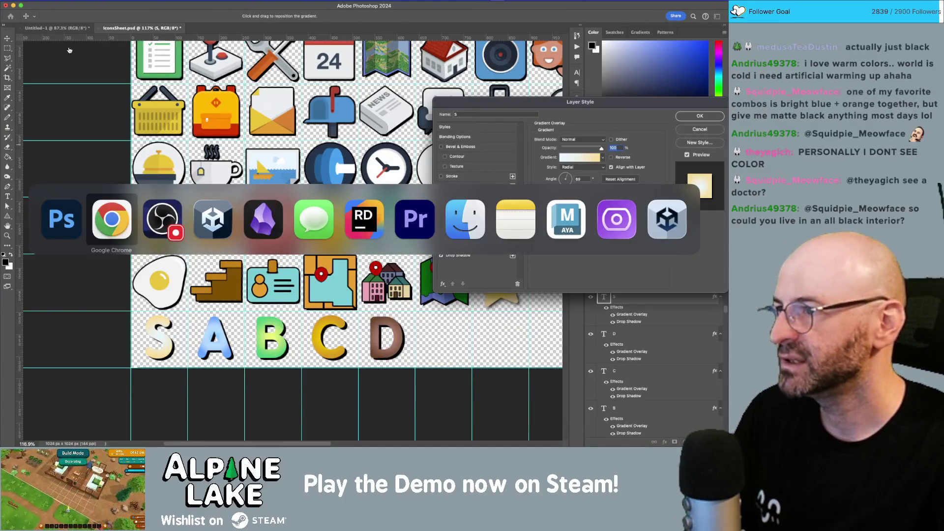
pyautogui.press('Escape')
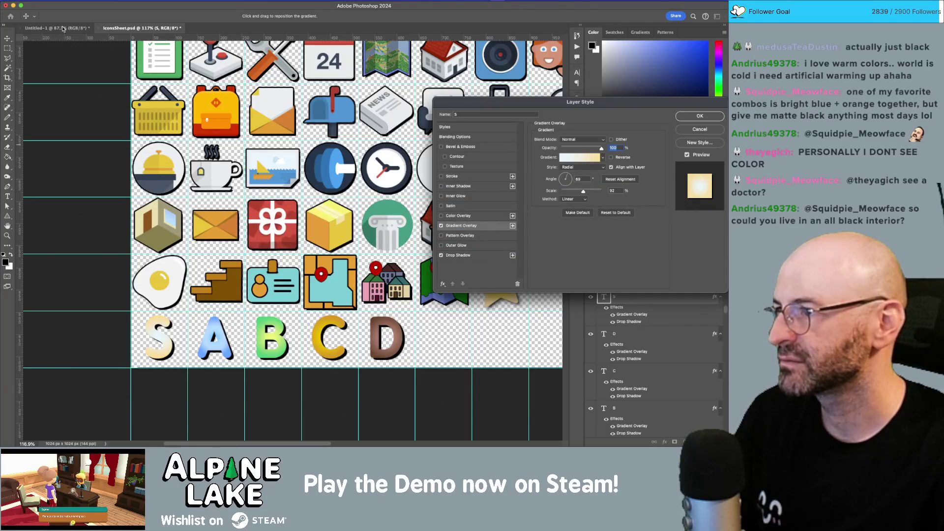
pyautogui.press('Return')
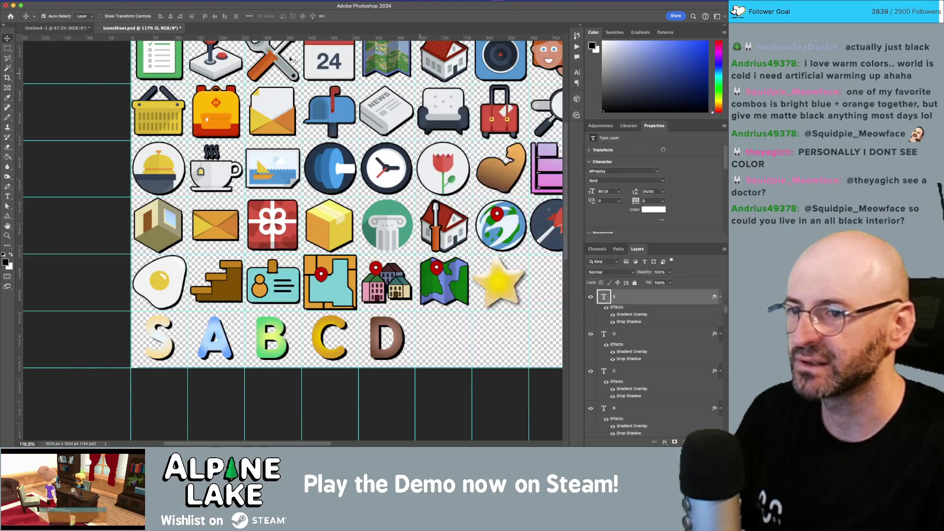
pyautogui.click(50, 28)
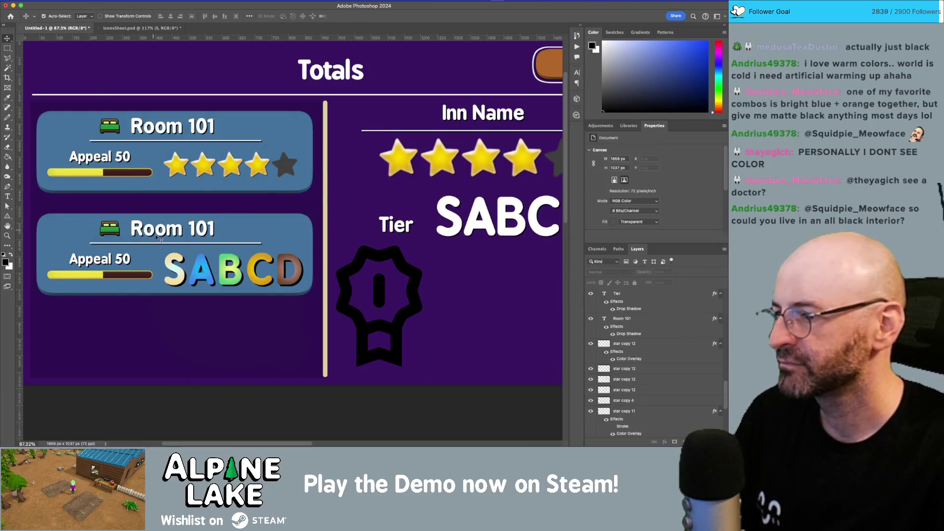
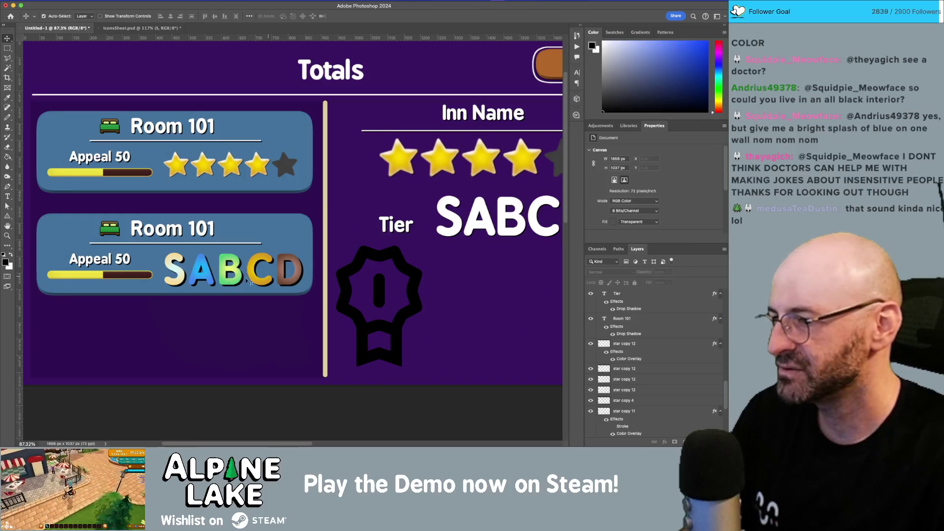
# - Switch to the iconSheet.psd document and bring its S, A, B, C, D letter row into view
pyautogui.press('super+Tab')
pyautogui.press('super+Tab')
pyautogui.press('super+Tab')
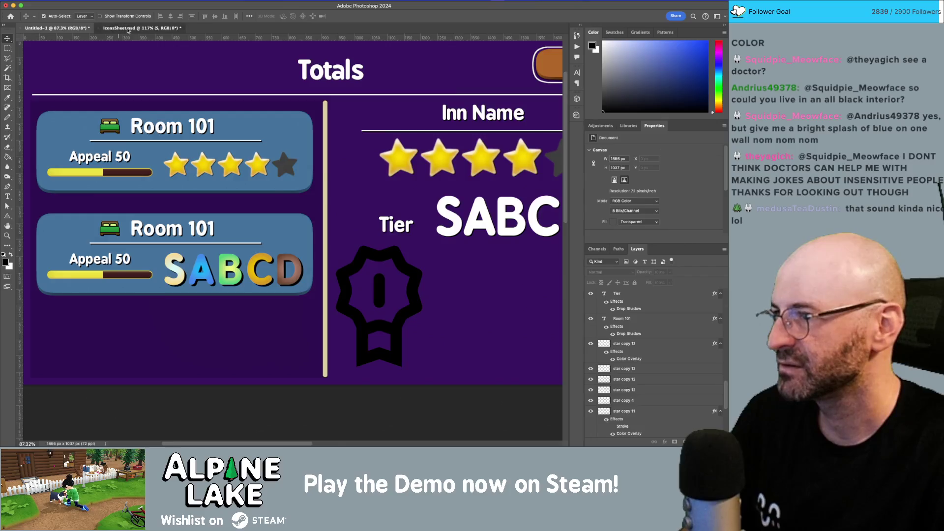
pyautogui.click(142, 28)
pyautogui.scroll(-3, 293, 361)
pyautogui.moveTo(121, 384)
pyautogui.mouseDown()
pyautogui.moveTo(150, 362)
pyautogui.moveTo(196, 367)
pyautogui.moveTo(405, 311)
pyautogui.moveTo(392, 327)
pyautogui.mouseUp()
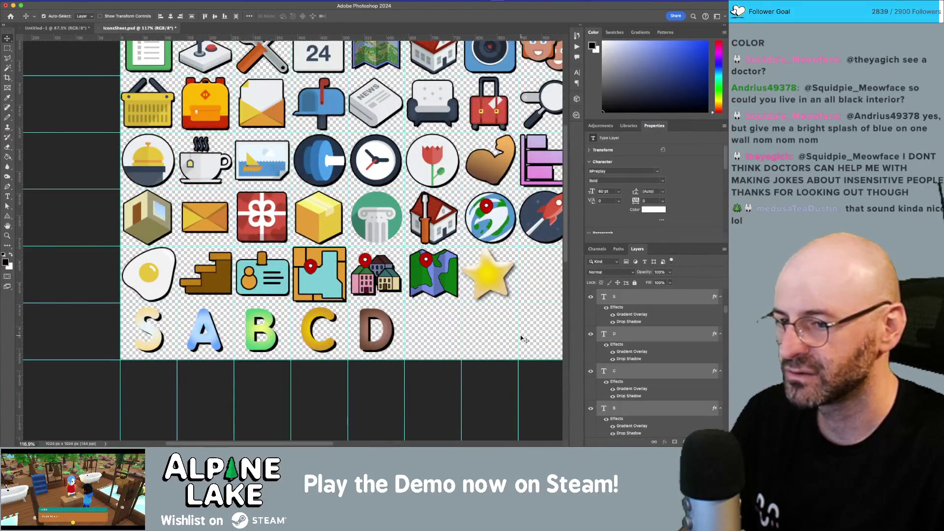
# - Give the C letter a 3 px Stroke at 100% opacity
pyautogui.click(646, 370)
pyautogui.doubleClick(646, 370)
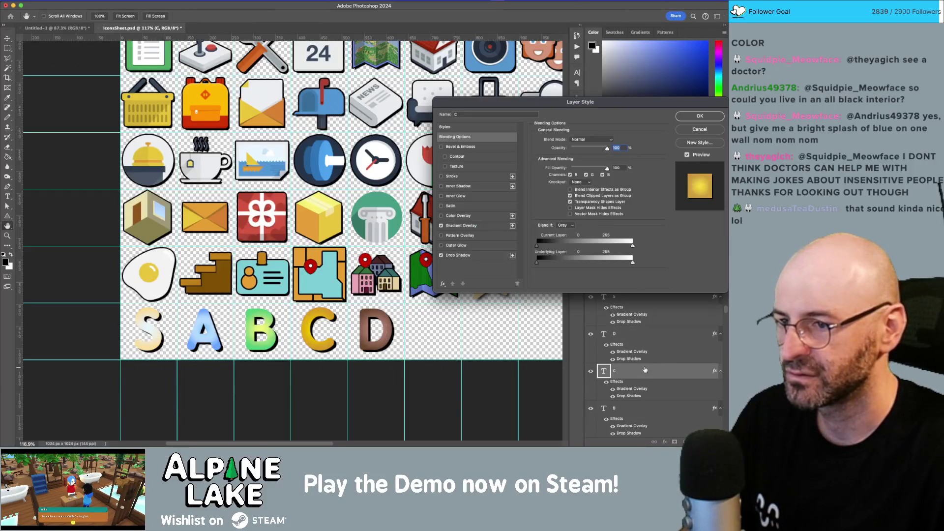
pyautogui.click(442, 176)
pyautogui.click(476, 177)
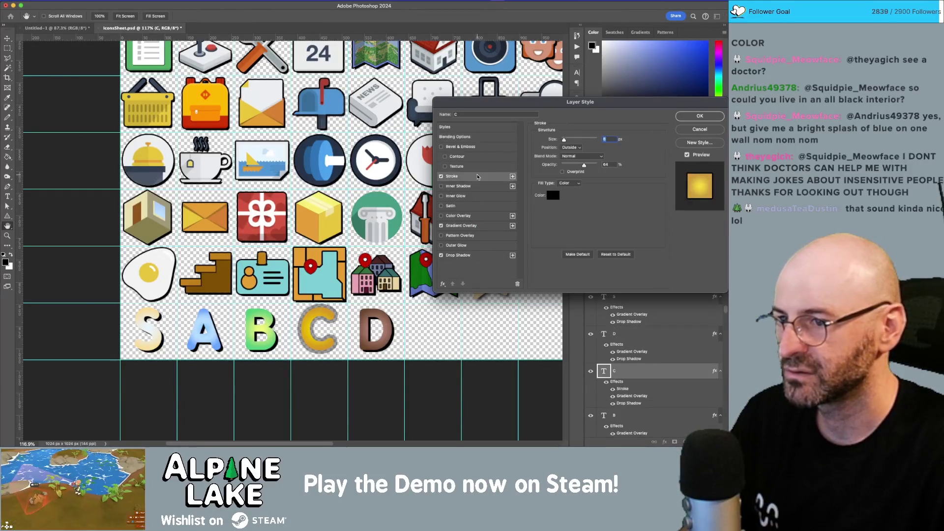
pyautogui.moveTo(586, 166); pyautogui.dragTo(644, 167)
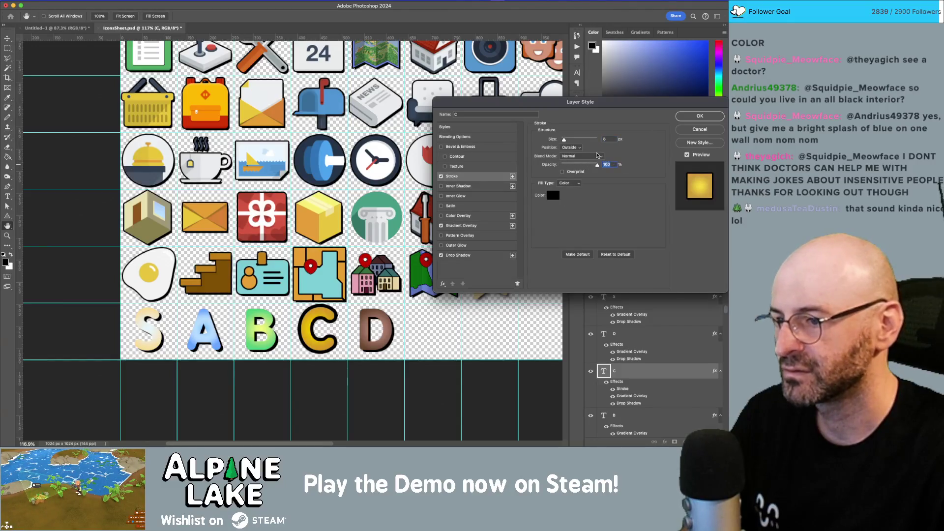
pyautogui.doubleClick(611, 140)
pyautogui.write('3')
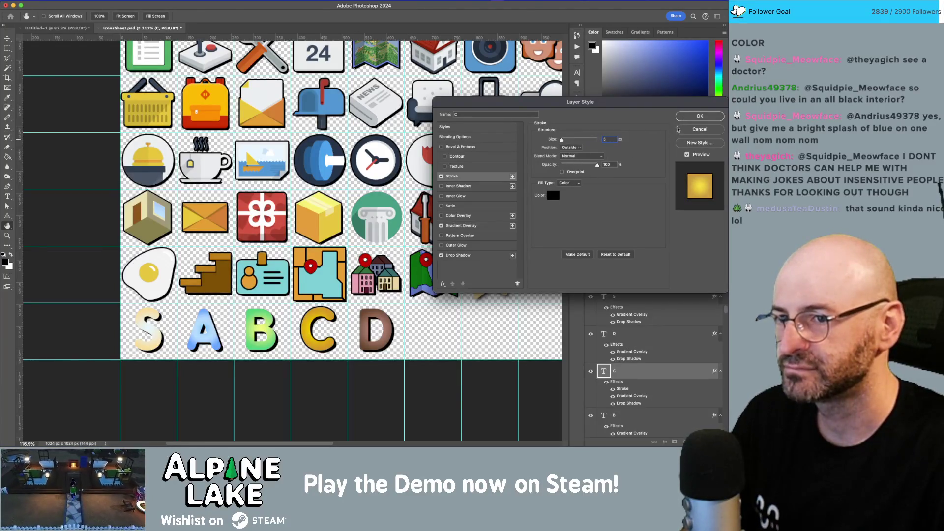
pyautogui.click(688, 118)
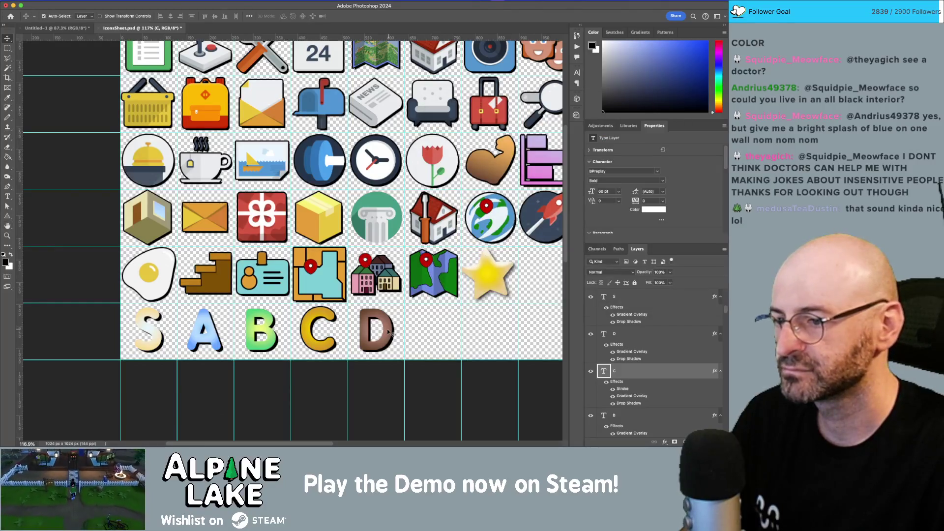
# - Give the D letter the same 3 px Stroke at 100% opacity
pyautogui.click(389, 332)
pyautogui.doubleClick(688, 340)
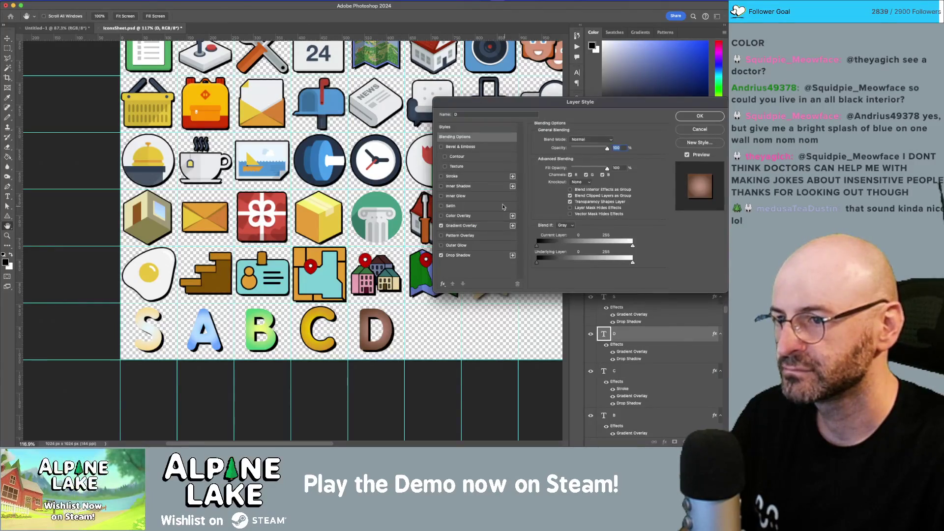
pyautogui.click(450, 179)
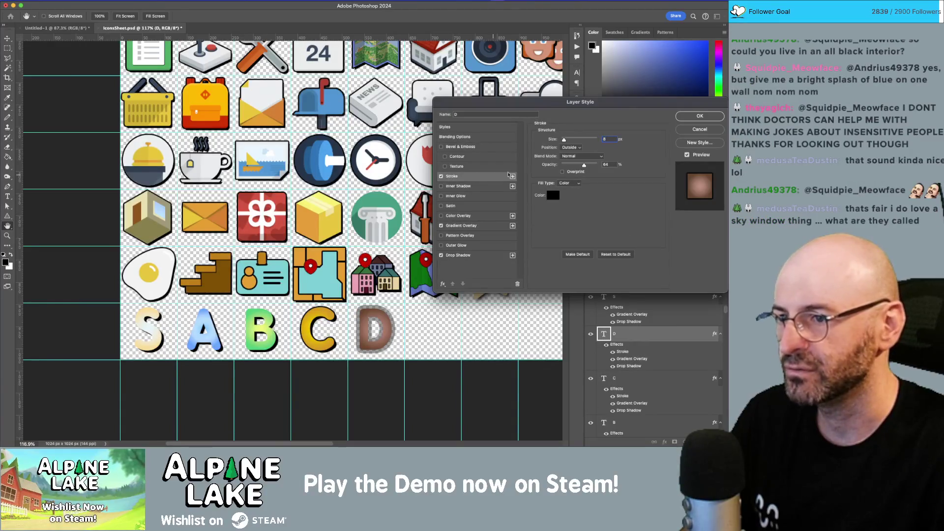
pyautogui.moveTo(586, 166); pyautogui.dragTo(625, 165)
pyautogui.doubleClick(607, 139)
pyautogui.write('3')
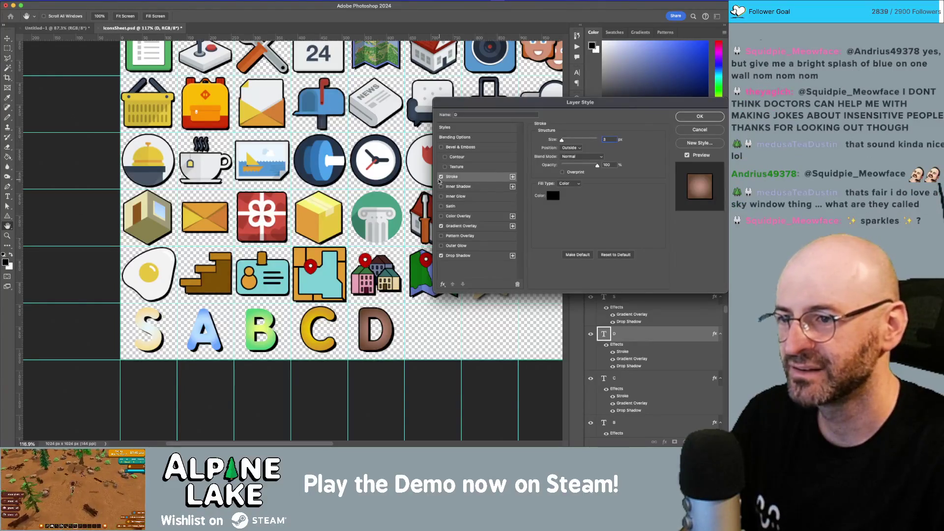
pyautogui.click(699, 117)
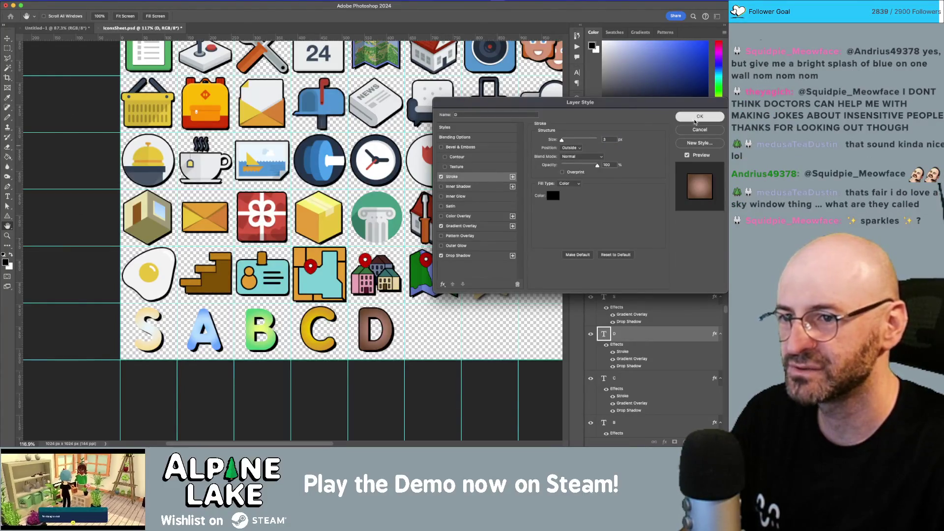
# - Add a 3 px, 100% opacity Stroke to the B letter
pyautogui.scroll(-1, 649, 369)
pyautogui.doubleClick(654, 410)
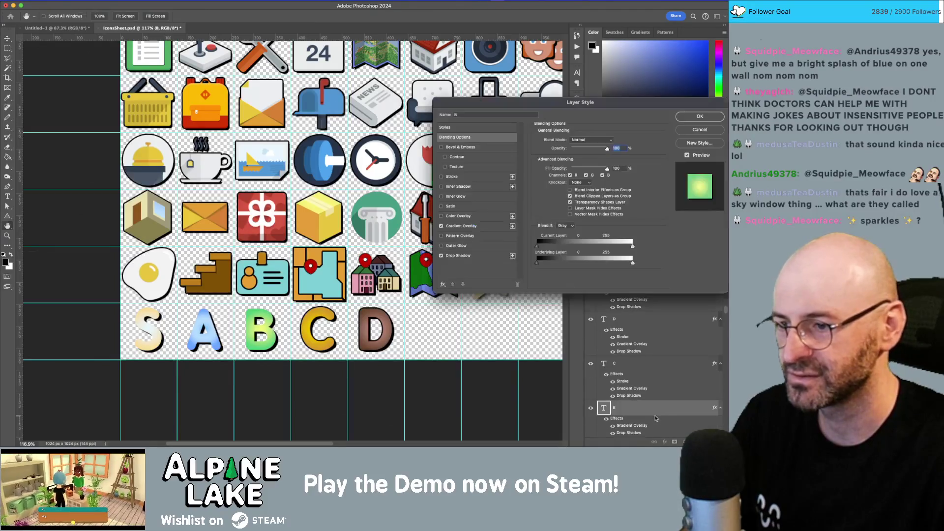
pyautogui.click(441, 177)
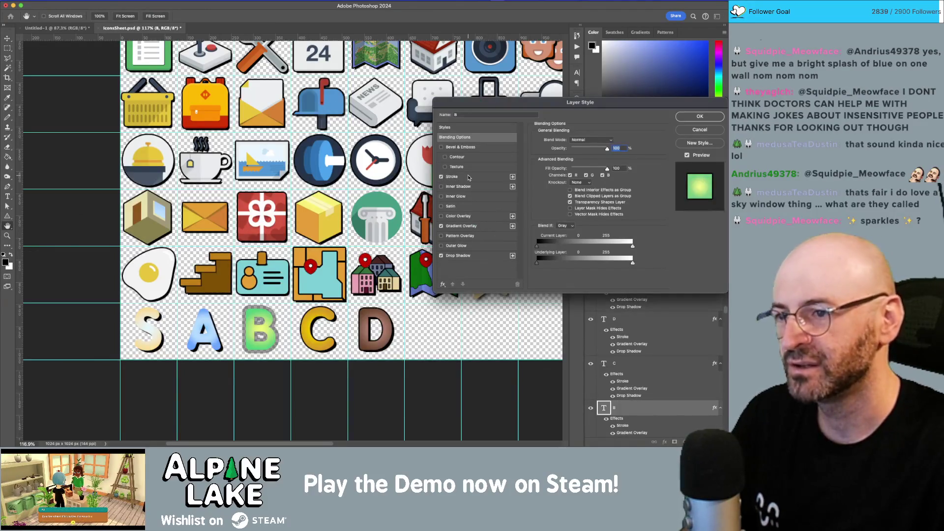
pyautogui.click(451, 176)
pyautogui.moveTo(585, 163); pyautogui.dragTo(598, 164)
pyautogui.write('3')
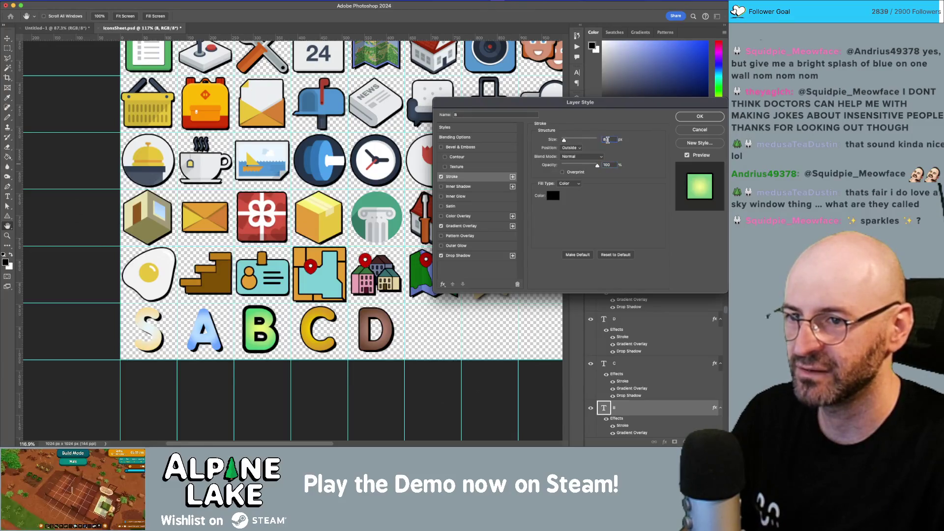
pyautogui.click(712, 118)
# - Add the Stroke outline to the A letter
pyautogui.scroll(-1, 670, 367)
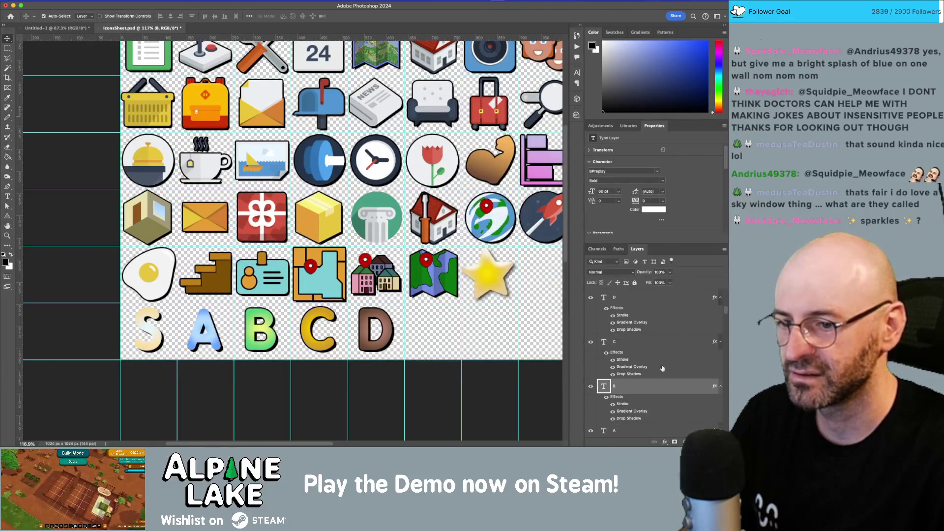
pyautogui.scroll(-1, 650, 429)
pyautogui.doubleClick(639, 425)
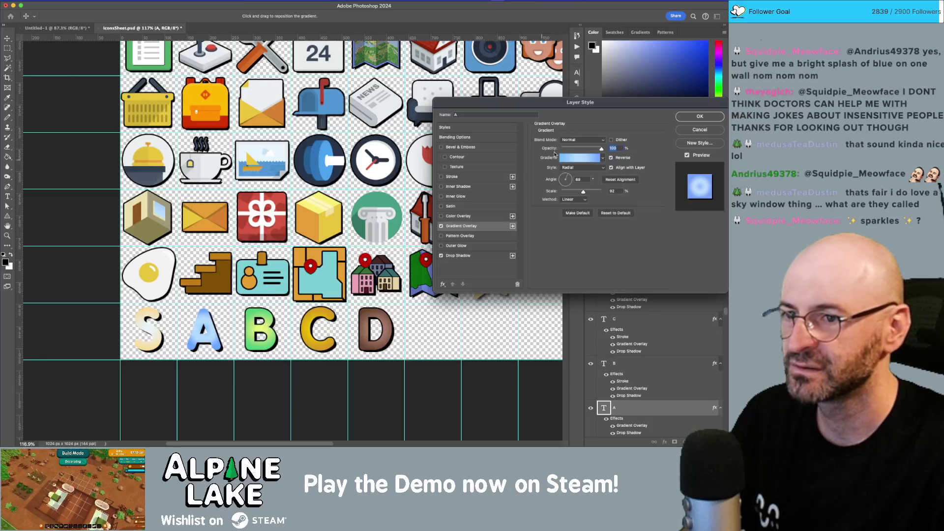
pyautogui.click(441, 177)
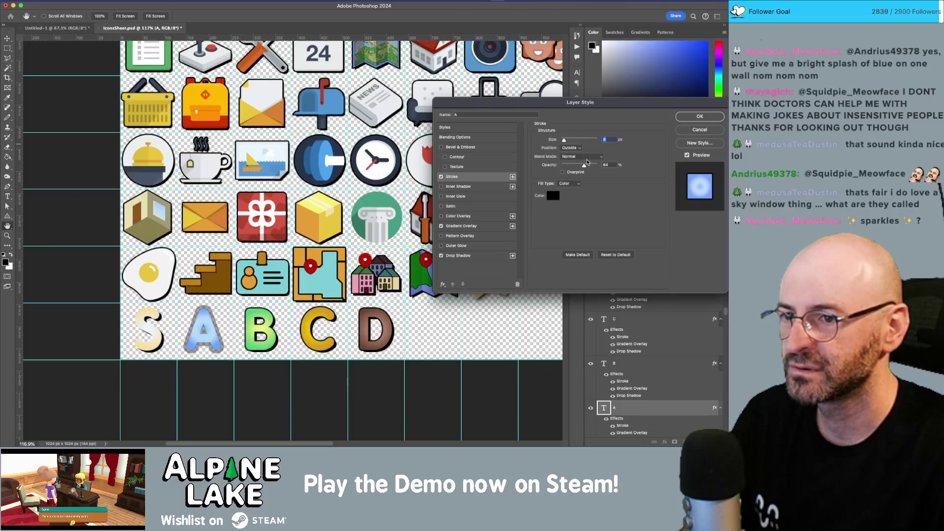
pyautogui.click(691, 116)
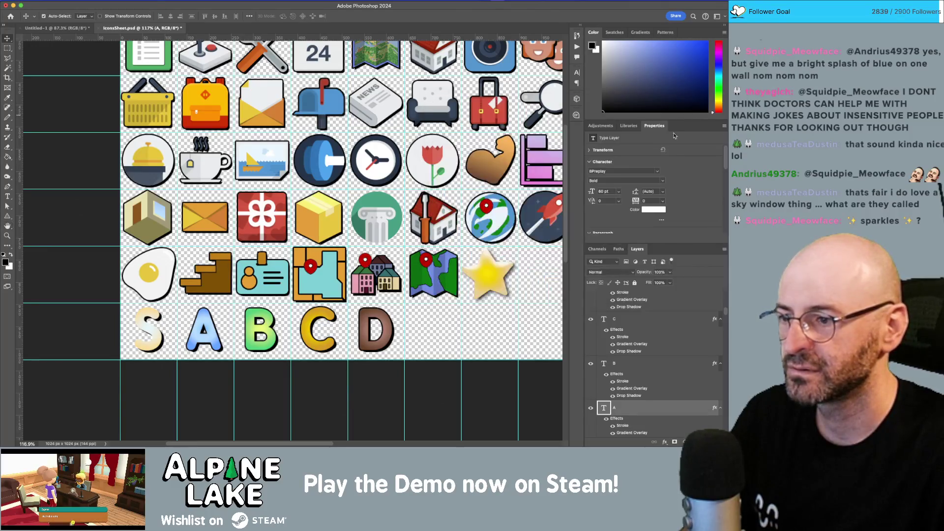
# - Add a 3 px Stroke at 100 opacity to the S letter
pyautogui.click(163, 342)
pyautogui.doubleClick(639, 302)
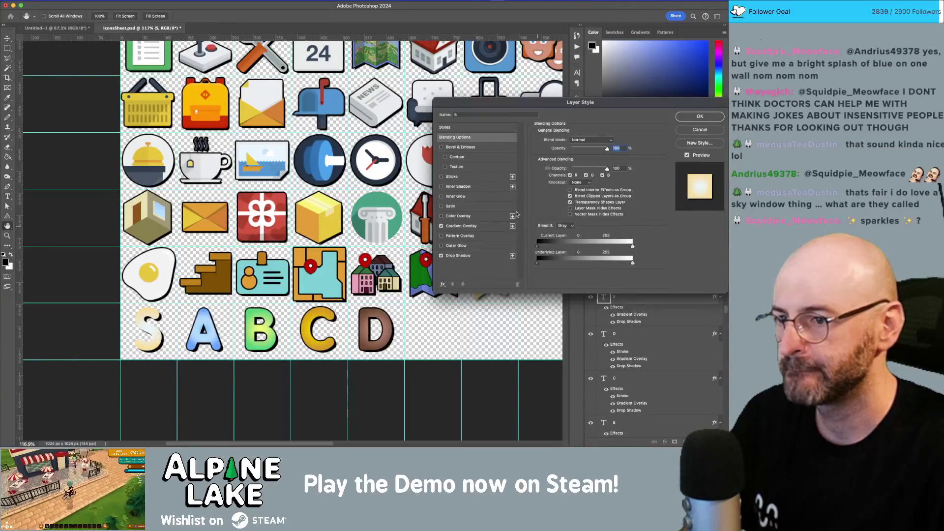
pyautogui.click(447, 177)
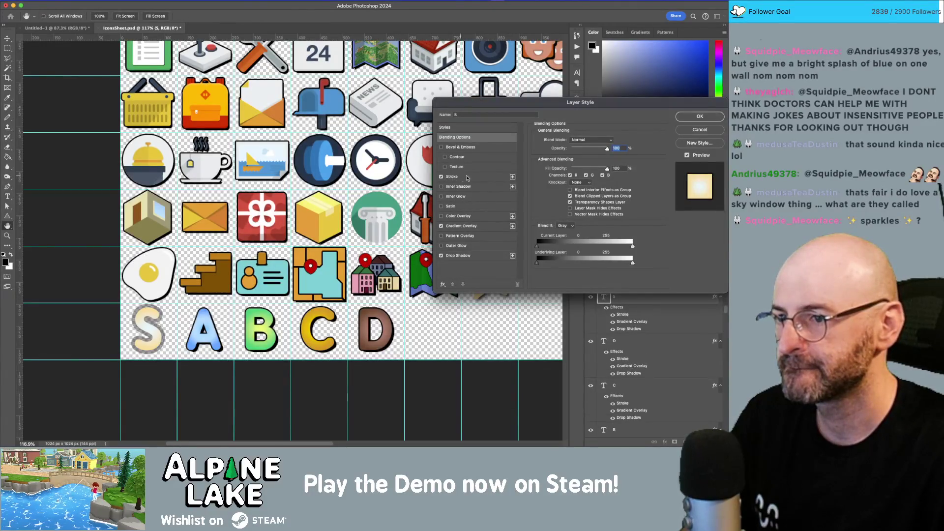
pyautogui.write('3')
pyautogui.press('Tab')
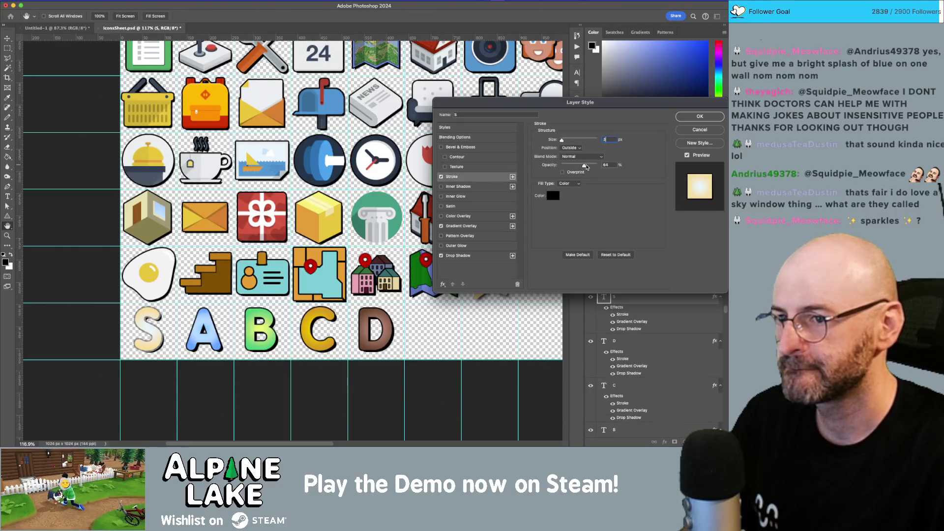
pyautogui.write('100')
pyautogui.click(696, 119)
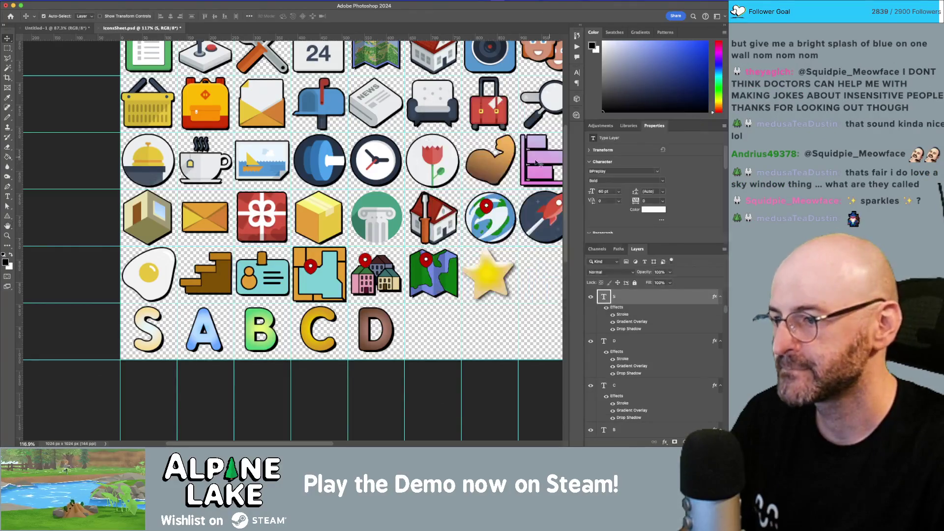
# - Bring the outlined S, B, C, D letters into the Totals mockup and select the letter layers
pyautogui.moveTo(95, 349); pyautogui.dragTo(413, 341)
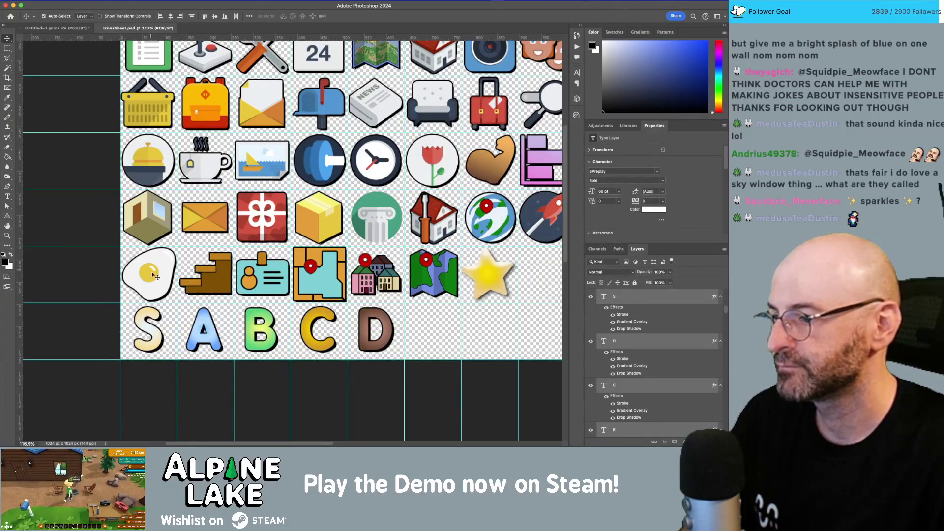
pyautogui.moveTo(146, 318)
pyautogui.mouseDown()
pyautogui.moveTo(93, 73)
pyautogui.moveTo(71, 31)
pyautogui.moveTo(173, 197)
pyautogui.moveTo(204, 226)
pyautogui.mouseUp()
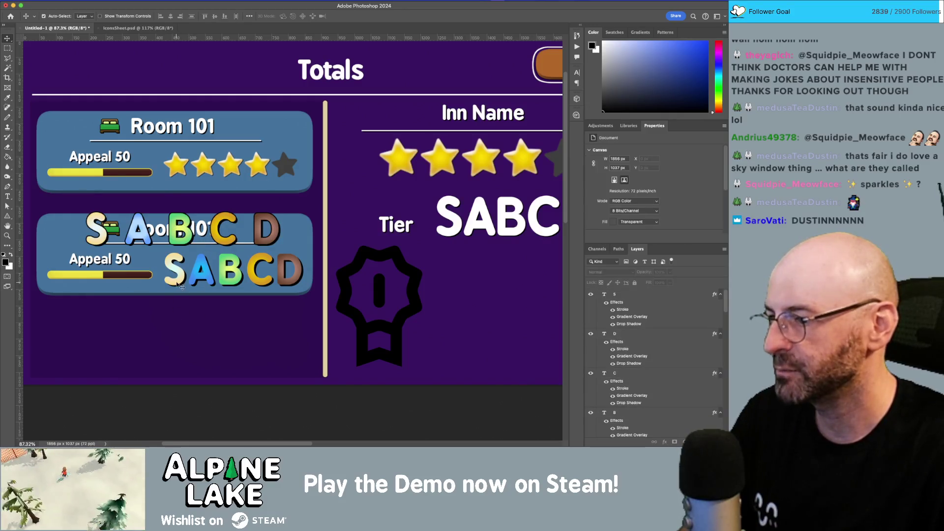
pyautogui.moveTo(301, 320)
pyautogui.mouseDown()
pyautogui.moveTo(266, 290)
pyautogui.moveTo(177, 270)
pyautogui.moveTo(170, 238)
pyautogui.mouseUp()
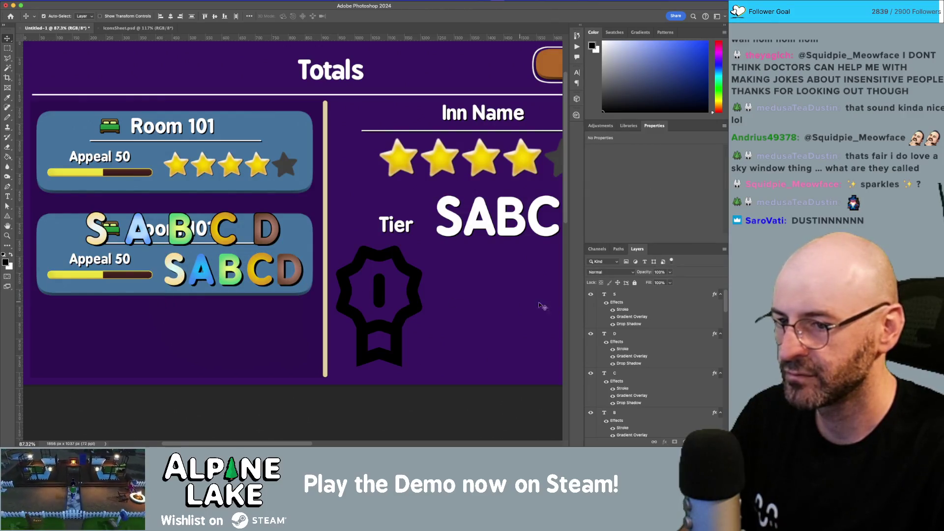
pyautogui.click(626, 302)
pyautogui.scroll(-4, 631, 320)
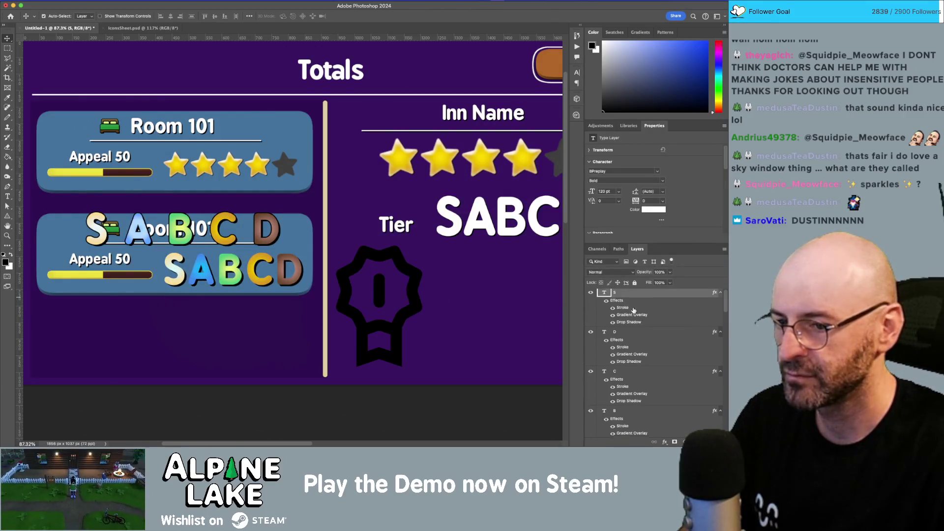
pyautogui.scroll(-3, 632, 327)
pyautogui.scroll(-2, 625, 335)
pyautogui.keyDown('shift'); pyautogui.click(624, 416); pyautogui.keyUp('shift')
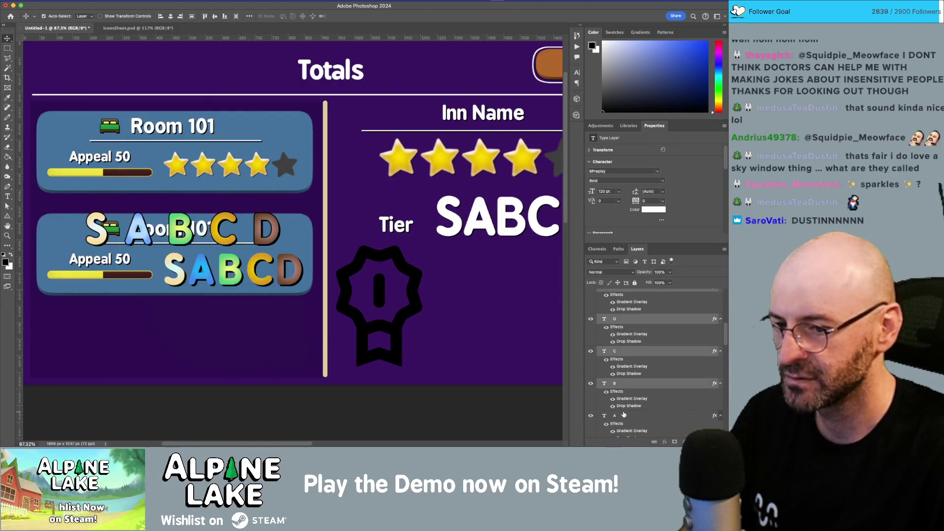
pyautogui.keyDown('shift'); pyautogui.click(624, 415); pyautogui.keyUp('shift')
pyautogui.scroll(-3, 615, 413)
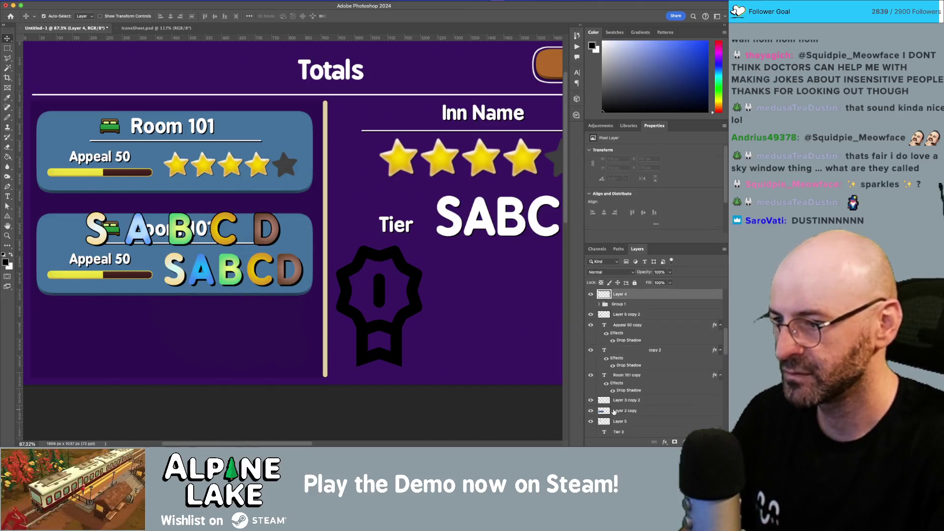
# - Replace the old letter row, sliding S and D beside A and C, and align the letters
pyautogui.click(257, 239)
pyautogui.moveTo(256, 239); pyautogui.dragTo(217, 239)
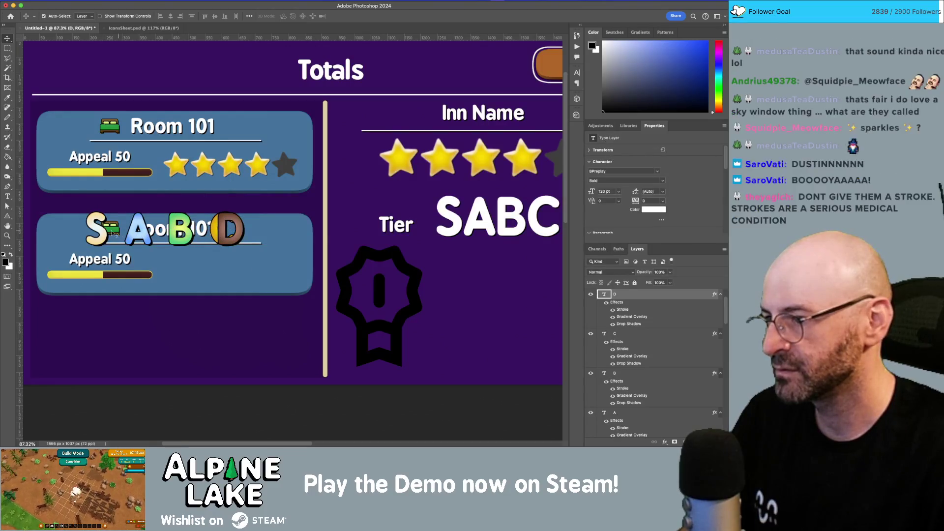
pyautogui.moveTo(122, 234); pyautogui.dragTo(147, 240)
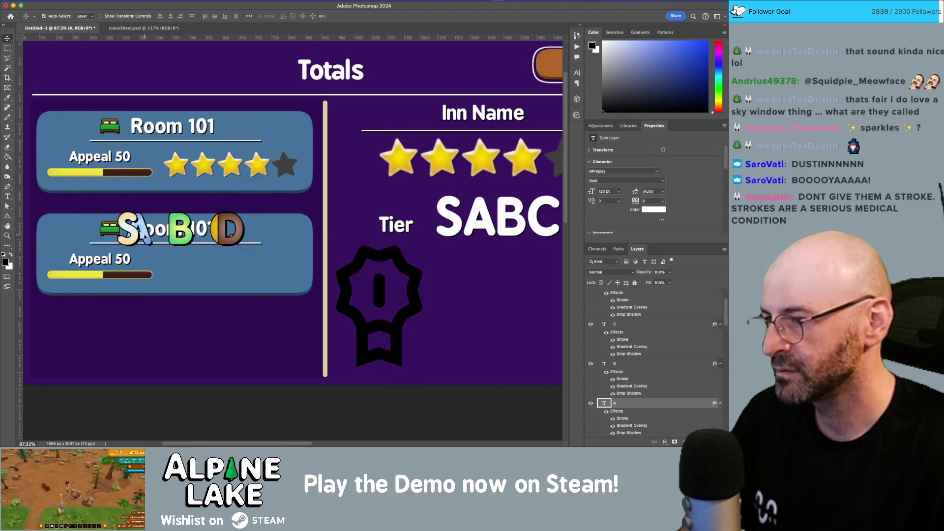
pyautogui.click(142, 237)
pyautogui.moveTo(141, 236); pyautogui.dragTo(147, 236)
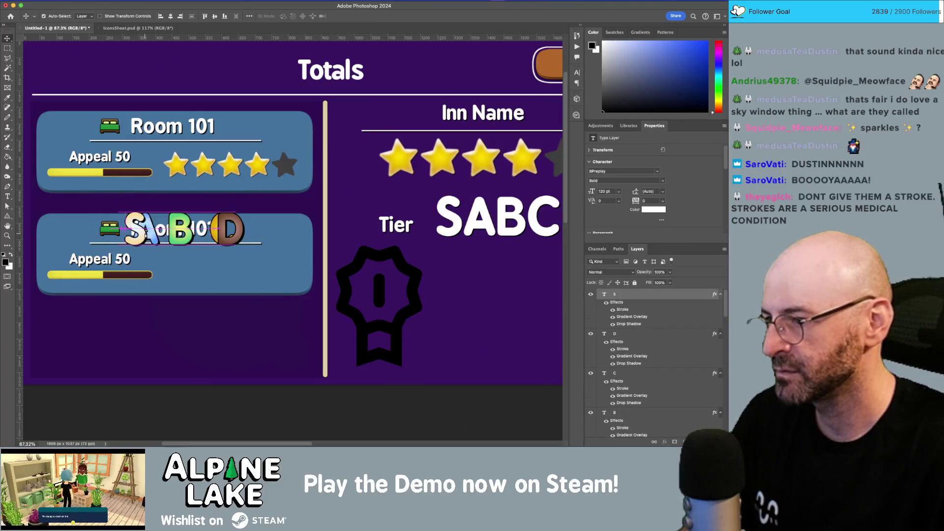
pyautogui.keyDown('shift'); pyautogui.click(176, 234); pyautogui.keyUp('shift')
pyautogui.keyDown('shift'); pyautogui.click(218, 231); pyautogui.keyUp('shift')
pyautogui.keyDown('shift'); pyautogui.click(225, 228); pyautogui.keyUp('shift')
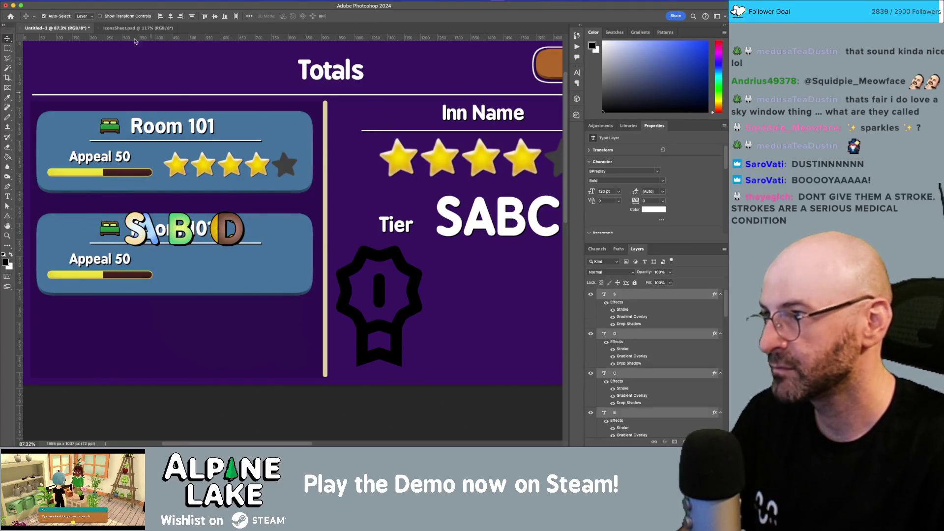
pyautogui.click(236, 16)
# - Move the letter group onto the second Room 101 card and space the five letters evenly
pyautogui.moveTo(199, 234)
pyautogui.mouseDown()
pyautogui.moveTo(220, 267)
pyautogui.moveTo(260, 289)
pyautogui.moveTo(286, 289)
pyautogui.mouseUp()
pyautogui.click(259, 289)
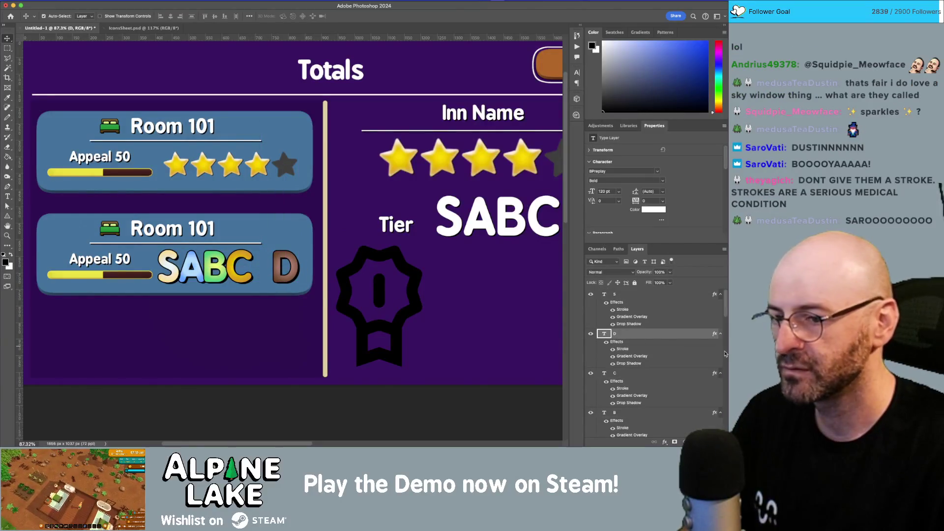
pyautogui.click(636, 296)
pyautogui.scroll(-2, 628, 379)
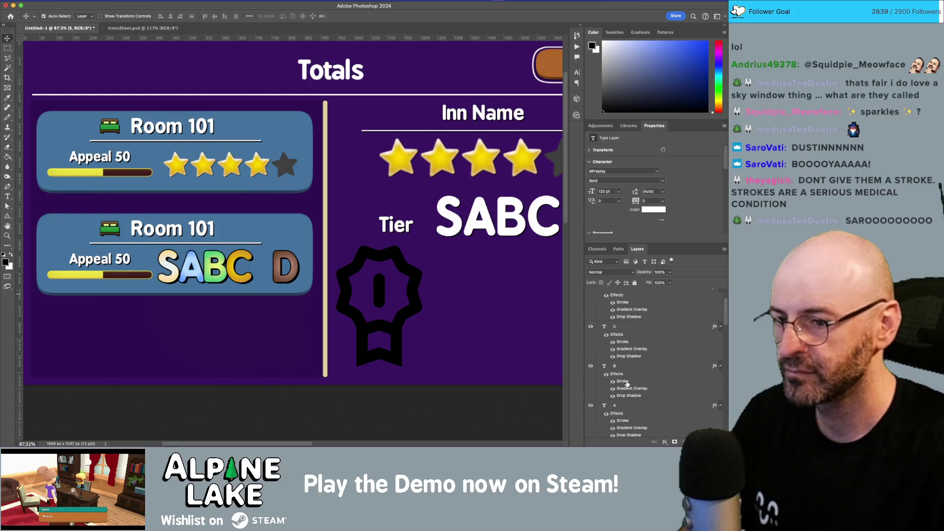
pyautogui.keyDown('shift'); pyautogui.click(628, 405); pyautogui.keyUp('shift')
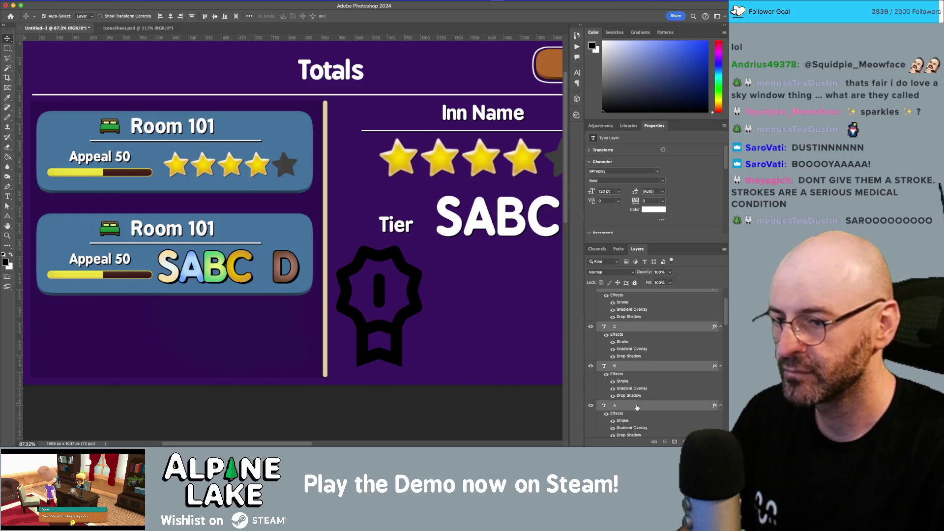
pyautogui.click(235, 17)
pyautogui.click(265, 329)
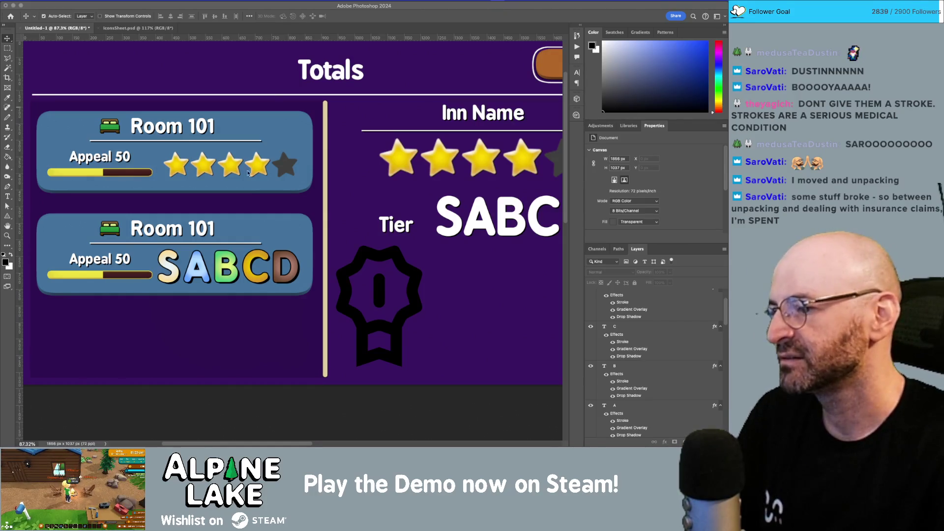
# - Scale all five SABCD letter layers down to about 85% with Free Transform
pyautogui.click(174, 279)
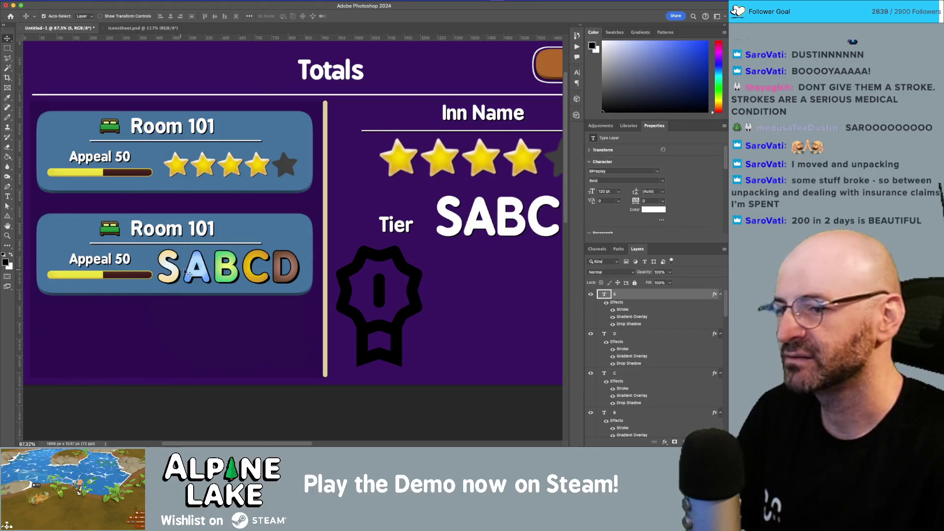
pyautogui.scroll(-2, 645, 419)
pyautogui.keyDown('shift'); pyautogui.click(642, 419); pyautogui.keyUp('shift')
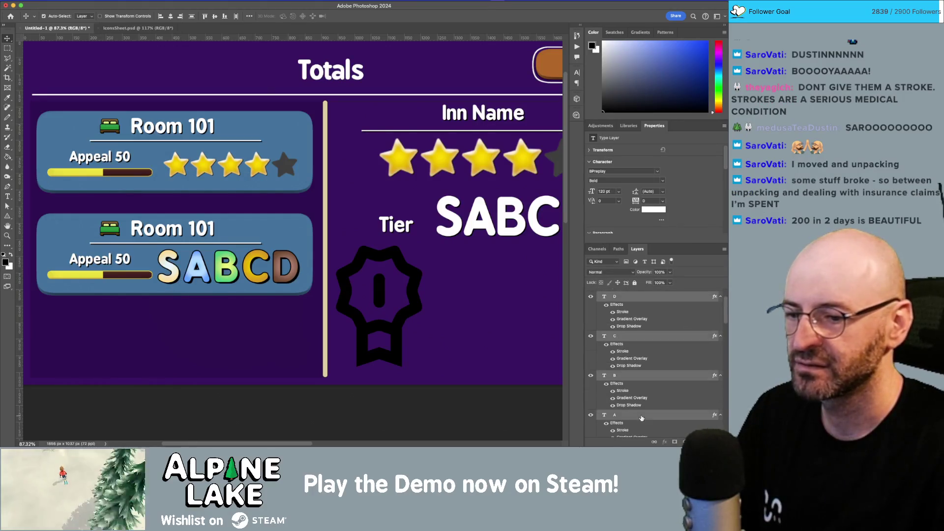
pyautogui.press('super+t')
pyautogui.moveTo(158, 248); pyautogui.dragTo(180, 257)
pyautogui.press('Return')
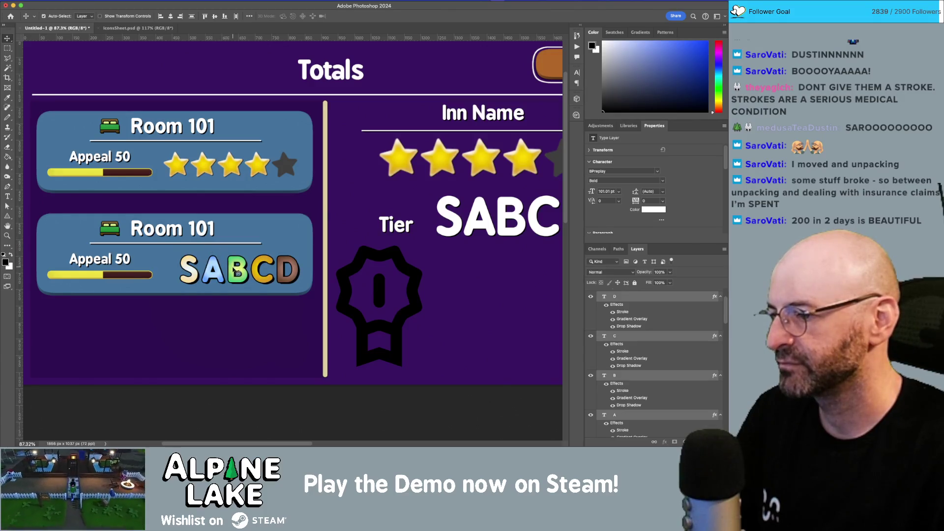
# - Zoom in and centre the view on the cards to check the scaled letter row
pyautogui.press('z')
pyautogui.keyDown('alt'); pyautogui.click(259, 284); pyautogui.keyUp('alt')
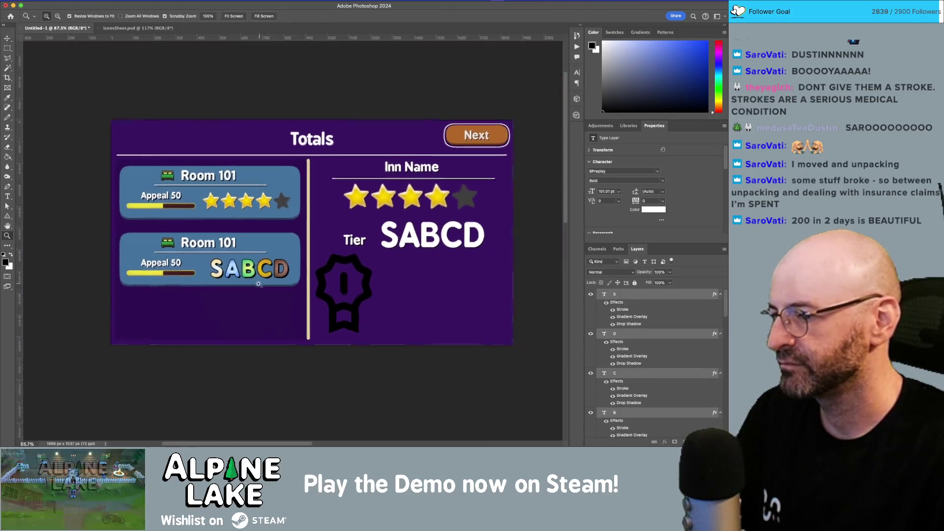
pyautogui.click(256, 303)
pyautogui.click(249, 295)
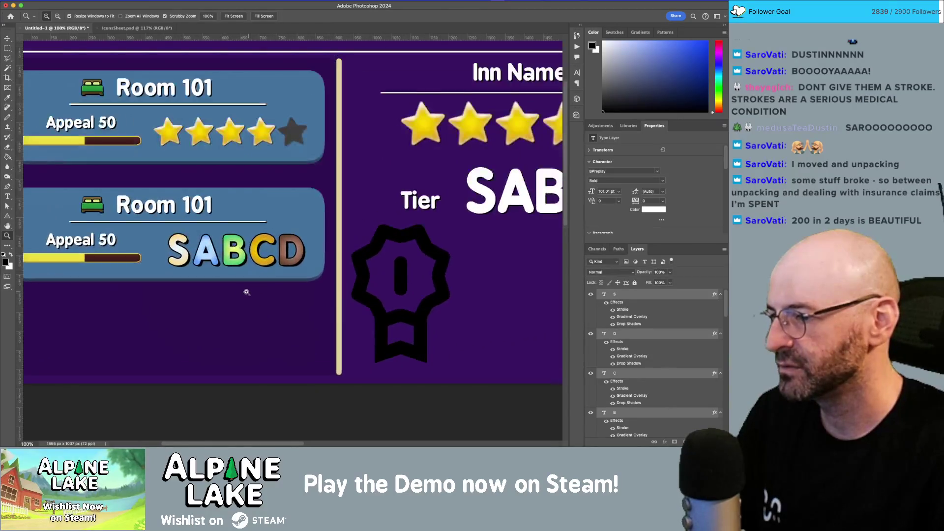
pyautogui.moveTo(271, 272); pyautogui.dragTo(261, 275)
pyautogui.press('v')
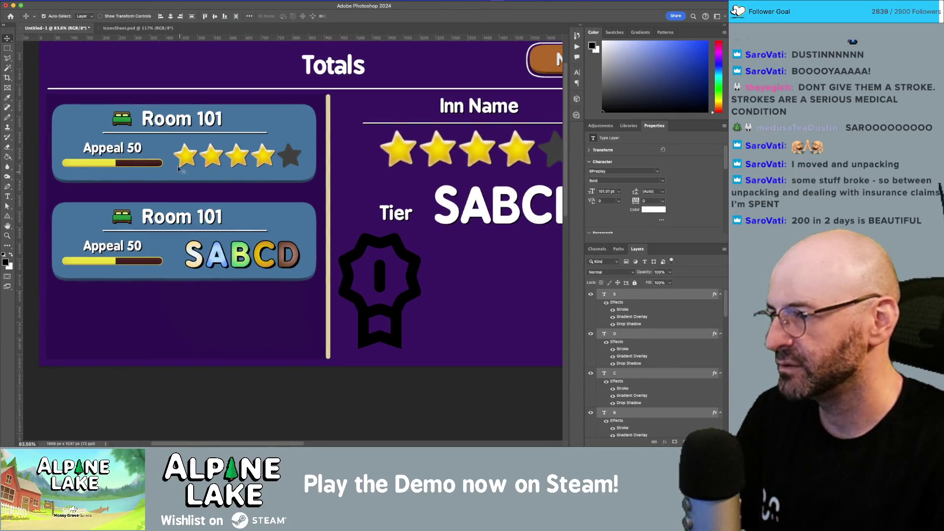
pyautogui.moveTo(218, 182); pyautogui.dragTo(257, 173)
pyautogui.click(272, 301)
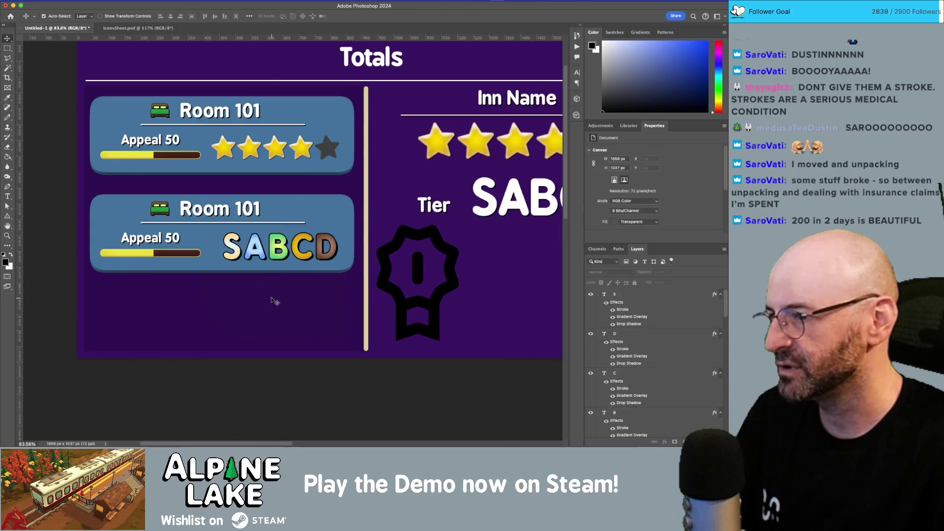
# - Undo an accidental S letter move and duplicate the second card below as a third
pyautogui.moveTo(89, 289)
pyautogui.mouseDown()
pyautogui.moveTo(334, 197)
pyautogui.moveTo(251, 287)
pyautogui.moveTo(313, 304)
pyautogui.moveTo(337, 324)
pyautogui.mouseUp()
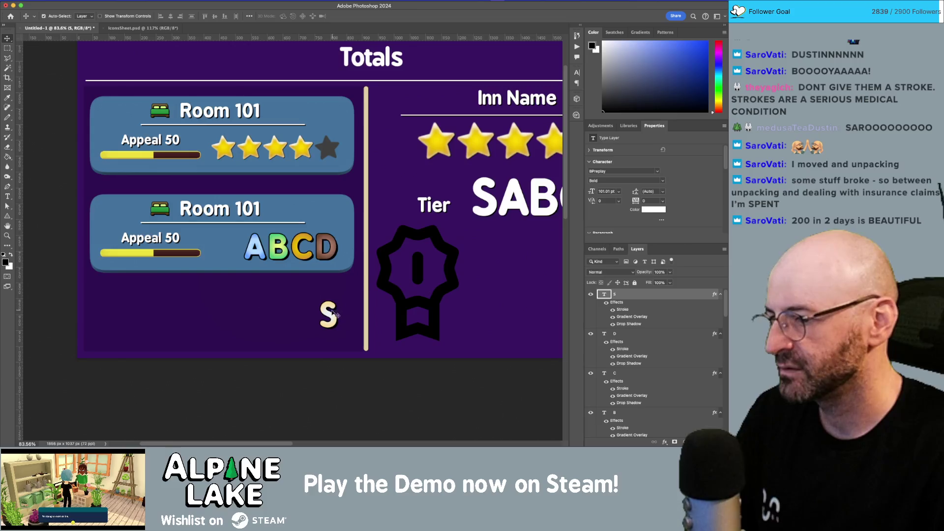
pyautogui.press('cmd+z')
pyautogui.moveTo(355, 290)
pyautogui.mouseDown()
pyautogui.moveTo(292, 253)
pyautogui.moveTo(86, 190)
pyautogui.mouseUp()
pyautogui.moveTo(147, 219); pyautogui.dragTo(147, 296)
# - Undo the duplicated third card and zoom the view around the cards
pyautogui.press('cmd+z')
pyautogui.press('z')
pyautogui.moveTo(245, 175)
pyautogui.mouseDown()
pyautogui.moveTo(255, 173)
pyautogui.moveTo(217, 172)
pyautogui.moveTo(258, 177)
pyautogui.mouseUp()
# - Resize the top card's Room 101 heading text to 48 pt
pyautogui.press('t')
pyautogui.click(226, 104)
pyautogui.press('cmd+a')
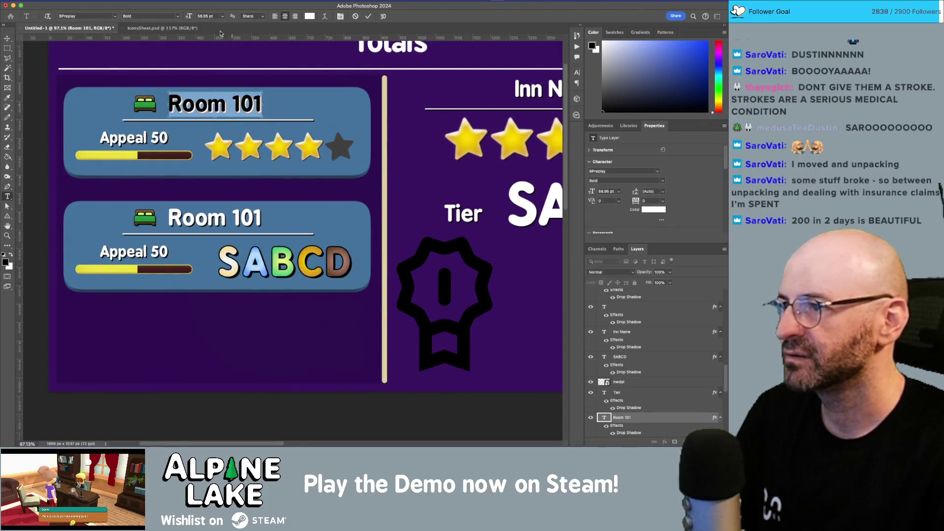
pyautogui.click(222, 17)
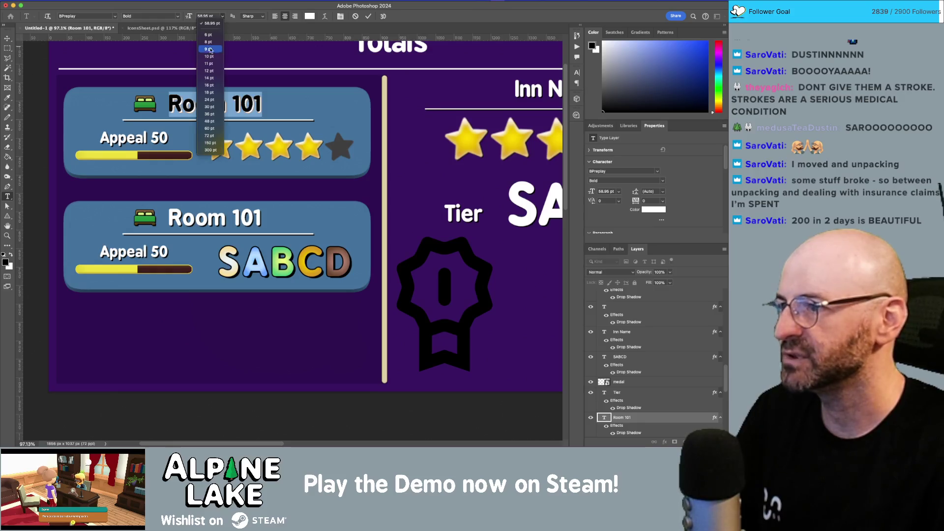
pyautogui.click(214, 122)
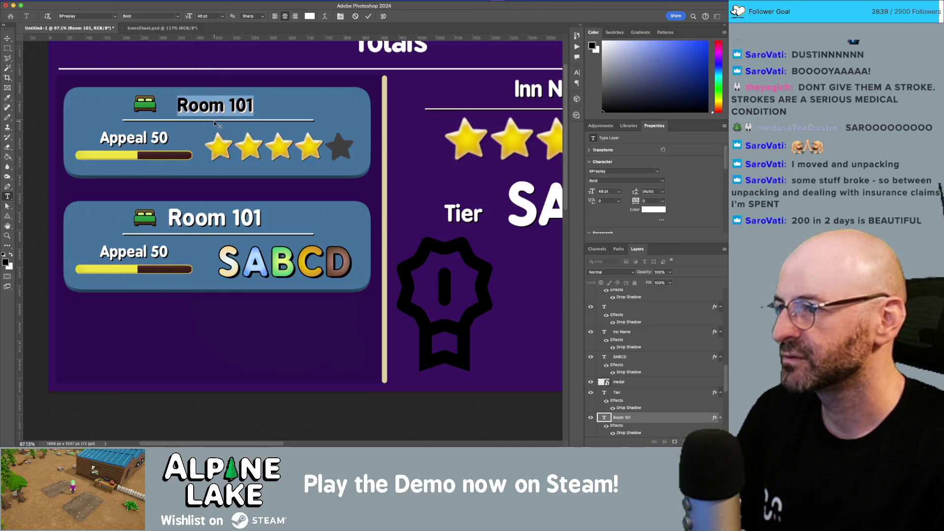
# - Nudge the Room 101 heading up slightly and move the bed icon closer to it
pyautogui.click(8, 39)
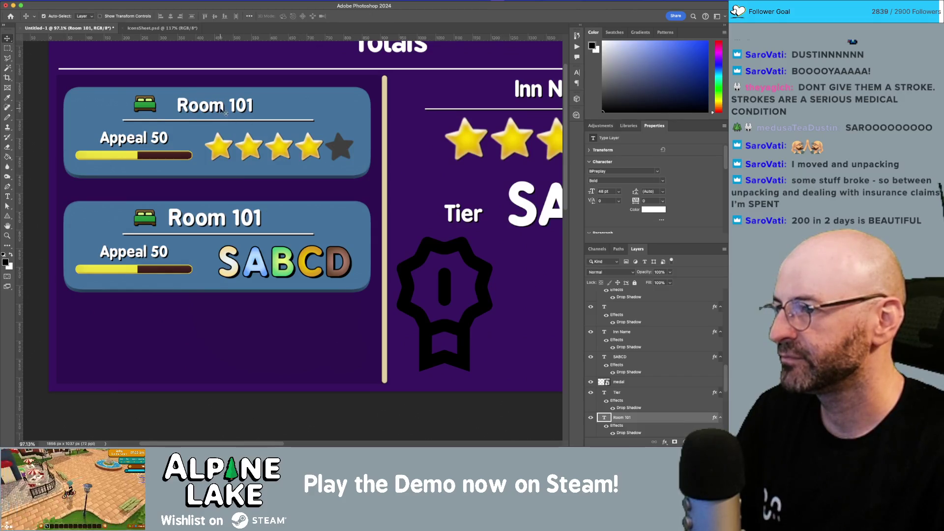
pyautogui.moveTo(225, 113); pyautogui.dragTo(221, 106)
pyautogui.moveTo(156, 110)
pyautogui.mouseDown()
pyautogui.moveTo(169, 106)
pyautogui.moveTo(173, 120)
pyautogui.mouseUp()
pyautogui.scroll(-3, 172, 108)
pyautogui.scroll(3, 172, 110)
# - Move the top card's Appeal 50 text, bar and stars up
pyautogui.click(223, 146)
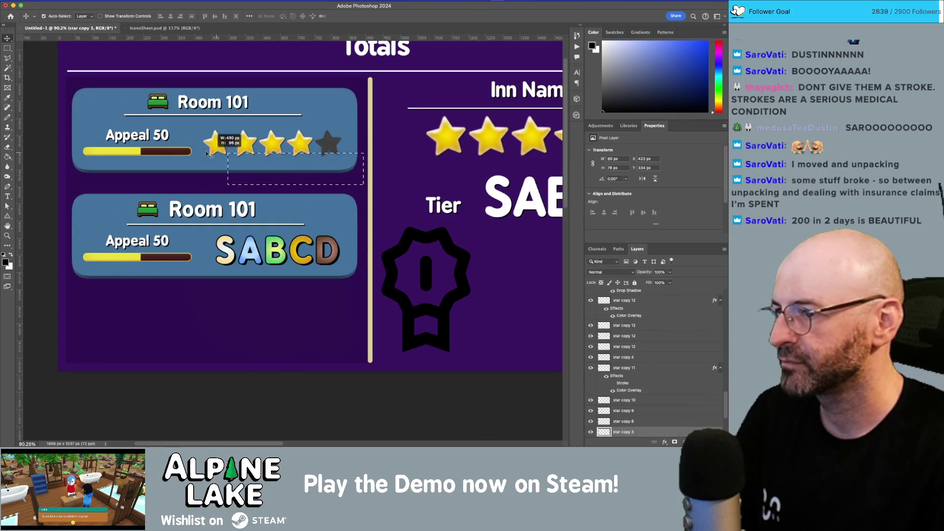
pyautogui.click(74, 121)
pyautogui.keyDown('shift'); pyautogui.click(106, 120); pyautogui.keyUp('shift')
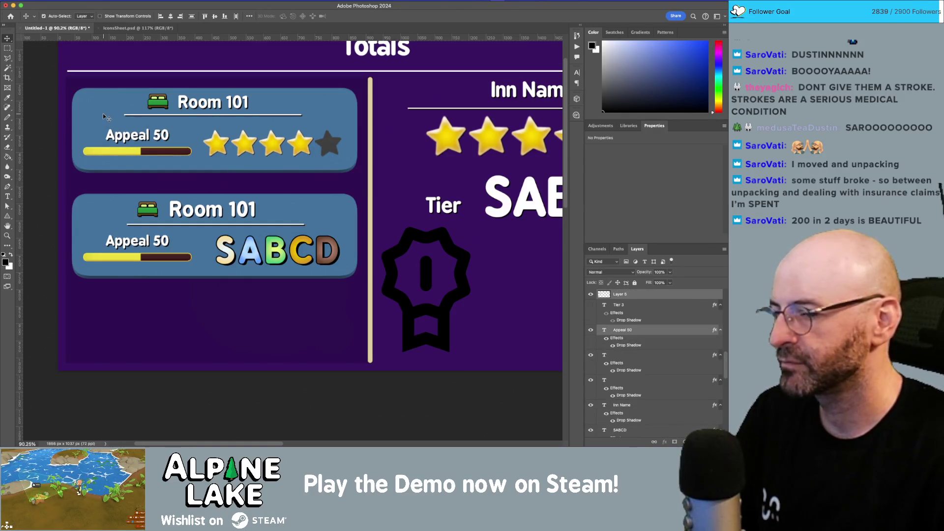
pyautogui.press('Up')
pyautogui.press('Up')
pyautogui.press('Up')
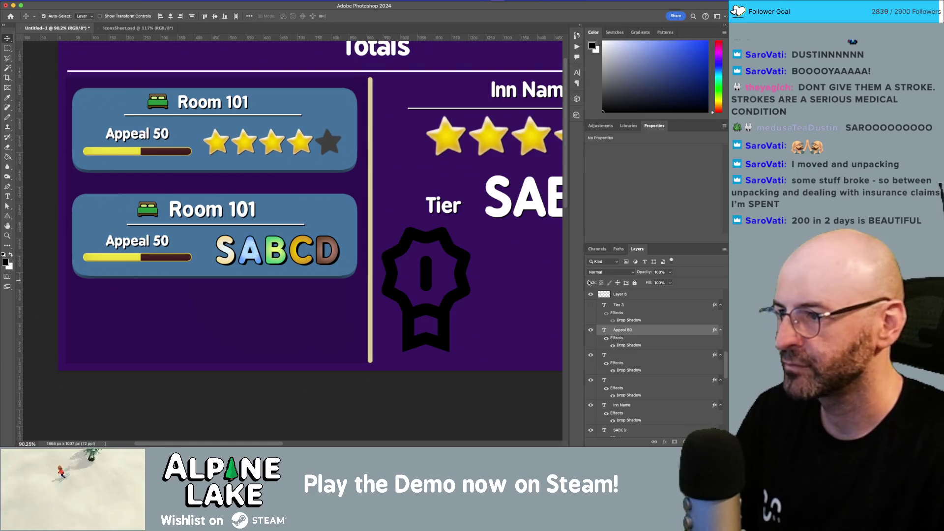
pyautogui.press('Down')
pyautogui.press('Down')
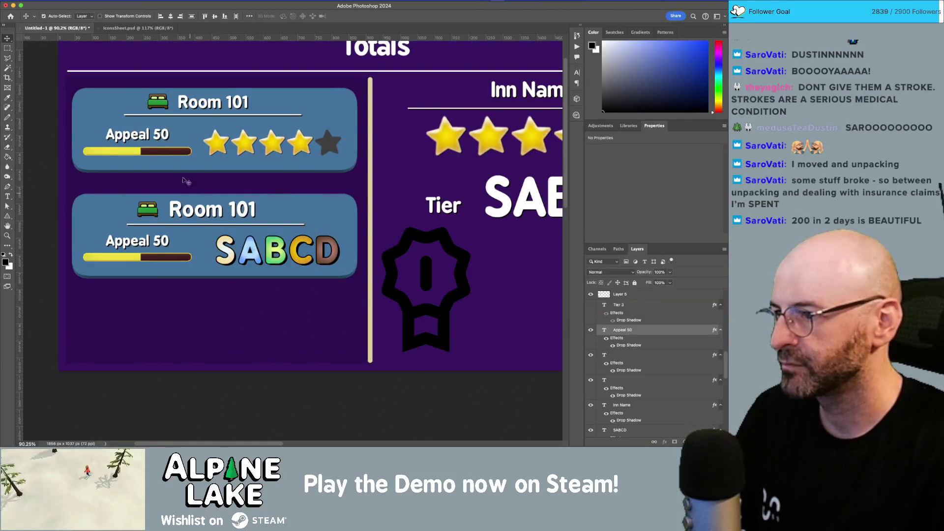
pyautogui.press('Up')
pyautogui.press('Up')
pyautogui.press('Up')
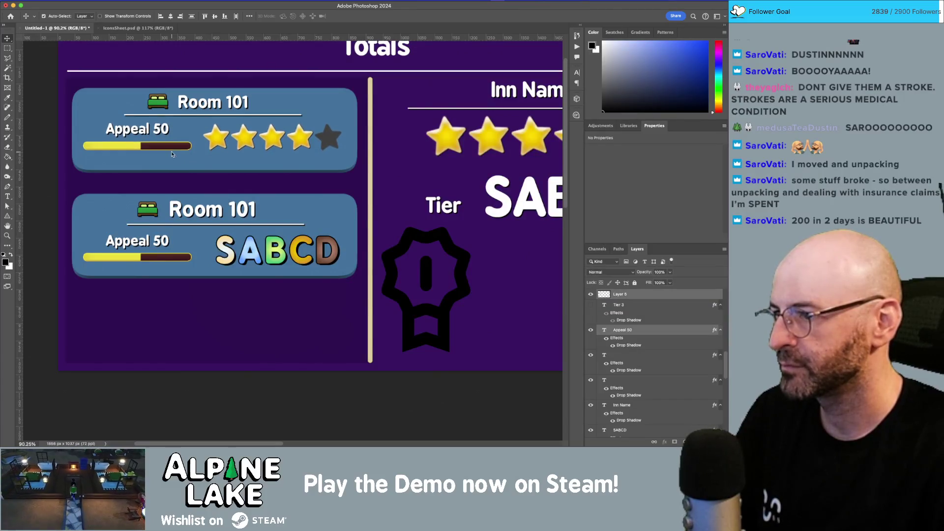
# - Shorten the top card's background by moving its lower strip upward
pyautogui.click(201, 158)
pyautogui.press('m')
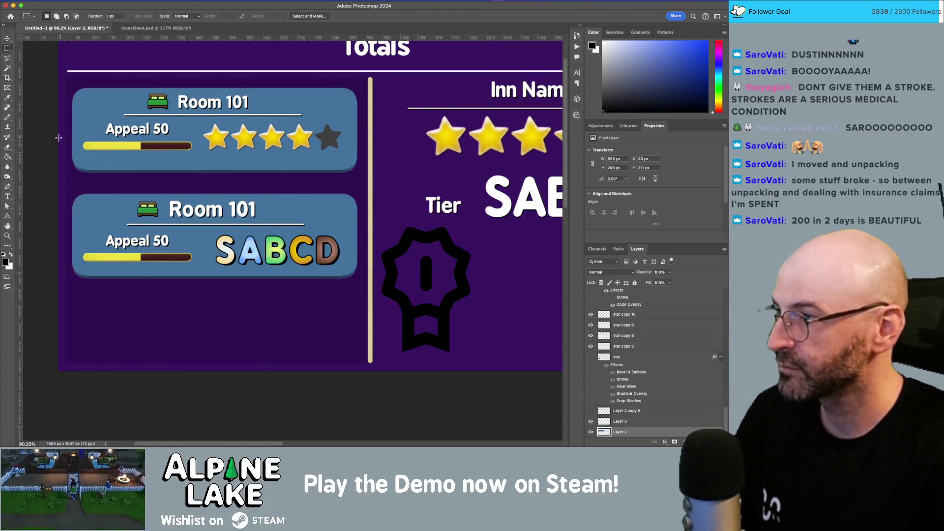
pyautogui.moveTo(65, 142)
pyautogui.mouseDown()
pyautogui.moveTo(385, 162)
pyautogui.moveTo(370, 178)
pyautogui.mouseUp()
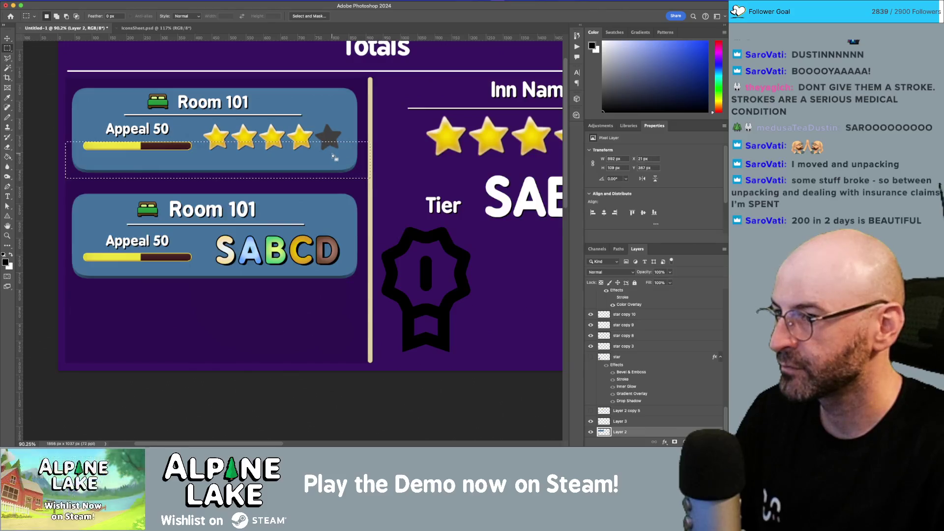
pyautogui.press('v')
pyautogui.press('Up')
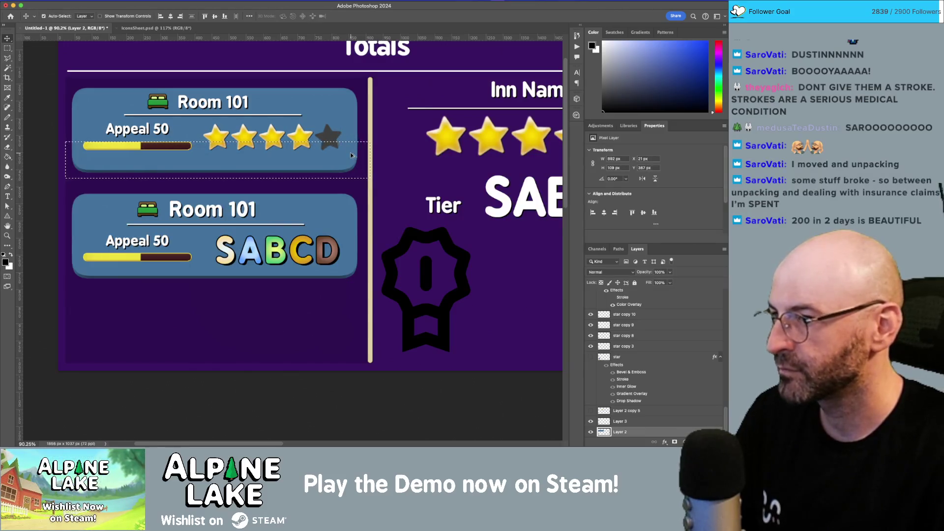
pyautogui.hotkey('ctrl', 'z')
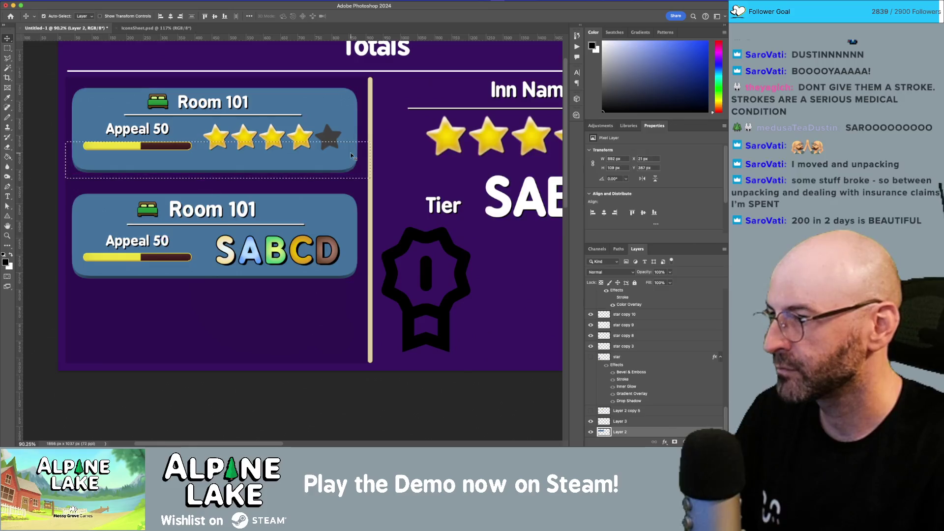
pyautogui.press('m')
pyautogui.press('v')
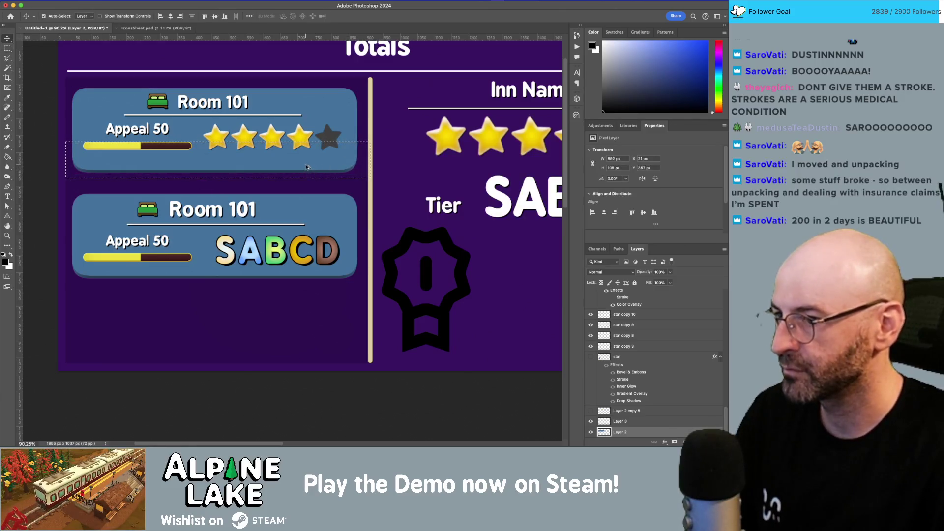
pyautogui.moveTo(310, 161); pyautogui.dragTo(312, 151)
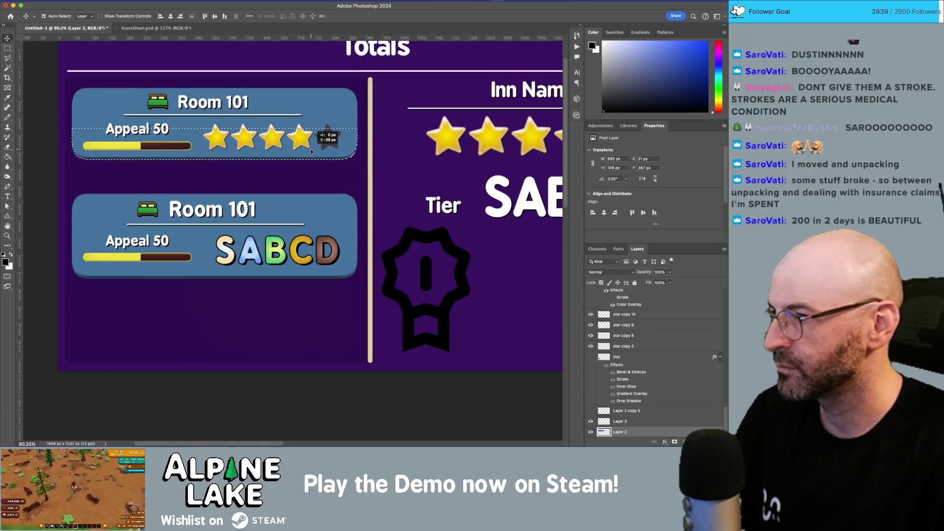
pyautogui.hotkey('ctrl', 'd')
pyautogui.press('m')
pyautogui.press('v')
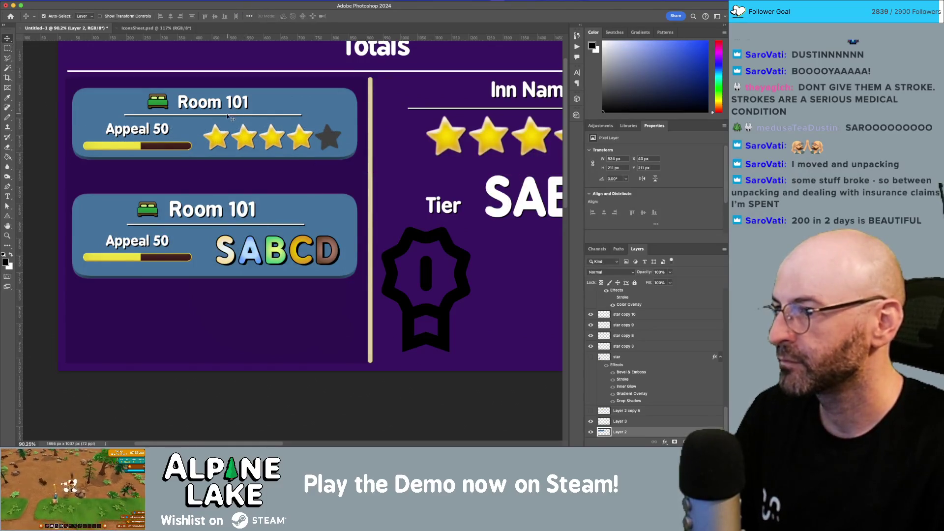
# - Delete the empty text layer and nudge the top card's Appeal row and stars higher
pyautogui.click(230, 119)
pyautogui.press('BackSpace')
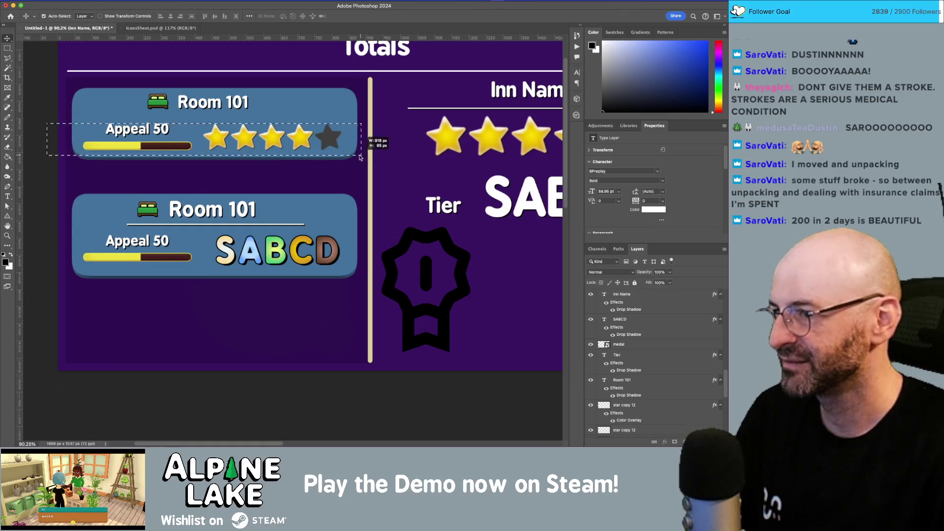
pyautogui.click(337, 149)
pyautogui.press('Up')
pyautogui.press('Up')
pyautogui.press('Up')
pyautogui.press('Up')
pyautogui.press('Up')
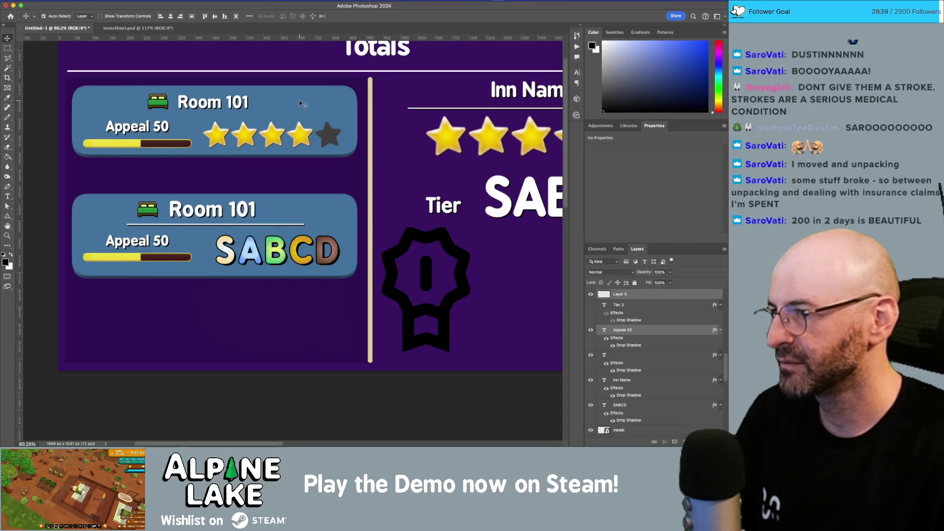
pyautogui.press('Up')
pyautogui.press('Up')
pyautogui.press('Up')
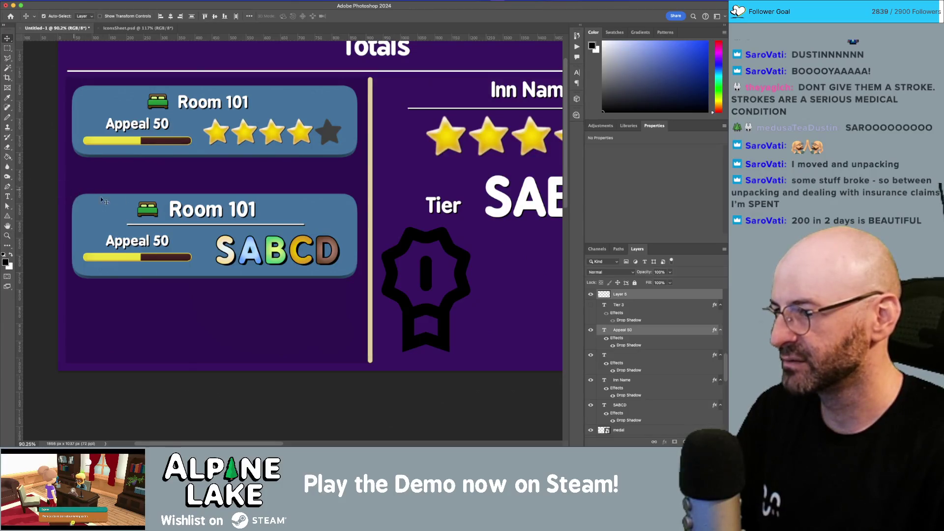
pyautogui.click(237, 258)
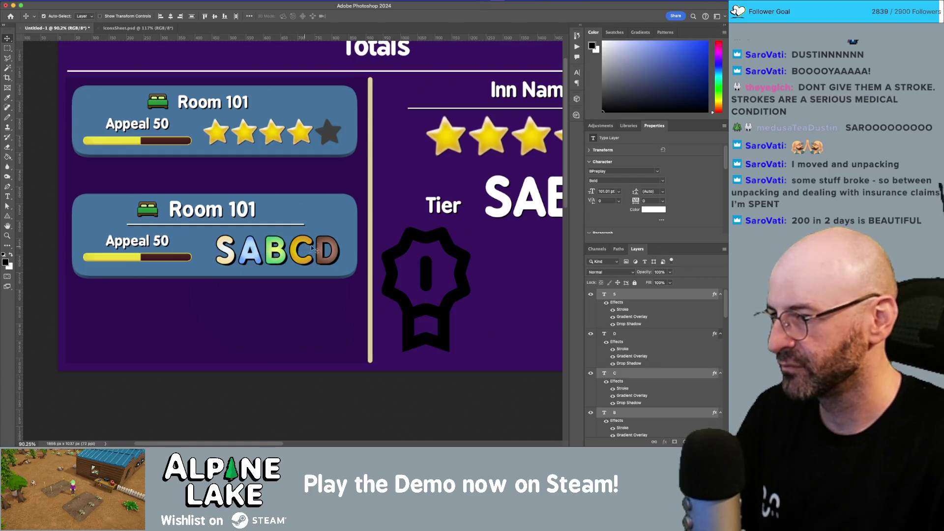
# - Move the SABCD letters down, delete the second card, and duplicate the first Room 101 card below
pyautogui.moveTo(322, 265)
pyautogui.mouseDown()
pyautogui.moveTo(342, 298)
pyautogui.moveTo(322, 327)
pyautogui.mouseUp()
pyautogui.moveTo(59, 187)
pyautogui.mouseDown()
pyautogui.moveTo(369, 252)
pyautogui.moveTo(382, 274)
pyautogui.mouseUp()
pyautogui.press('Delete')
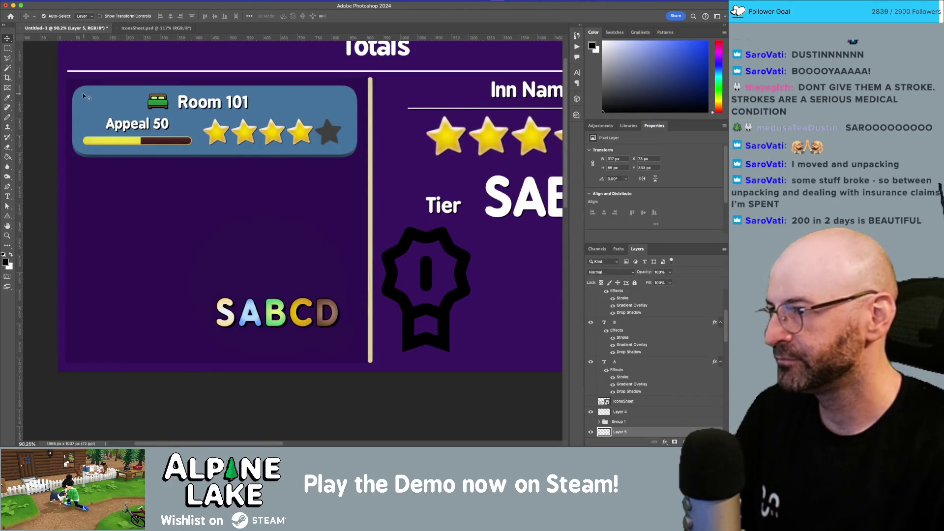
pyautogui.moveTo(316, 128)
pyautogui.mouseDown()
pyautogui.moveTo(320, 232)
pyautogui.moveTo(320, 201)
pyautogui.moveTo(297, 277)
pyautogui.mouseUp()
pyautogui.keyDown('alt'); pyautogui.click(299, 278); pyautogui.keyUp('alt')
# - Push the SABCD letter row lower beneath the cards and frame the whole card column
pyautogui.moveTo(216, 338); pyautogui.dragTo(356, 309)
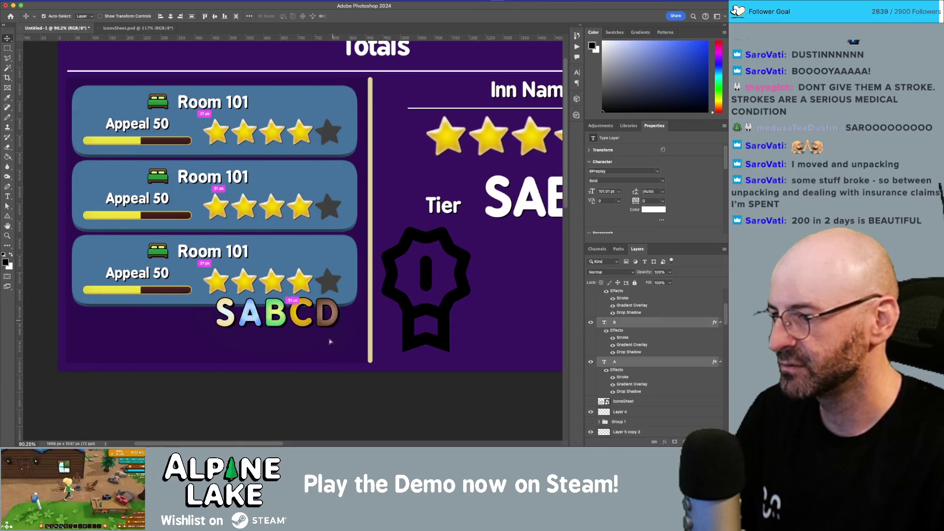
pyautogui.hotkey('shift', 'Down')
pyautogui.hotkey('shift', 'Down')
pyautogui.hotkey('shift', 'Down')
pyautogui.press('z')
pyautogui.moveTo(320, 244)
pyautogui.mouseDown()
pyautogui.moveTo(276, 238)
pyautogui.moveTo(314, 234)
pyautogui.mouseUp()
pyautogui.moveTo(264, 137); pyautogui.dragTo(282, 177)
pyautogui.moveTo(236, 151); pyautogui.dragTo(251, 153)
pyautogui.press('v')
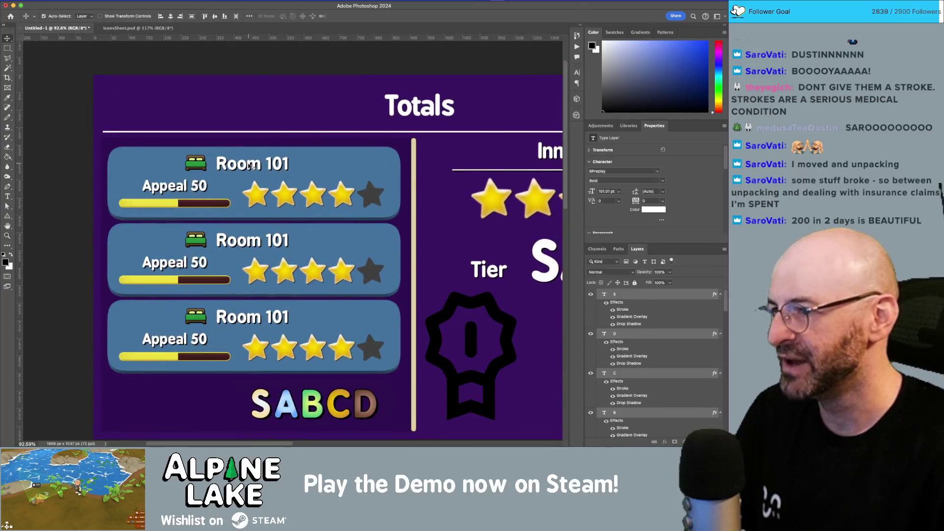
pyautogui.click(255, 167)
# - Resize the first Room 101 title to 40 pt, raise it slightly and move the bed icon beside it
pyautogui.doubleClick(255, 166)
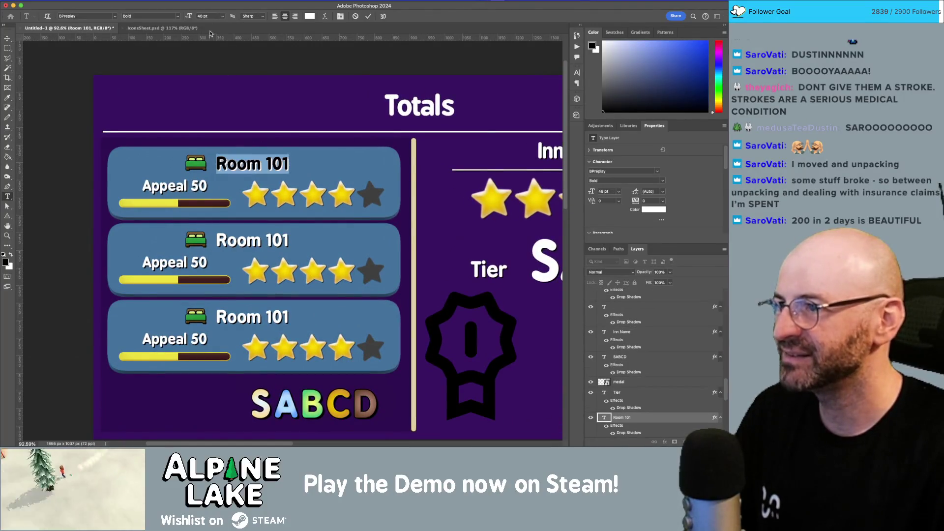
pyautogui.write('30')
pyautogui.press('Return')
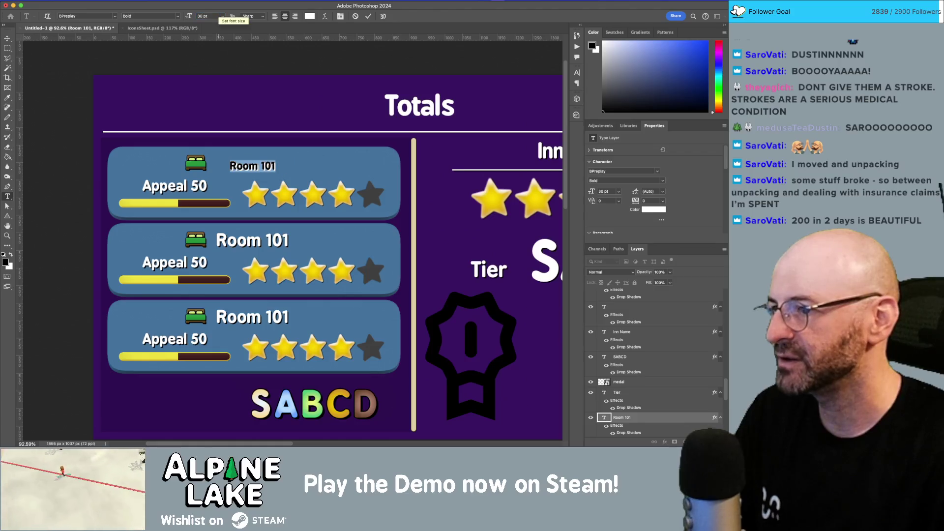
pyautogui.click(8, 39)
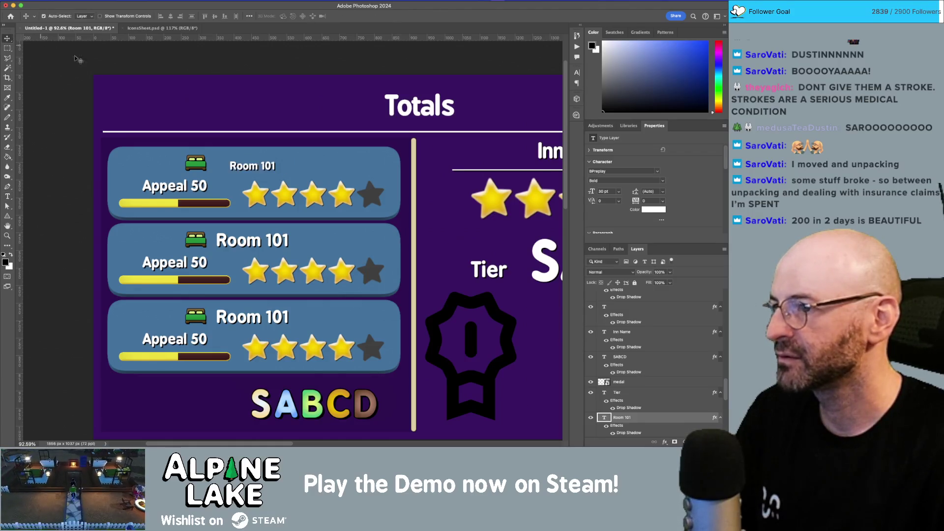
pyautogui.doubleClick(253, 168)
pyautogui.write('4')
pyautogui.click(290, 141)
pyautogui.hotkey('ctrl', 'z')
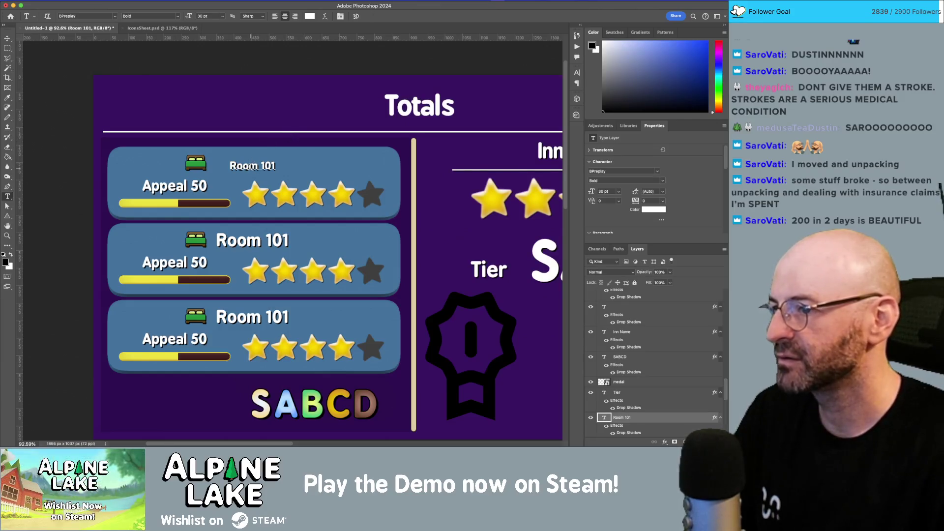
pyautogui.doubleClick(251, 167)
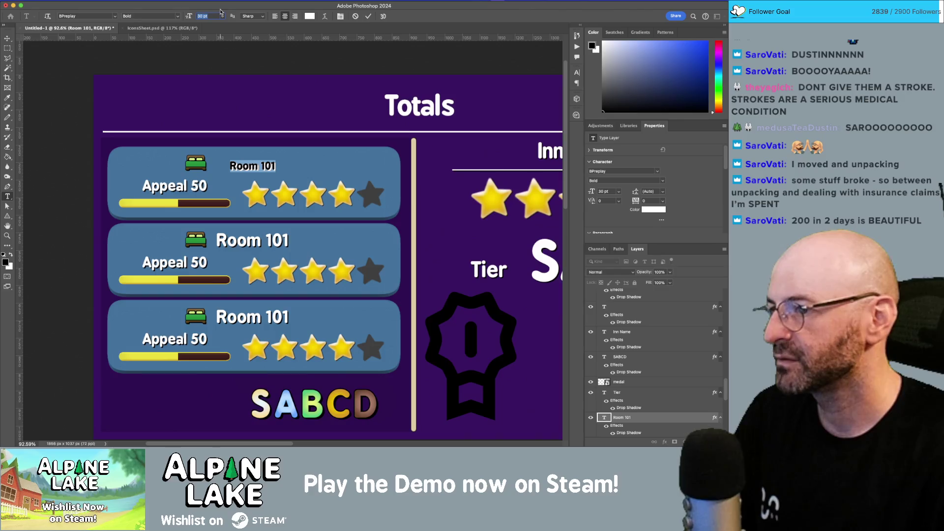
pyautogui.write('40')
pyautogui.press('Return')
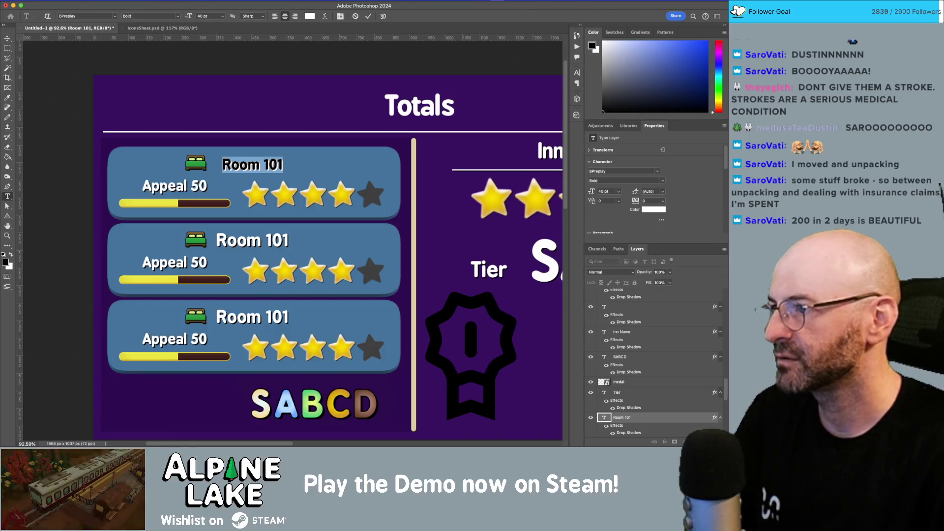
pyautogui.click(8, 39)
pyautogui.moveTo(251, 166); pyautogui.dragTo(253, 157)
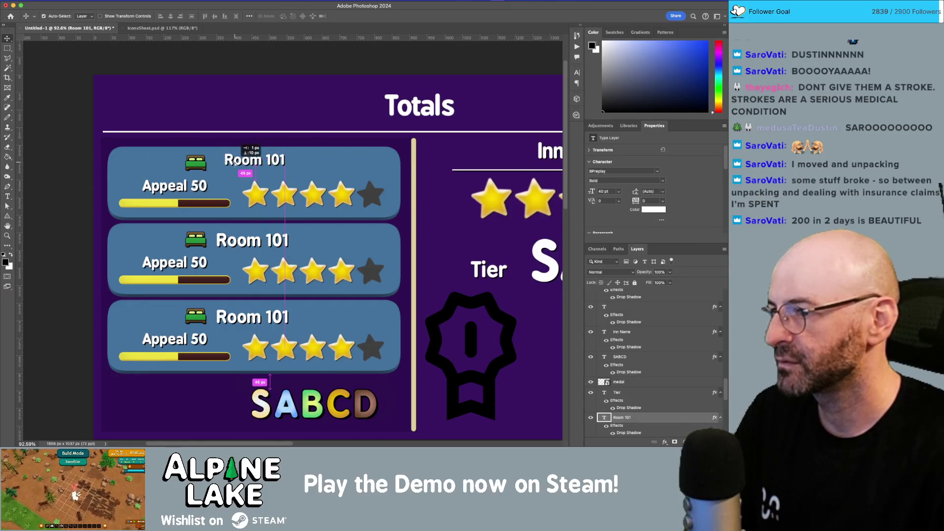
pyautogui.moveTo(196, 166); pyautogui.dragTo(209, 165)
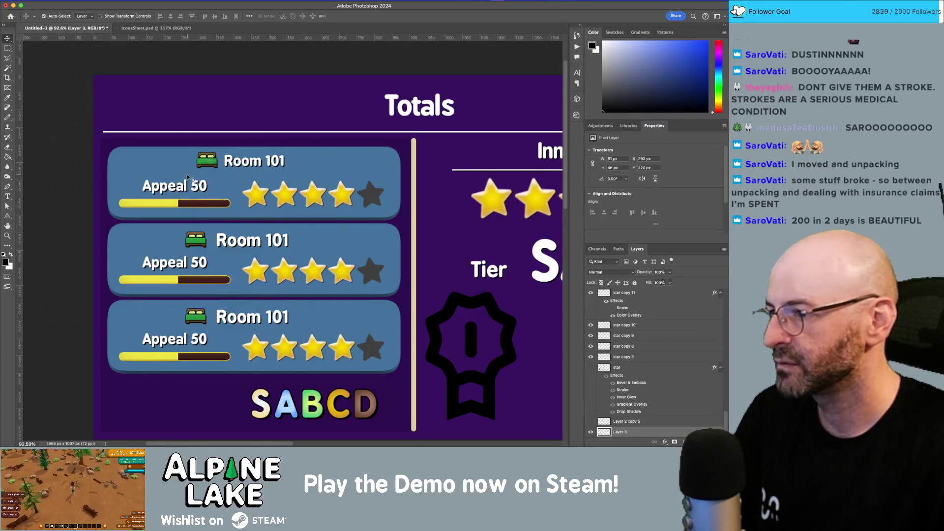
# - Shrink the top card's five stars to about three quarters of their size
pyautogui.click(255, 195)
pyautogui.keyDown('shift'); pyautogui.click(289, 197); pyautogui.keyUp('shift')
pyautogui.keyDown('shift'); pyautogui.click(314, 197); pyautogui.keyUp('shift')
pyautogui.keyDown('shift'); pyautogui.click(342, 197); pyautogui.keyUp('shift')
pyautogui.keyDown('shift'); pyautogui.click(371, 198); pyautogui.keyUp('shift')
pyautogui.hotkey('ctrl', 't')
pyautogui.moveTo(384, 207)
pyautogui.mouseDown()
pyautogui.moveTo(350, 200)
pyautogui.moveTo(365, 187)
pyautogui.mouseUp()
pyautogui.press('Return')
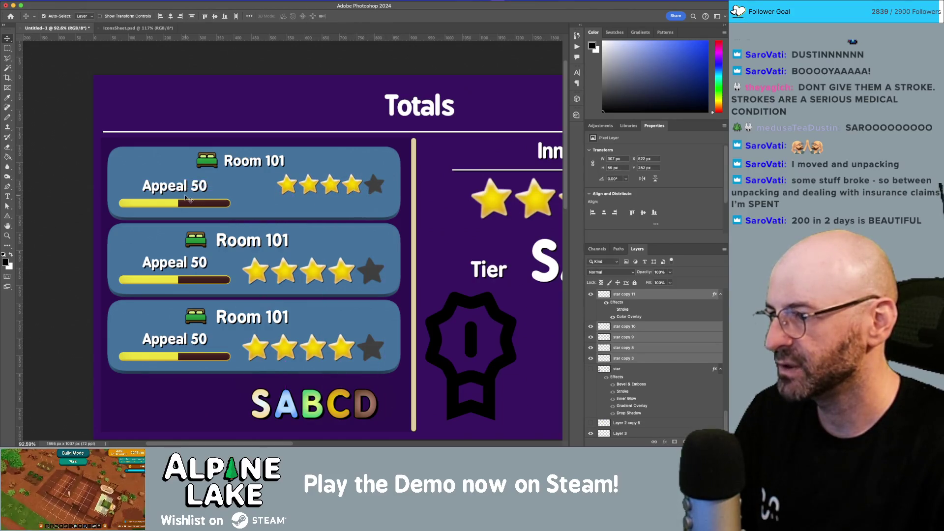
# - Set the Appeal 50 label to 30 pt and raise it with the first appeal bar
pyautogui.doubleClick(191, 190)
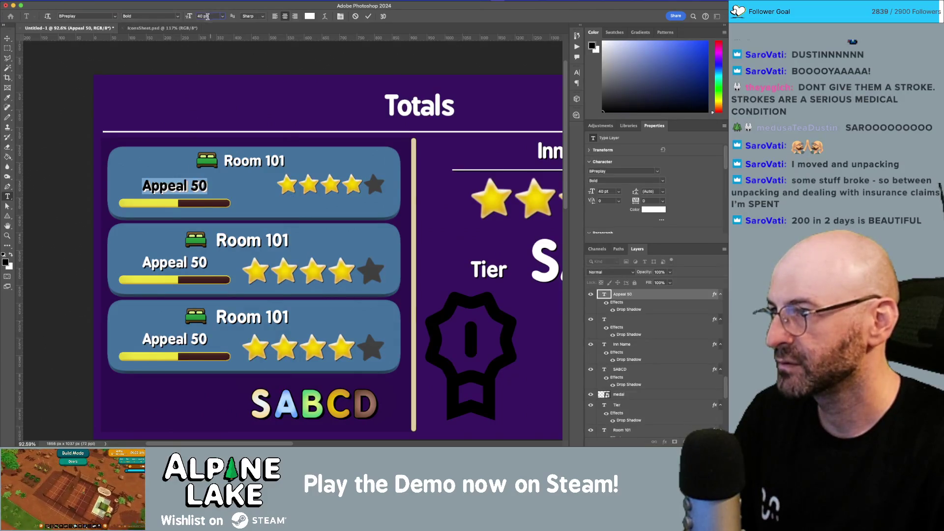
pyautogui.write('35')
pyautogui.press('Return')
pyautogui.click(7, 39)
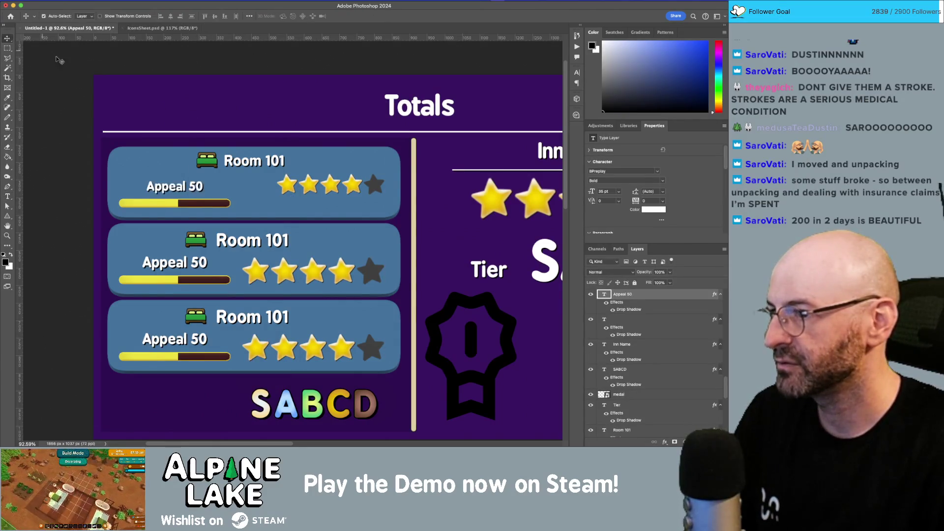
pyautogui.doubleClick(198, 191)
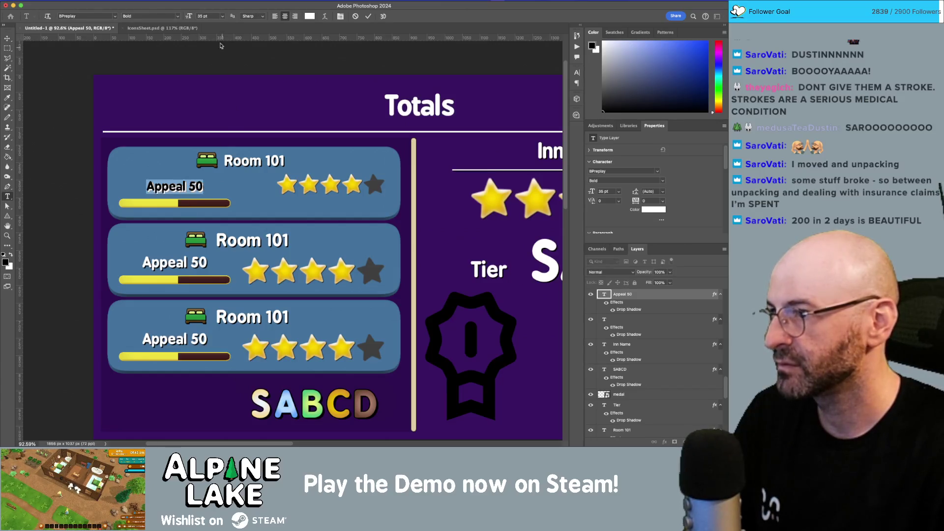
pyautogui.write('30')
pyautogui.press('Return')
pyautogui.click(152, 45)
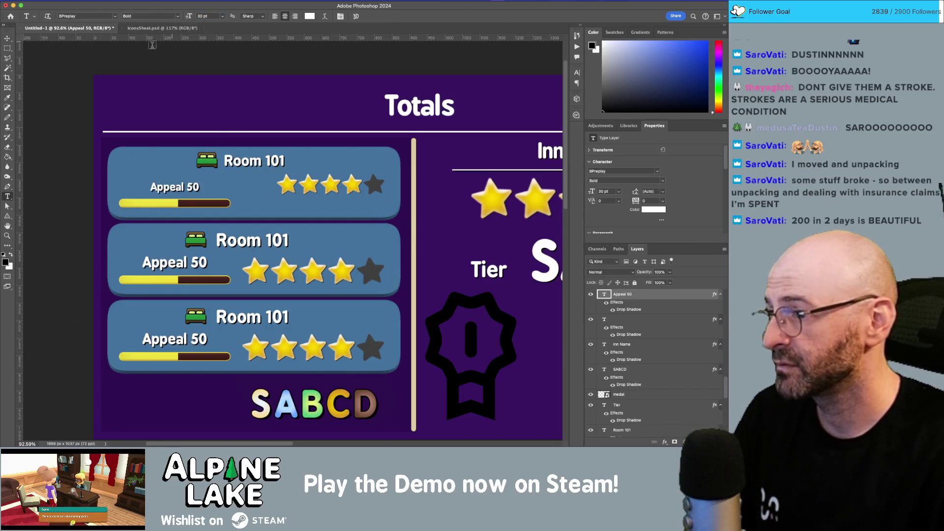
pyautogui.click(7, 39)
pyautogui.moveTo(184, 192)
pyautogui.mouseDown()
pyautogui.moveTo(184, 182)
pyautogui.moveTo(180, 193)
pyautogui.mouseUp()
# - Lengthen the appeal bar by stretching its right end and yellow fill to the right
pyautogui.press('m')
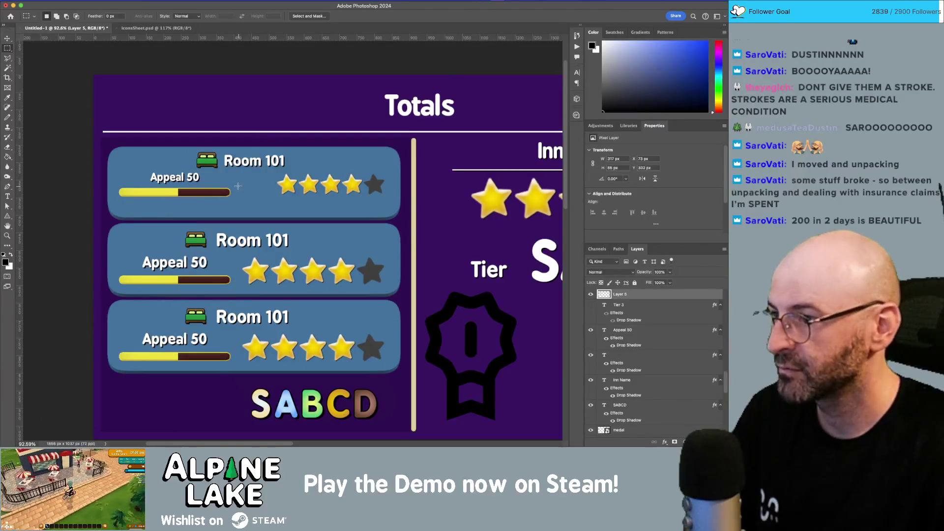
pyautogui.moveTo(183, 204)
pyautogui.mouseDown()
pyautogui.moveTo(162, 200)
pyautogui.moveTo(208, 195)
pyautogui.mouseUp()
pyautogui.press('v')
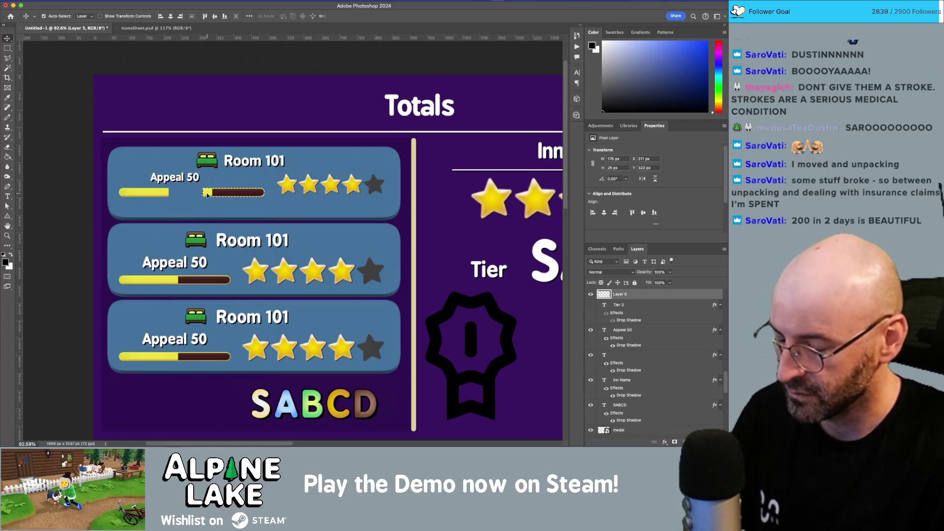
pyautogui.press('t')
pyautogui.hotkey('ctrl', 'd')
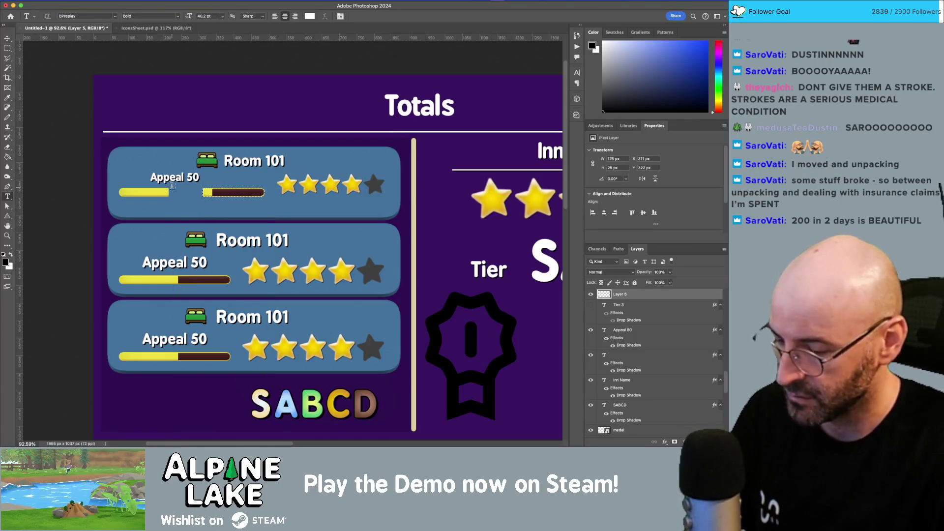
pyautogui.press('m')
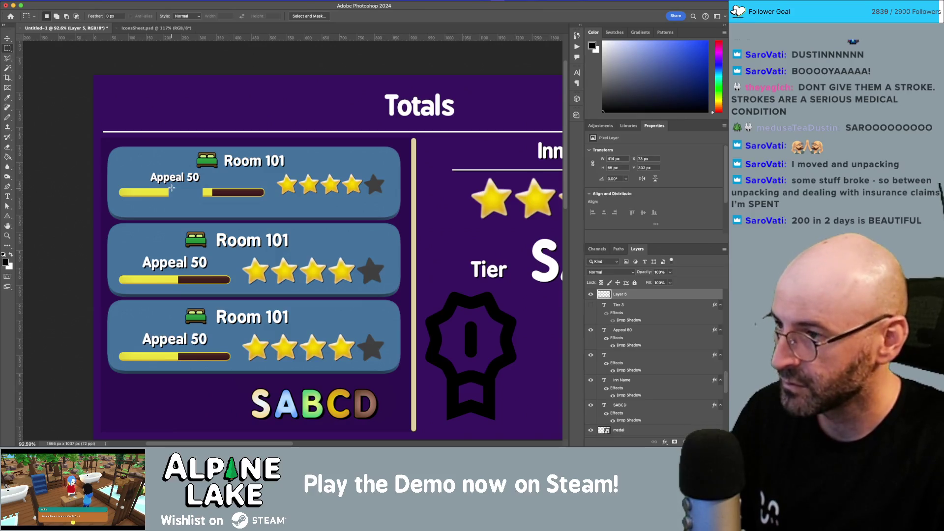
pyautogui.moveTo(158, 187)
pyautogui.mouseDown()
pyautogui.moveTo(165, 202)
pyautogui.moveTo(206, 195)
pyautogui.mouseUp()
pyautogui.hotkey('ctrl', 't')
pyautogui.press('Return')
pyautogui.hotkey('ctrl', 'd')
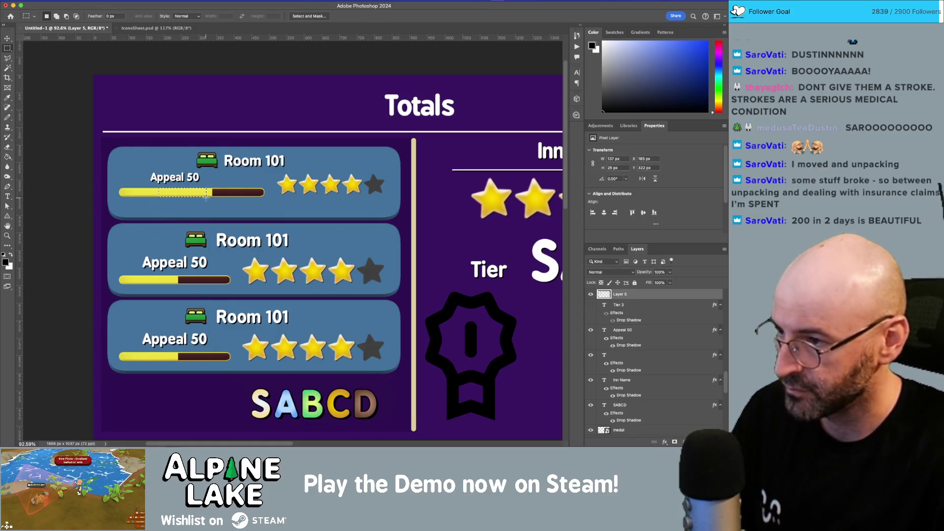
pyautogui.press('z')
pyautogui.press('v')
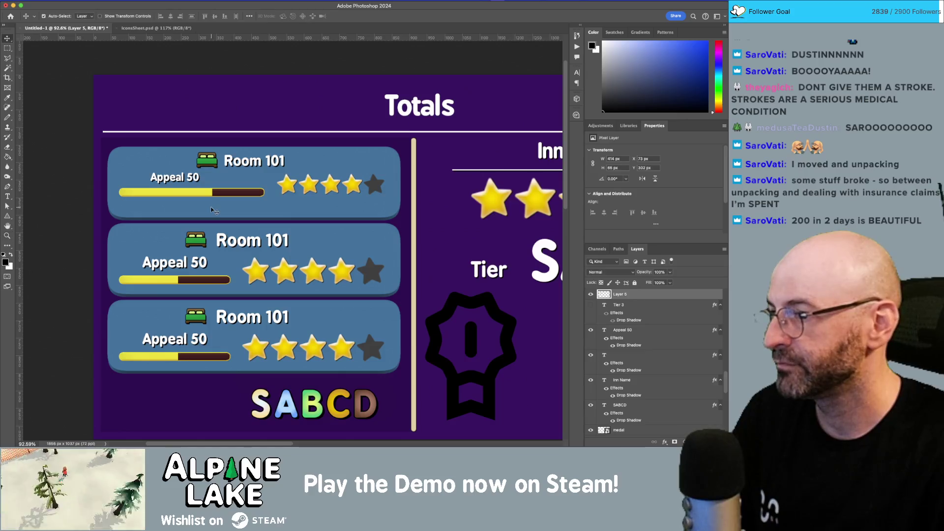
# - Shorten the first card by raising its bottom edge
pyautogui.click(171, 203)
pyautogui.moveTo(96, 181)
pyautogui.mouseDown()
pyautogui.moveTo(426, 219)
pyautogui.moveTo(411, 234)
pyautogui.mouseUp()
pyautogui.moveTo(363, 207); pyautogui.dragTo(364, 196)
pyautogui.hotkey('ctrl', 'd')
pyautogui.press('m')
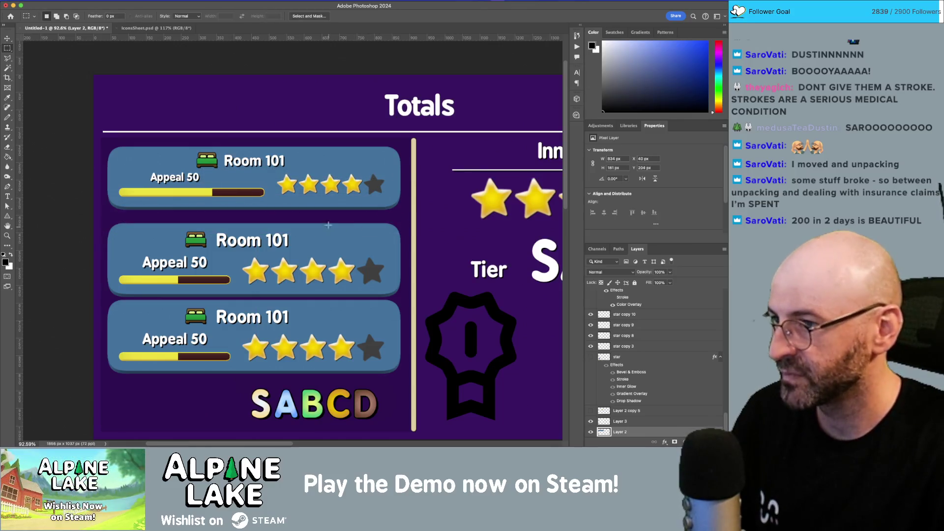
pyautogui.scroll(-5, 328, 226)
# - Remove the lower Room cards and extra copies, keeping only the first Room 101 card
pyautogui.press('v')
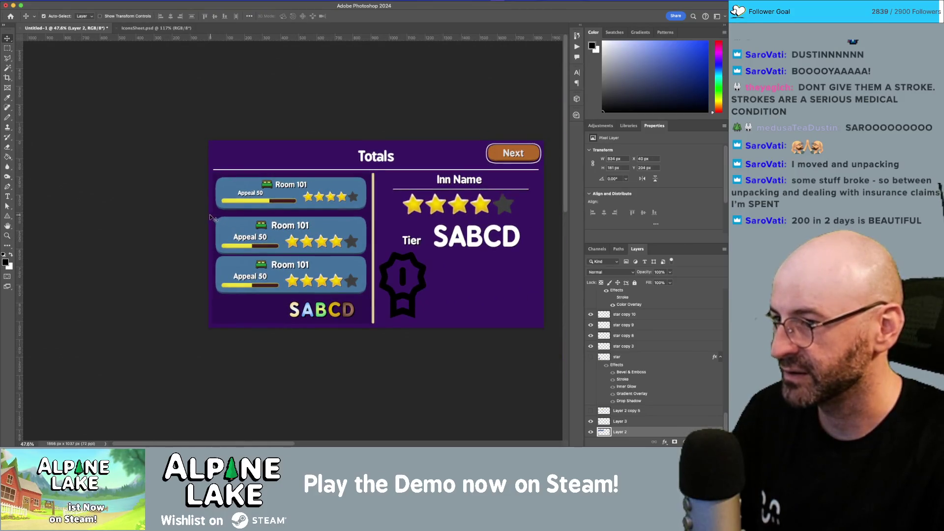
pyautogui.click(368, 300)
pyautogui.hotkey('ctrl', 'z')
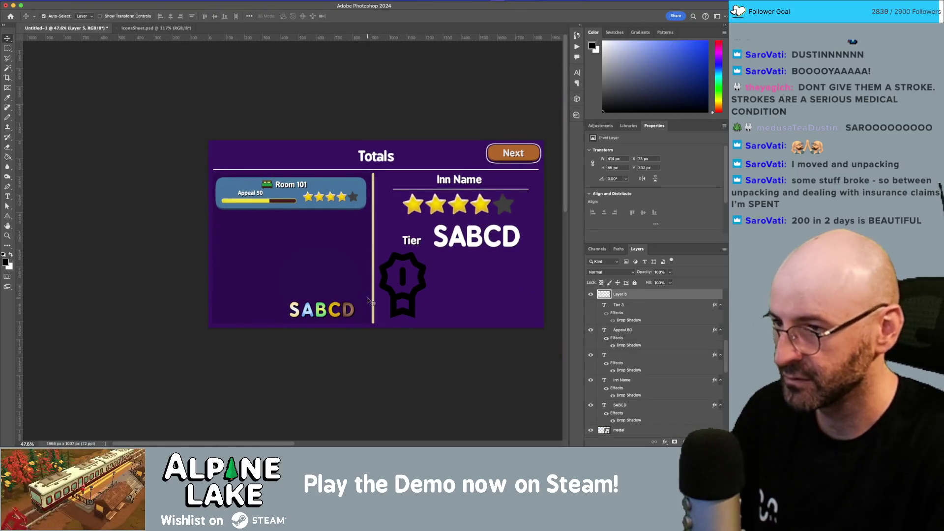
pyautogui.press('z')
pyautogui.scroll(2, 296, 207)
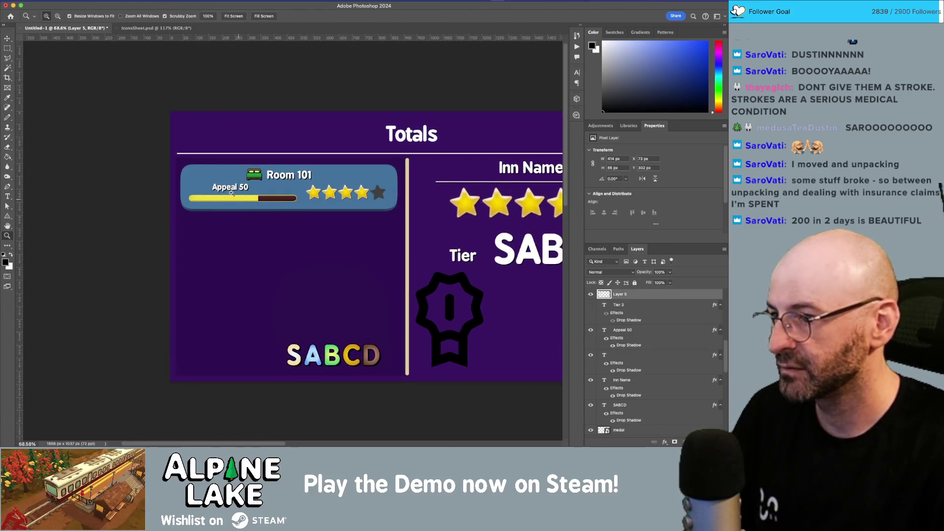
pyautogui.press('v')
pyautogui.moveTo(351, 188)
pyautogui.keyDown('alt'); pyautogui.mouseDown()
pyautogui.moveTo(344, 288)
pyautogui.moveTo(321, 333)
pyautogui.mouseUp(); pyautogui.keyUp('alt')
pyautogui.moveTo(322, 331); pyautogui.dragTo(322, 331)
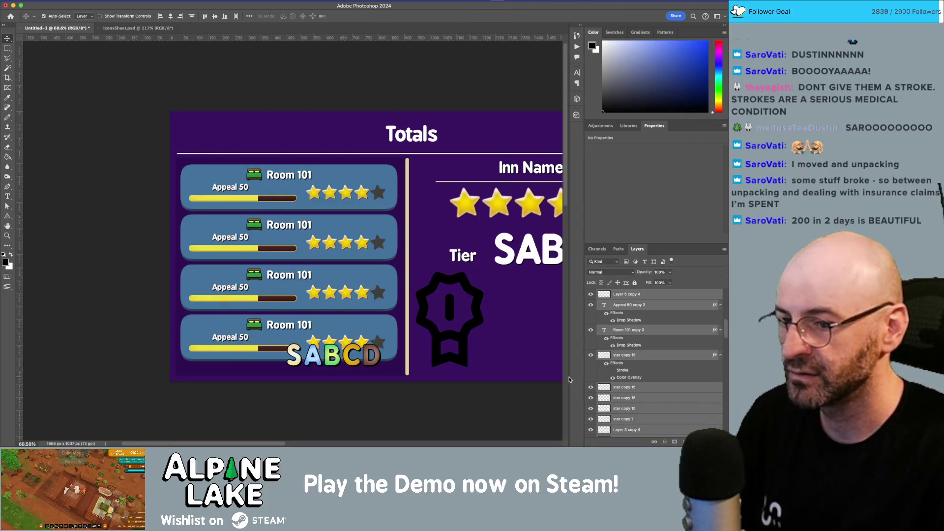
pyautogui.scroll(-5, 639, 390)
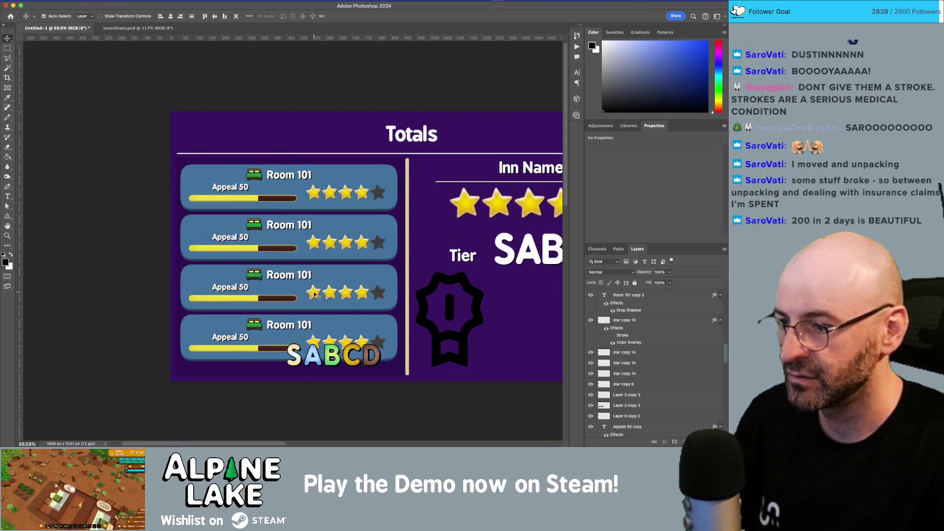
pyautogui.press('super+z')
pyautogui.press('super+z')
pyautogui.press('super+z')
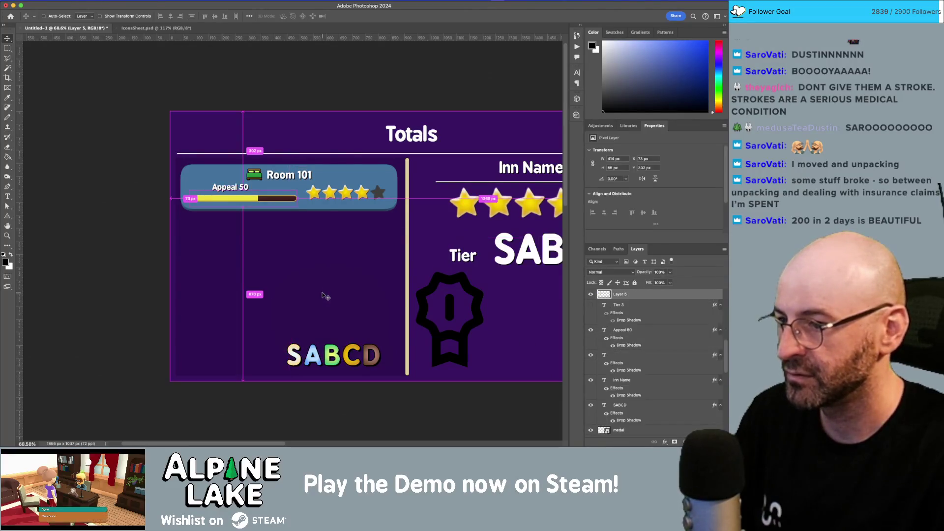
# - Group the Room 101 card's layers together
pyautogui.moveTo(157, 161); pyautogui.dragTo(402, 224)
pyautogui.press('super+g')
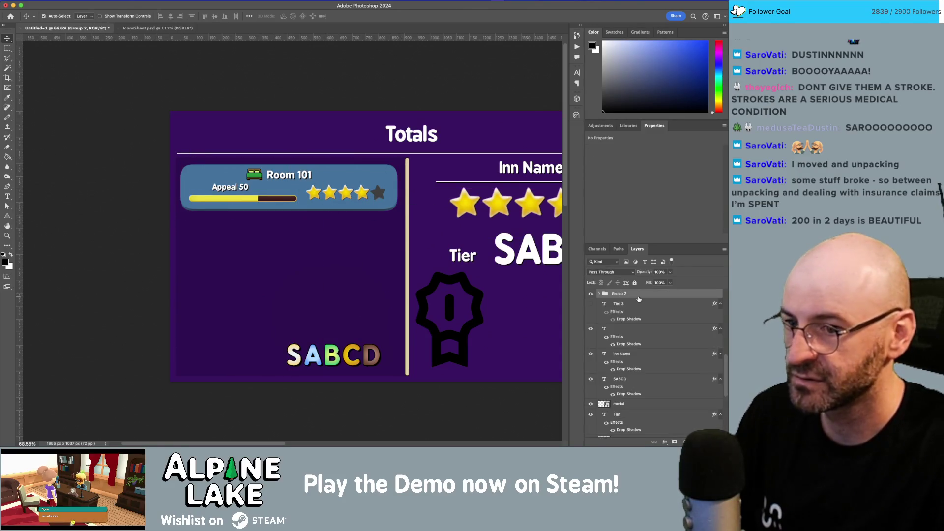
pyautogui.moveTo(330, 206)
pyautogui.mouseDown()
pyautogui.moveTo(332, 246)
pyautogui.moveTo(331, 232)
pyautogui.mouseUp()
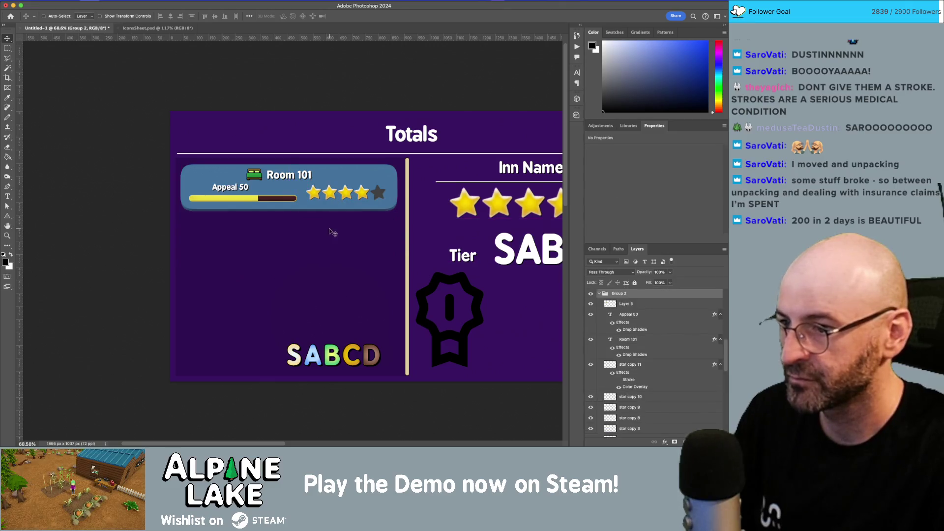
pyautogui.click(600, 294)
pyautogui.click(600, 295)
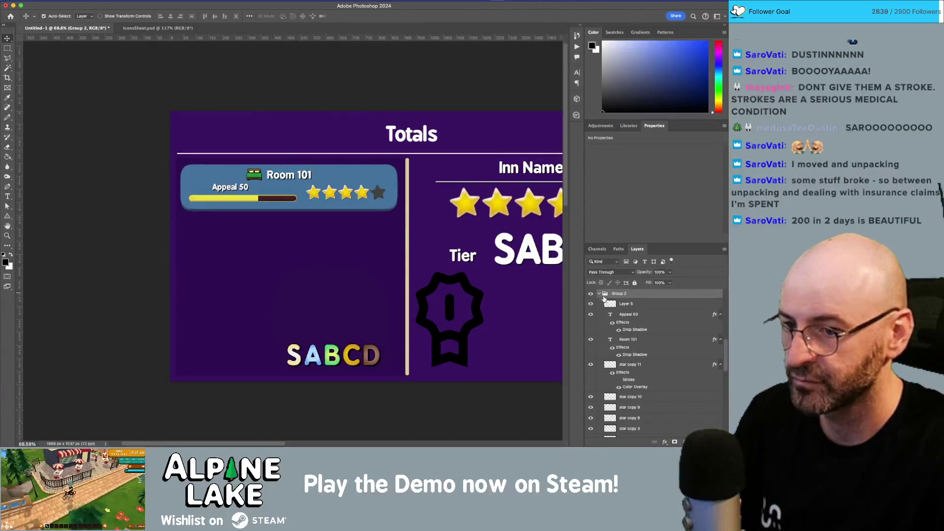
# - Place a copy of the Room 101 card directly below the original
pyautogui.moveTo(147, 163)
pyautogui.mouseDown()
pyautogui.moveTo(390, 221)
pyautogui.moveTo(409, 212)
pyautogui.mouseUp()
pyautogui.moveTo(349, 179); pyautogui.dragTo(337, 235)
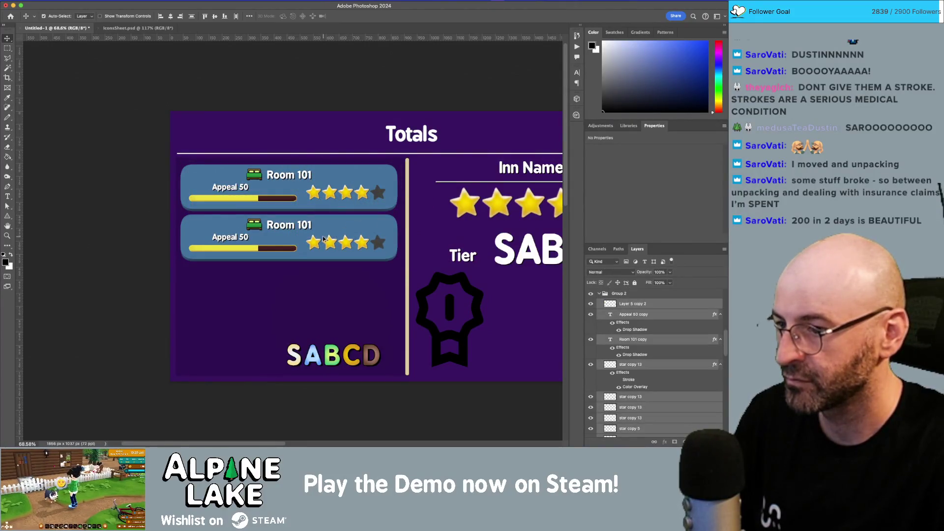
pyautogui.hotkey('ctrl', 'z')
pyautogui.click(595, 294)
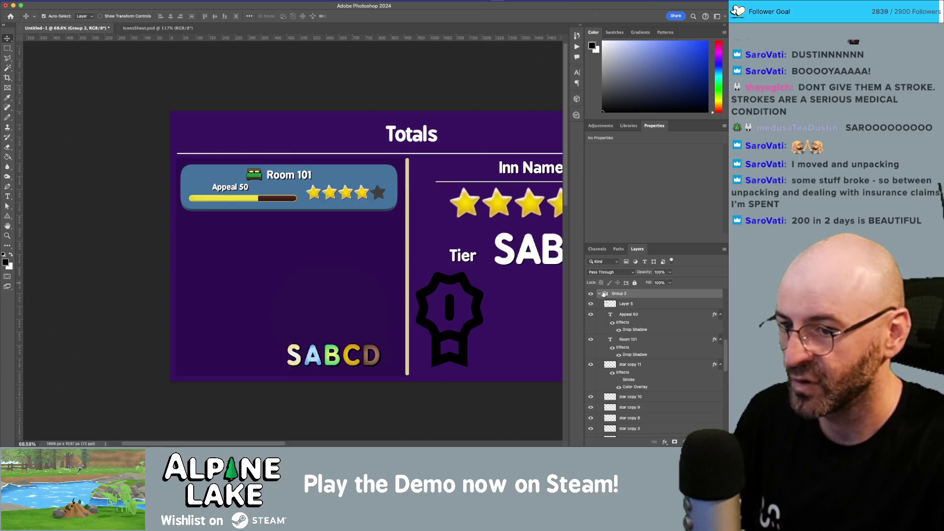
pyautogui.moveTo(650, 293)
pyautogui.mouseDown()
pyautogui.moveTo(649, 433)
pyautogui.moveTo(703, 442)
pyautogui.mouseUp()
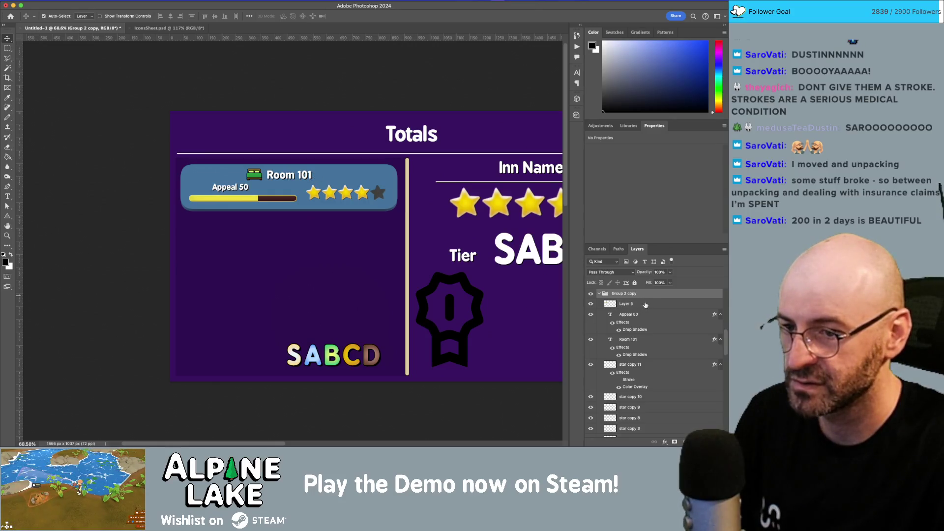
pyautogui.hotkey('ctrl', 'z')
pyautogui.keyDown('shift'); pyautogui.click(643, 316); pyautogui.keyUp('shift')
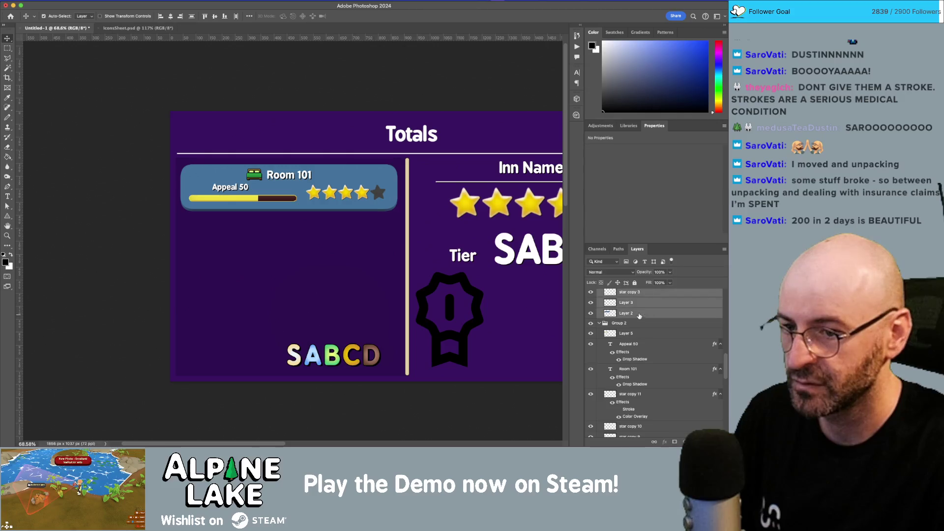
pyautogui.moveTo(357, 182); pyautogui.dragTo(356, 232)
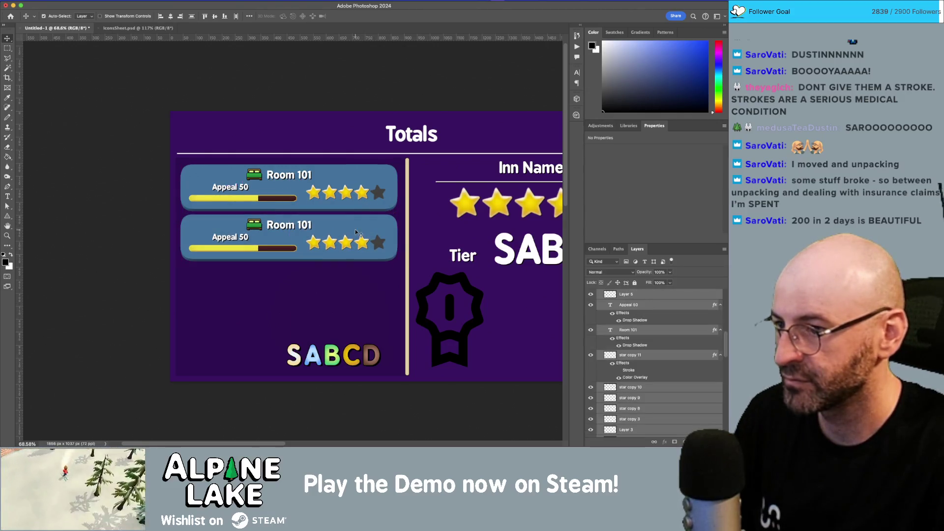
# - Delete the star row from the copied second card
pyautogui.click(340, 295)
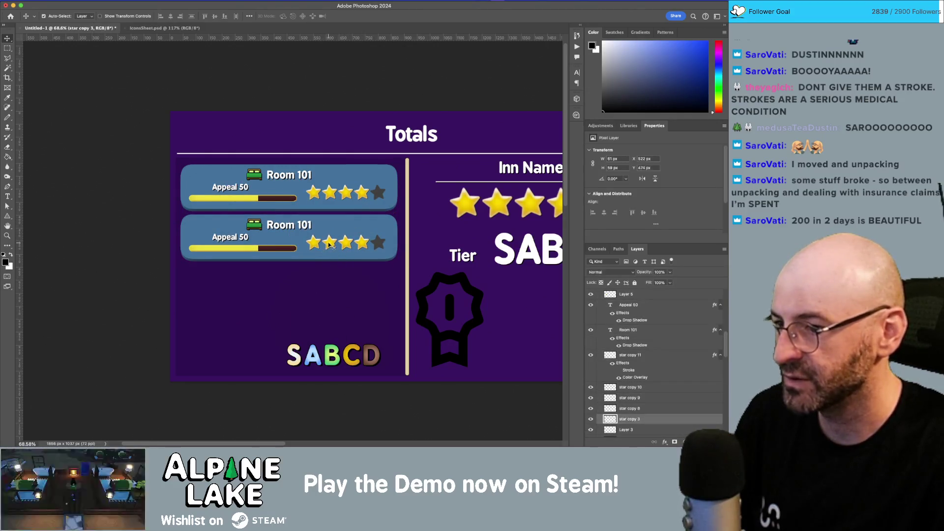
pyautogui.keyDown('shift'); pyautogui.click(346, 243); pyautogui.keyUp('shift')
pyautogui.keyDown('shift'); pyautogui.click(362, 243); pyautogui.keyUp('shift')
pyautogui.keyDown('shift'); pyautogui.click(378, 243); pyautogui.keyUp('shift')
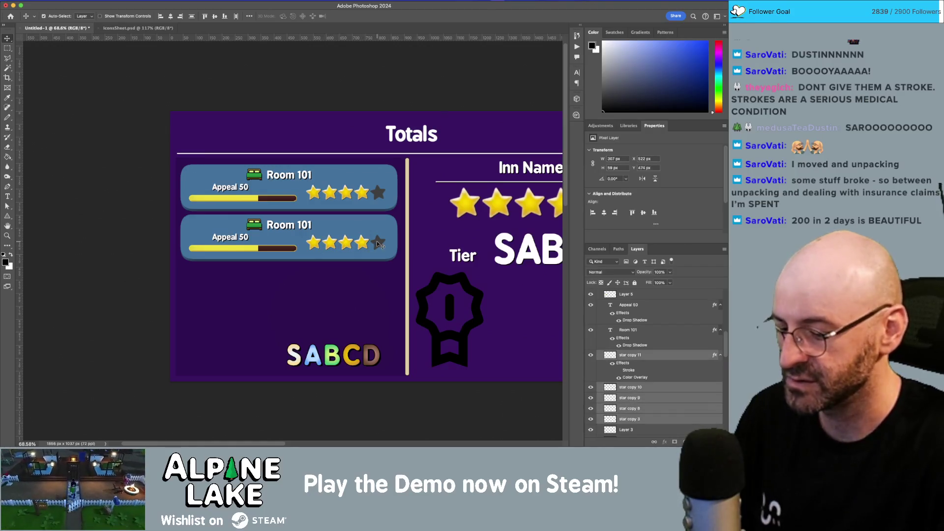
pyautogui.press('Delete')
# - Move the gold C tier letter into the second Room 101 card
pyautogui.moveTo(353, 363)
pyautogui.mouseDown()
pyautogui.moveTo(359, 297)
pyautogui.moveTo(380, 254)
pyautogui.moveTo(373, 249)
pyautogui.mouseUp()
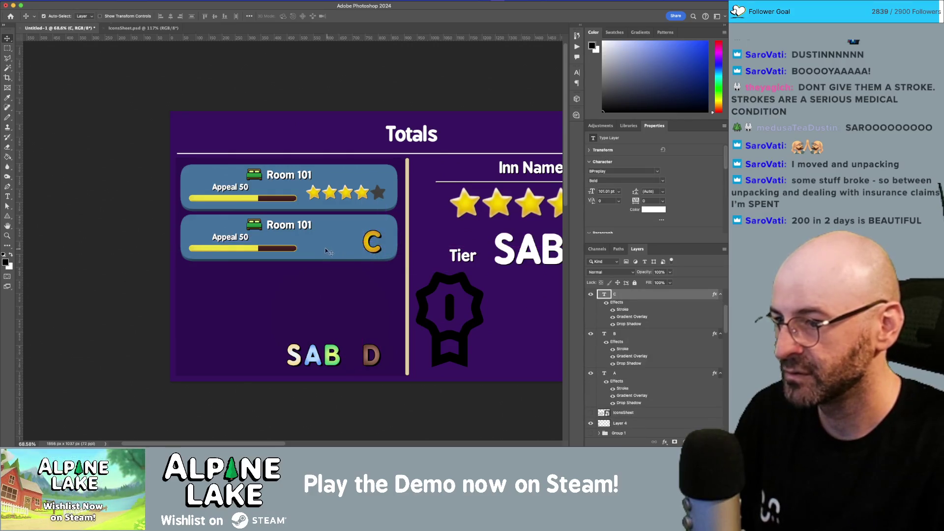
pyautogui.press('t')
pyautogui.click(327, 248)
pyautogui.press('Escape')
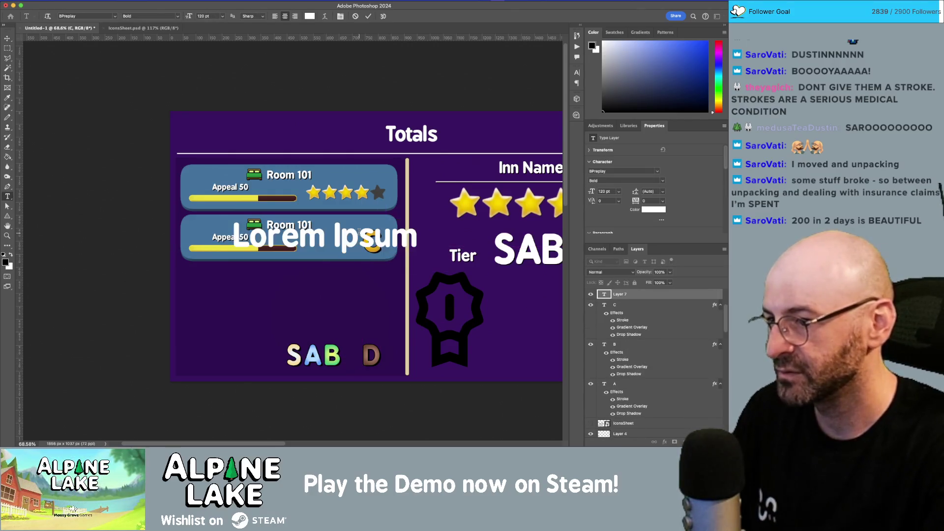
pyautogui.press('v')
pyautogui.press('Delete')
# - Copy the Appeal 50 label beside the C and retype it as Rank
pyautogui.moveTo(234, 241)
pyautogui.mouseDown()
pyautogui.moveTo(320, 226)
pyautogui.moveTo(347, 241)
pyautogui.moveTo(340, 244)
pyautogui.mouseUp()
pyautogui.press('t')
pyautogui.tripleClick(347, 245)
pyautogui.write('rank')
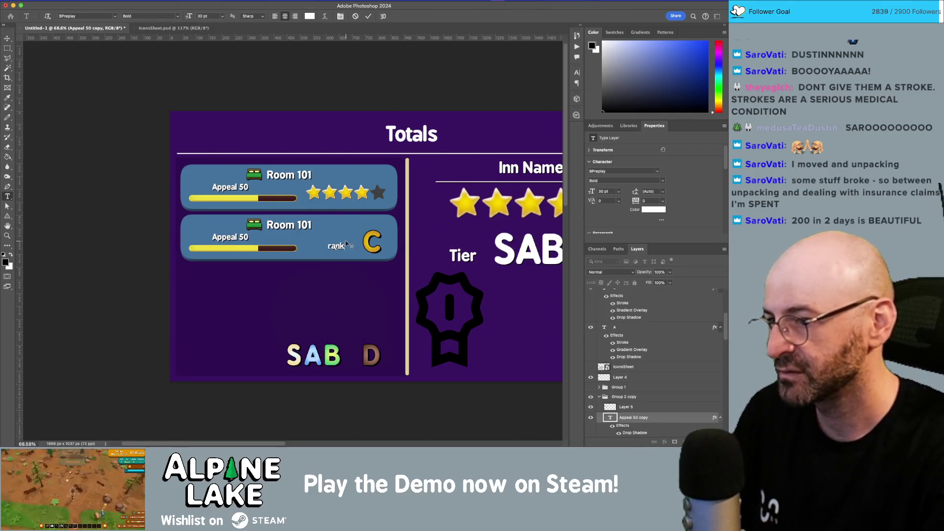
pyautogui.write('R')
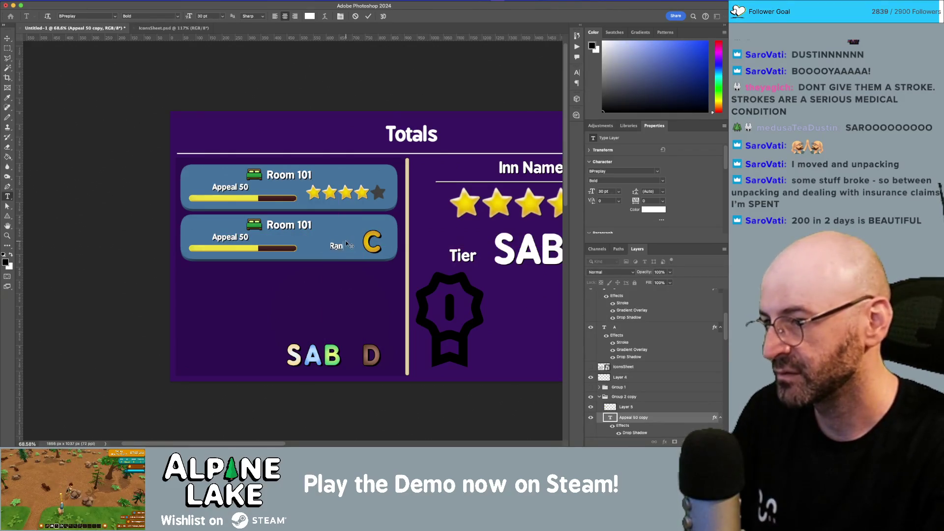
pyautogui.press('Escape')
pyautogui.press('v')
pyautogui.moveTo(338, 246); pyautogui.dragTo(347, 250)
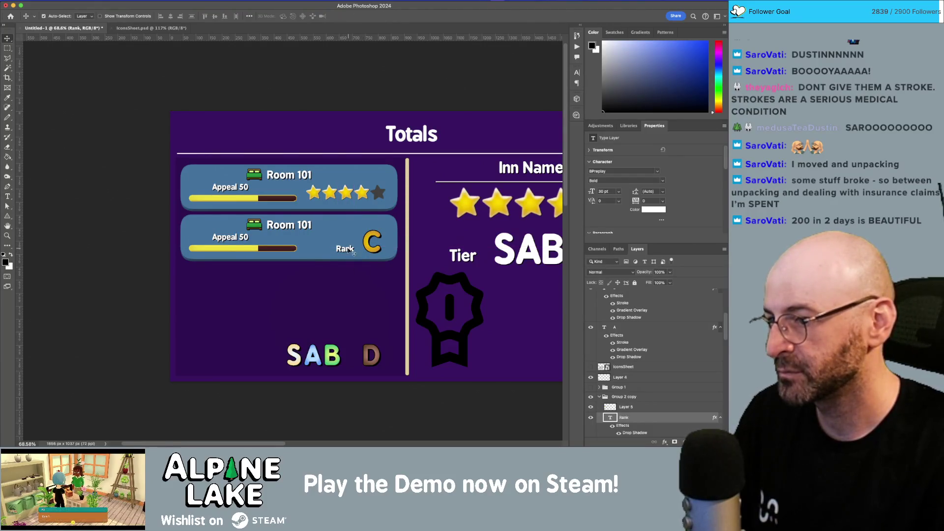
pyautogui.hotkey('shift', 'Left')
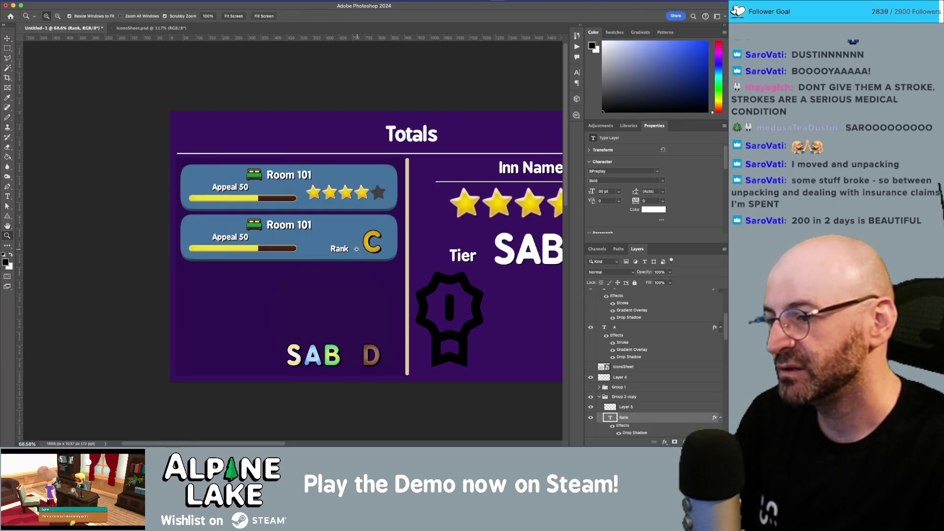
# - Nudge the second card's Rank label up slightly
pyautogui.scroll(5, 358, 252)
pyautogui.moveTo(330, 253)
pyautogui.mouseDown()
pyautogui.moveTo(343, 251)
pyautogui.moveTo(321, 272)
pyautogui.moveTo(331, 252)
pyautogui.moveTo(368, 239)
pyautogui.moveTo(335, 244)
pyautogui.mouseUp()
pyautogui.press('z')
pyautogui.press('v')
# - Move Appeal 50 left and centre the bed icon and Room 101 title above the bar
pyautogui.click(307, 229)
pyautogui.keyDown('shift'); pyautogui.click(264, 227); pyautogui.keyUp('shift')
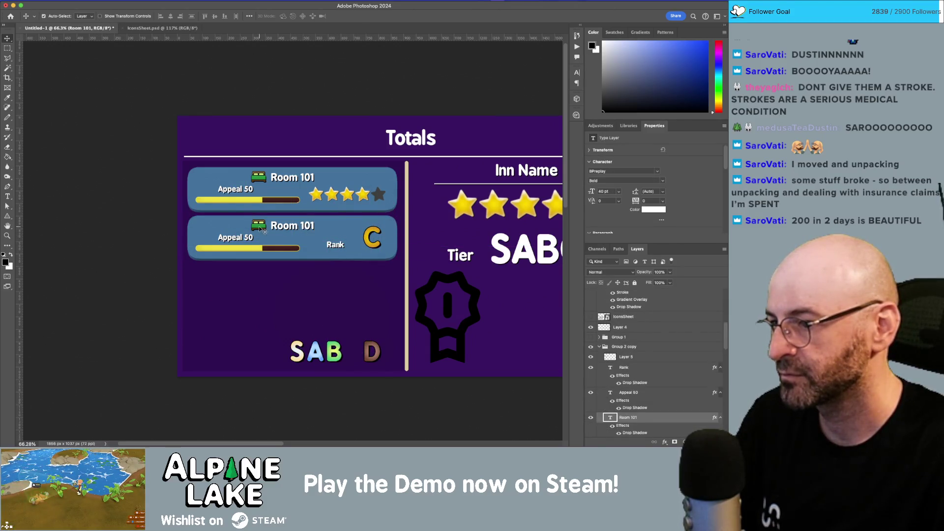
pyautogui.moveTo(278, 230)
pyautogui.mouseDown()
pyautogui.moveTo(226, 228)
pyautogui.moveTo(237, 241)
pyautogui.mouseUp()
pyautogui.click(235, 239)
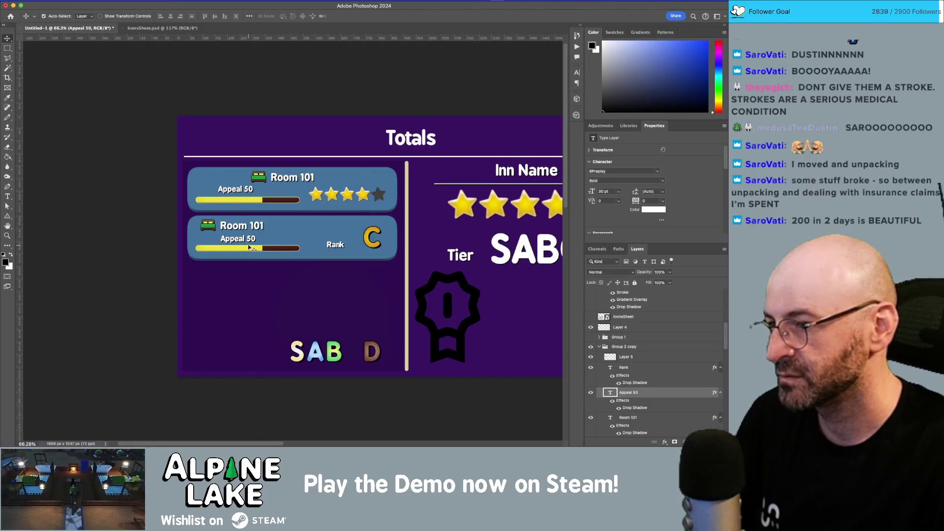
pyautogui.moveTo(246, 244)
pyautogui.mouseDown()
pyautogui.moveTo(274, 229)
pyautogui.moveTo(308, 238)
pyautogui.moveTo(276, 230)
pyautogui.moveTo(234, 238)
pyautogui.mouseUp()
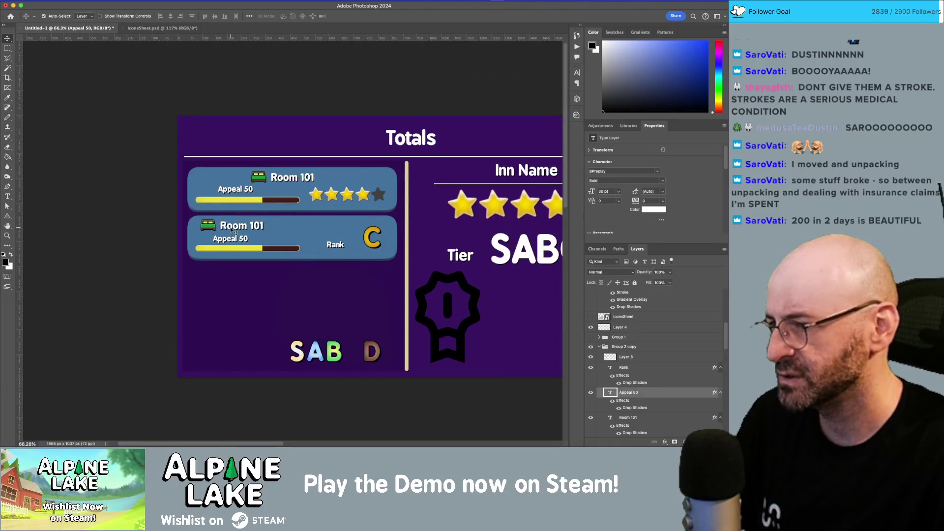
pyautogui.click(222, 229)
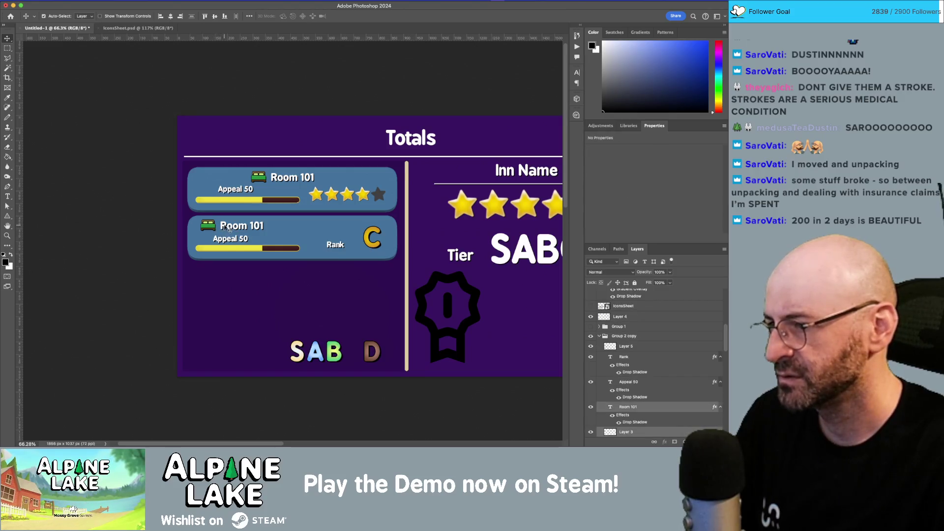
pyautogui.moveTo(215, 231); pyautogui.dragTo(261, 241)
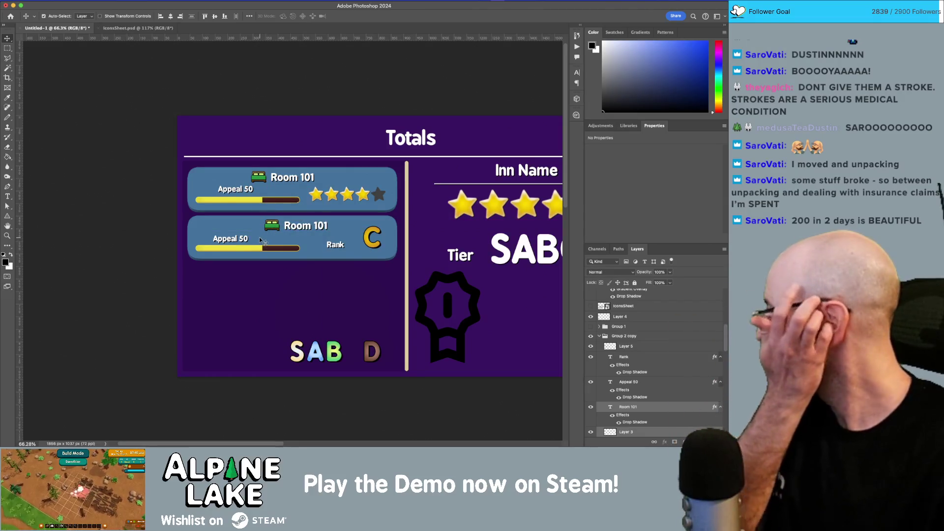
pyautogui.moveTo(270, 229); pyautogui.dragTo(260, 228)
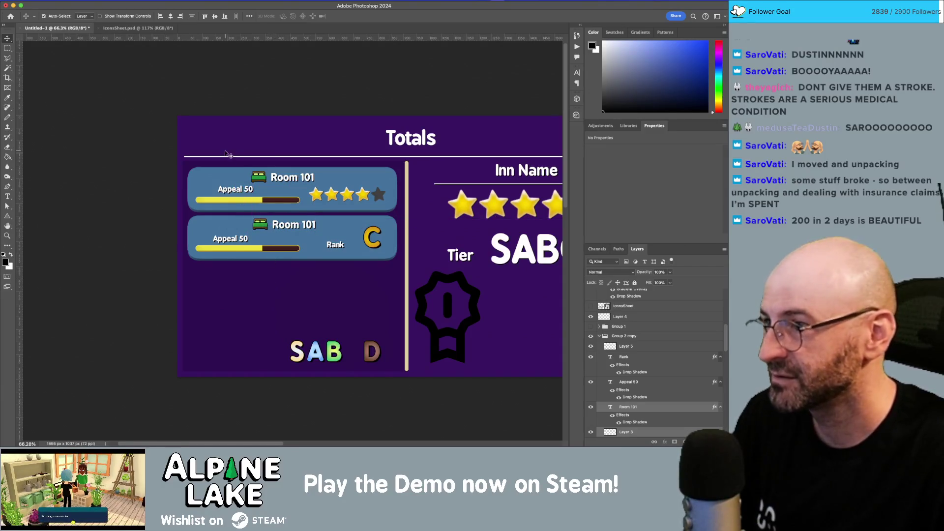
pyautogui.click(248, 99)
pyautogui.scroll(3, 295, 241)
pyautogui.moveTo(345, 251); pyautogui.dragTo(375, 249)
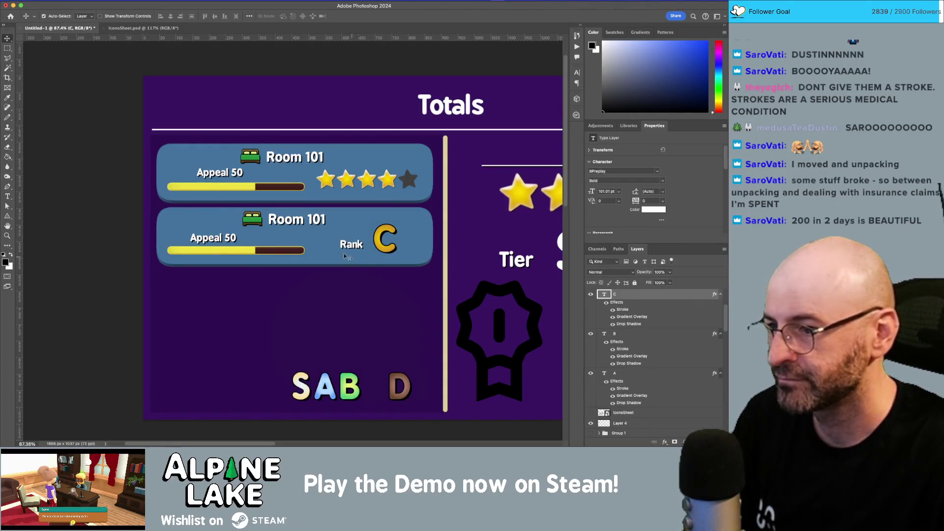
pyautogui.moveTo(219, 243)
pyautogui.mouseDown()
pyautogui.moveTo(199, 247)
pyautogui.moveTo(200, 240)
pyautogui.mouseUp()
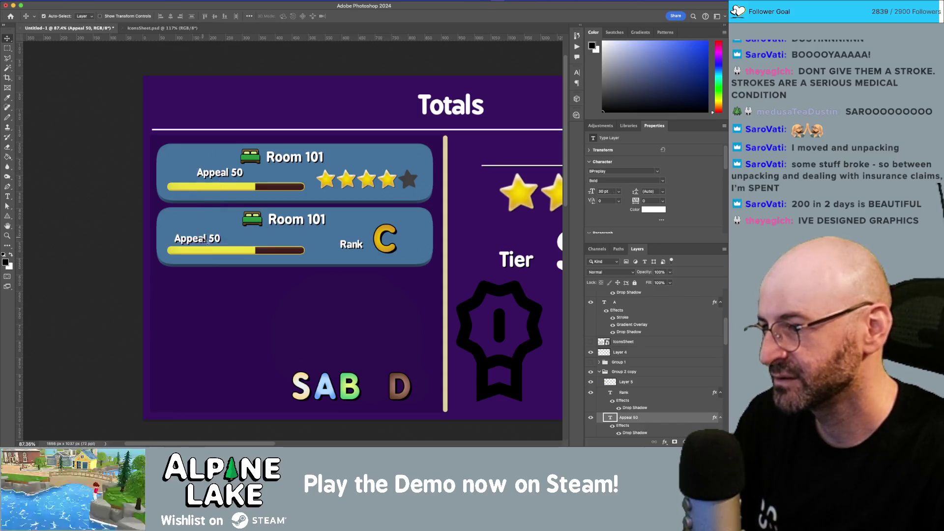
pyautogui.click(260, 223)
pyautogui.click(278, 223)
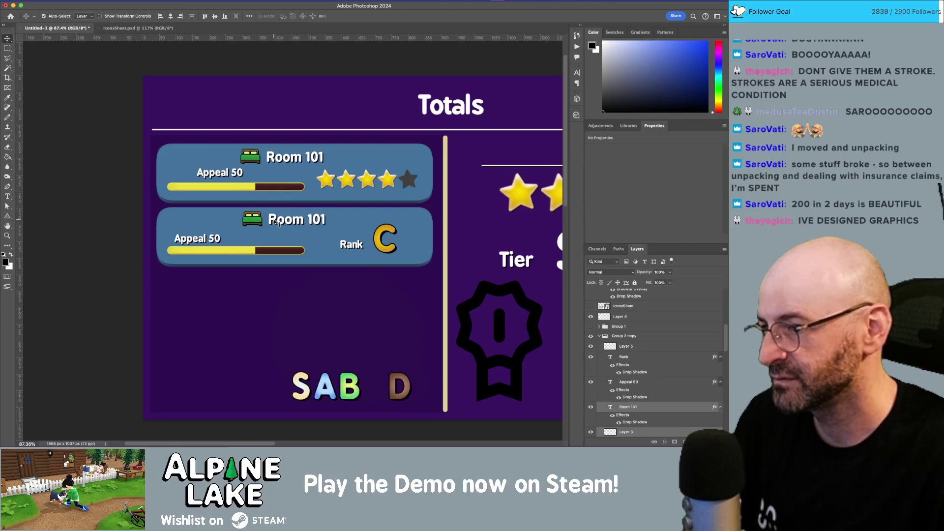
pyautogui.moveTo(290, 222); pyautogui.dragTo(295, 221)
pyautogui.moveTo(351, 244)
pyautogui.mouseDown()
pyautogui.moveTo(393, 249)
pyautogui.moveTo(315, 266)
pyautogui.moveTo(366, 268)
pyautogui.mouseUp()
pyautogui.press('z')
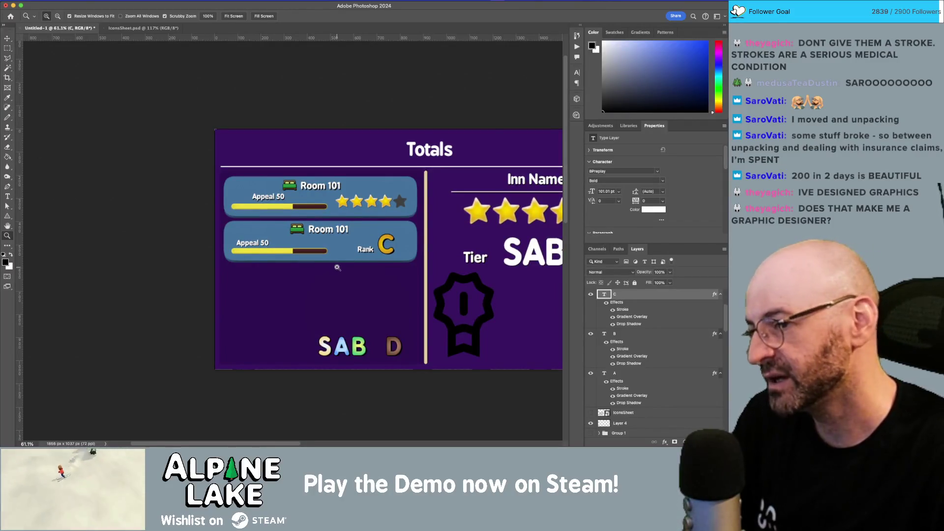
pyautogui.moveTo(334, 242)
pyautogui.mouseDown()
pyautogui.moveTo(348, 255)
pyautogui.moveTo(337, 251)
pyautogui.mouseUp()
pyautogui.keyDown('alt'); pyautogui.click(338, 250); pyautogui.keyUp('alt')
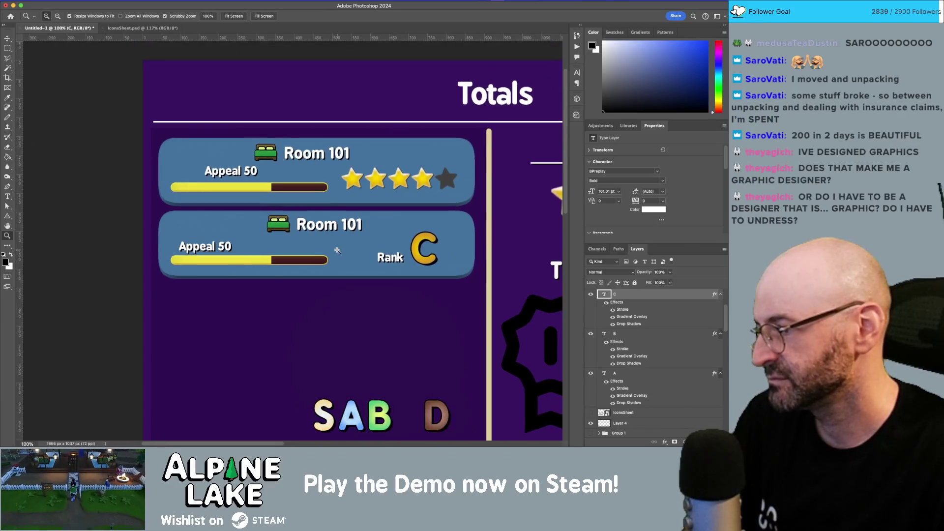
pyautogui.click(338, 251)
pyautogui.keyDown('alt'); pyautogui.click(337, 250); pyautogui.keyUp('alt')
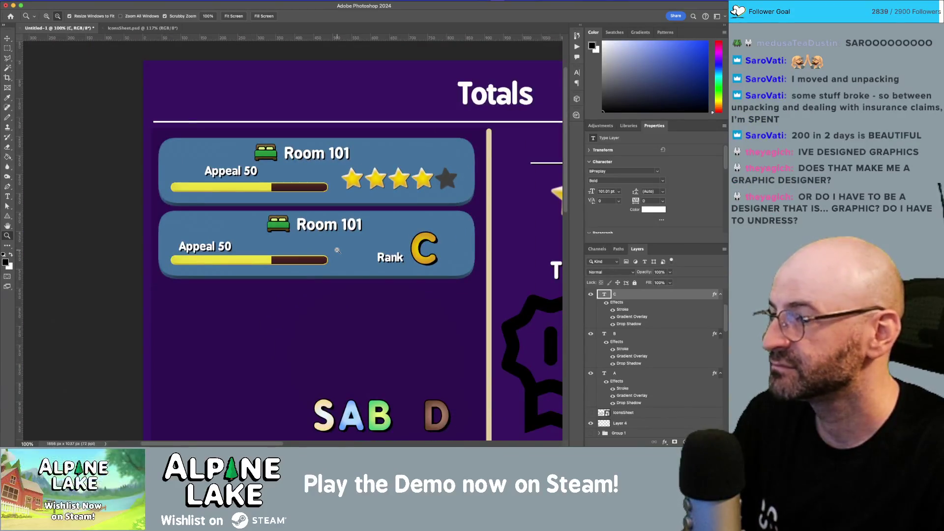
pyautogui.hscroll(10, 302, 235)
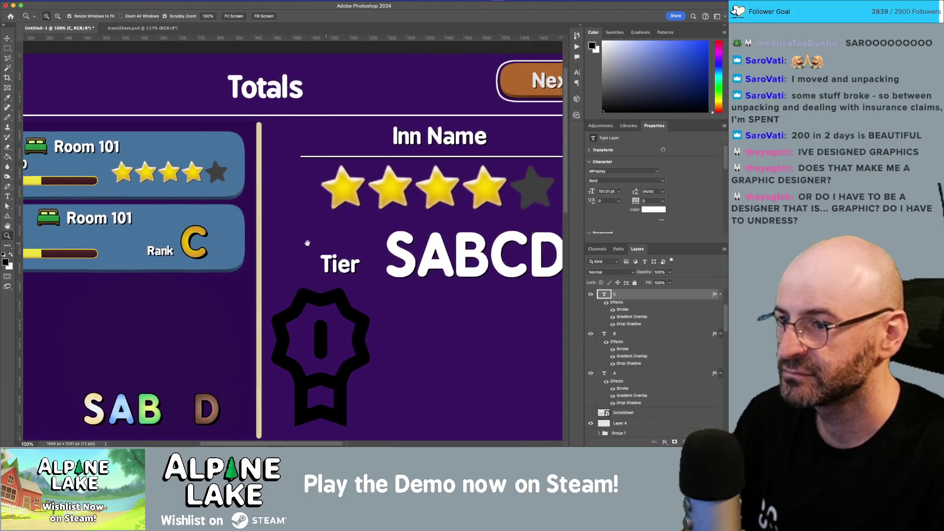
# - Delete the SABCD tier letters and the medal icon
pyautogui.press('super+0')
pyautogui.press('v')
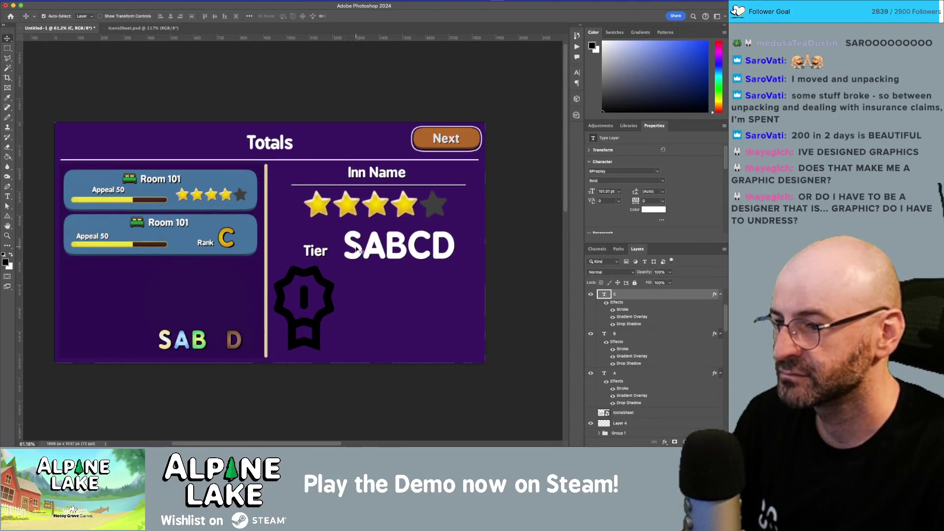
pyautogui.click(359, 250)
pyautogui.press('BackSpace')
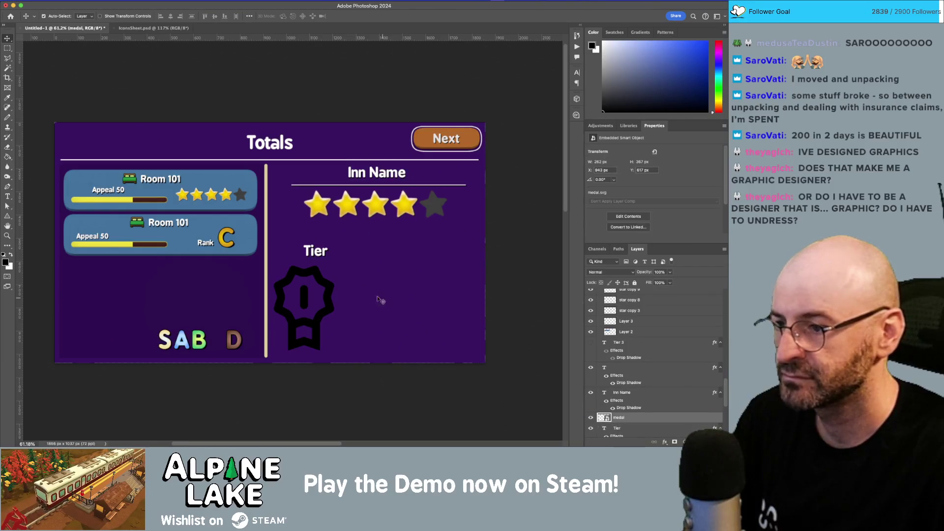
pyautogui.moveTo(326, 293)
pyautogui.mouseDown()
pyautogui.moveTo(354, 301)
pyautogui.moveTo(358, 282)
pyautogui.mouseUp()
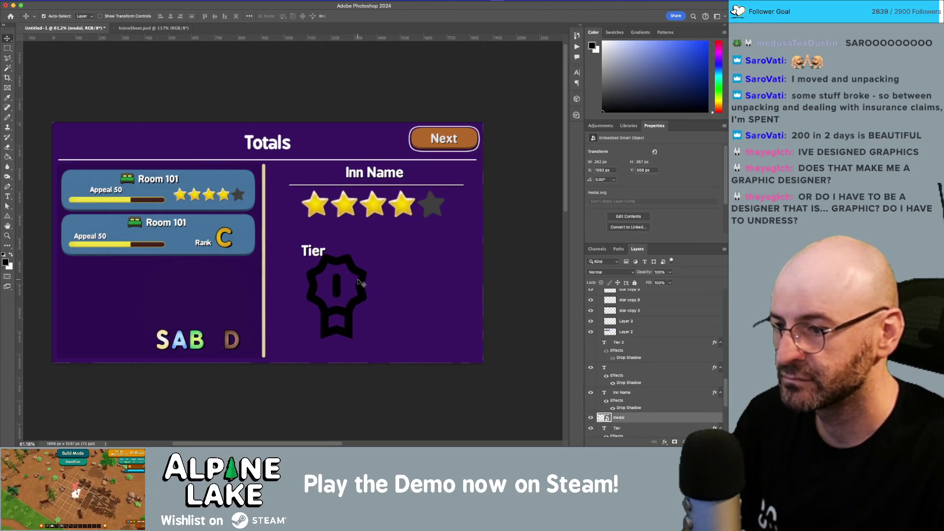
pyautogui.press('BackSpace')
pyautogui.press('BackSpace')
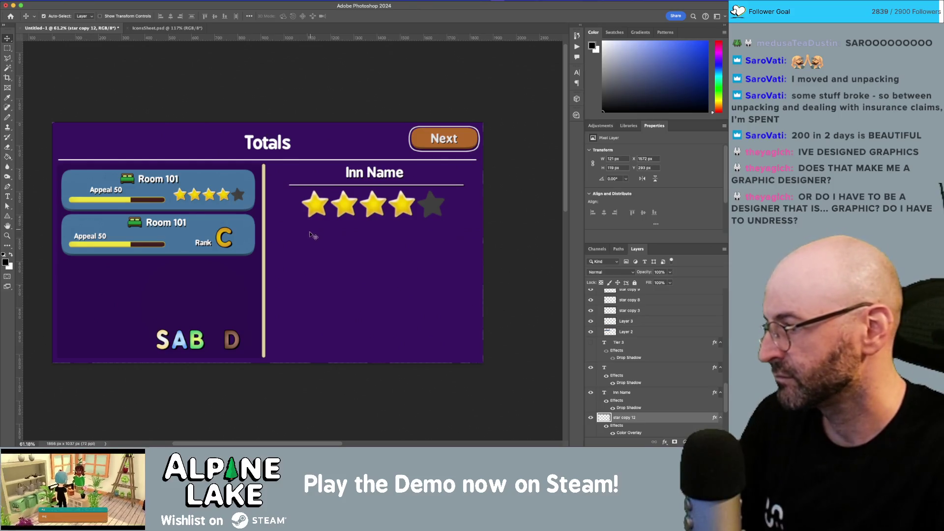
# - Lower the Inn Name title and stars, then duplicate the second room card below as a third
pyautogui.moveTo(282, 174); pyautogui.dragTo(467, 235)
pyautogui.moveTo(383, 206); pyautogui.dragTo(385, 261)
pyautogui.click(384, 321)
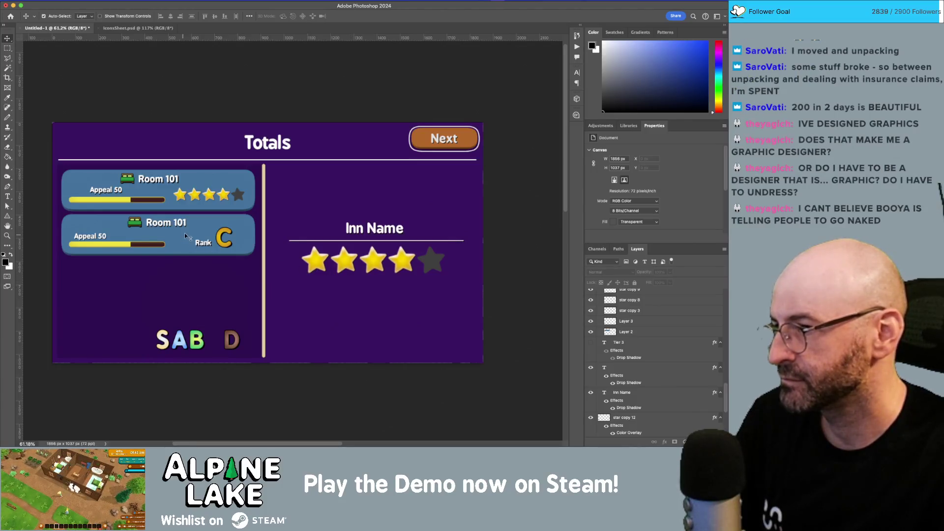
pyautogui.moveTo(62, 268)
pyautogui.mouseDown()
pyautogui.moveTo(74, 249)
pyautogui.moveTo(266, 196)
pyautogui.mouseUp()
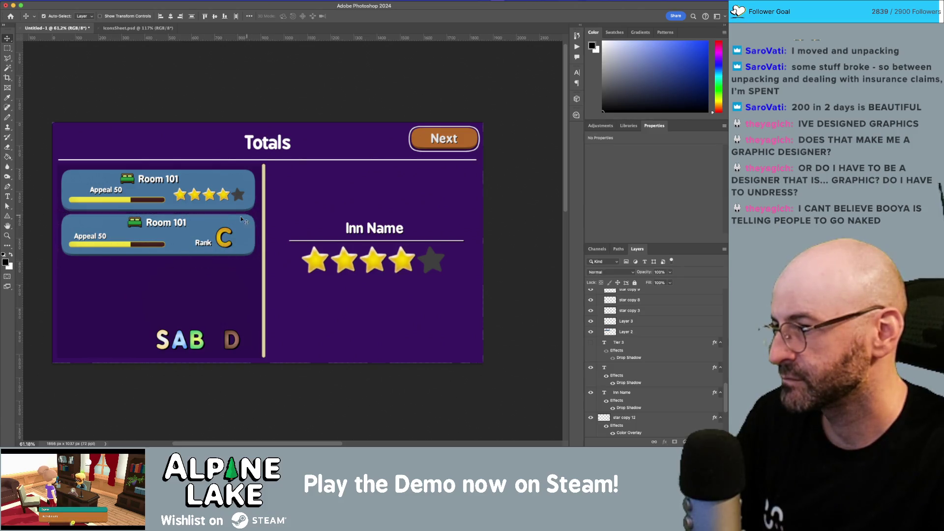
pyautogui.moveTo(199, 230); pyautogui.dragTo(203, 277)
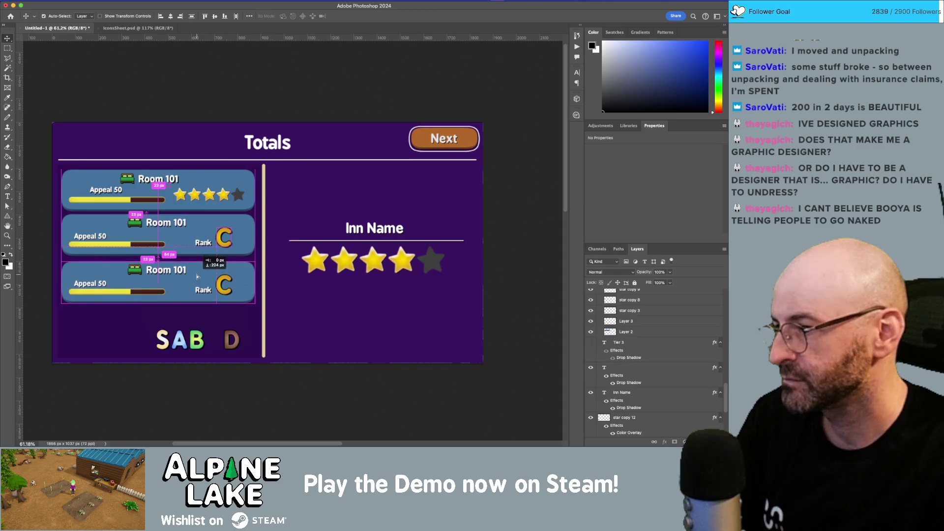
# - Replace the third card's C with the B letter, placed beside its Rank label
pyautogui.click(223, 290)
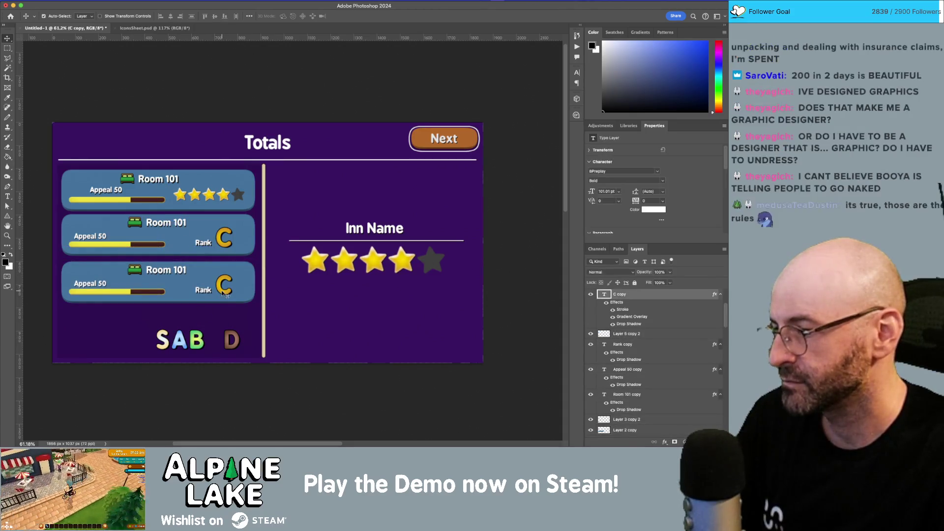
pyautogui.press('Delete')
pyautogui.moveTo(198, 344)
pyautogui.mouseDown()
pyautogui.moveTo(227, 290)
pyautogui.moveTo(218, 327)
pyautogui.mouseUp()
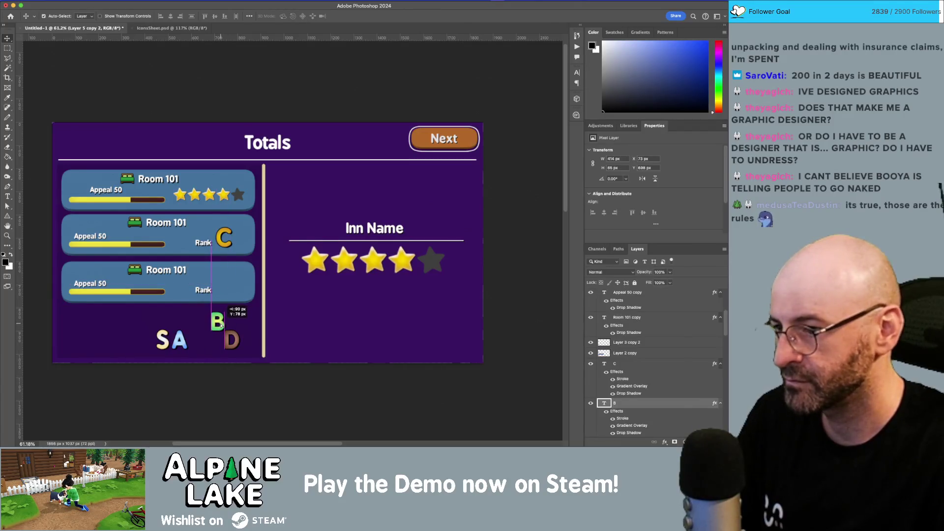
pyautogui.click(697, 401)
pyautogui.moveTo(697, 401); pyautogui.dragTo(647, 335)
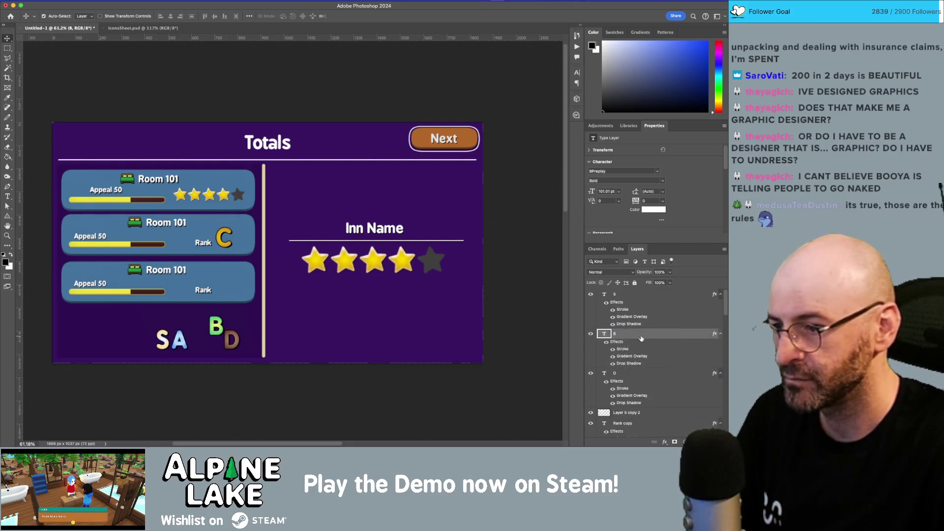
pyautogui.moveTo(215, 324)
pyautogui.mouseDown()
pyautogui.moveTo(231, 273)
pyautogui.moveTo(221, 286)
pyautogui.mouseUp()
# - Align the C and B rank letters with the Rank label, nudging them right and down
pyautogui.click(225, 248)
pyautogui.keyDown('shift'); pyautogui.click(212, 293); pyautogui.keyUp('shift')
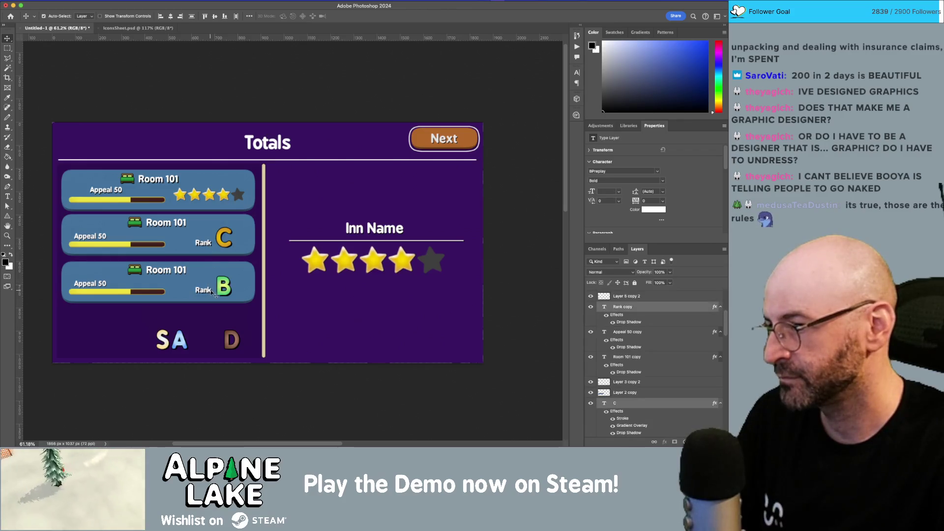
pyautogui.keyDown('shift'); pyautogui.click(235, 284); pyautogui.keyUp('shift')
pyautogui.hotkey('shift', 'Right')
pyautogui.hotkey('shift', 'Right')
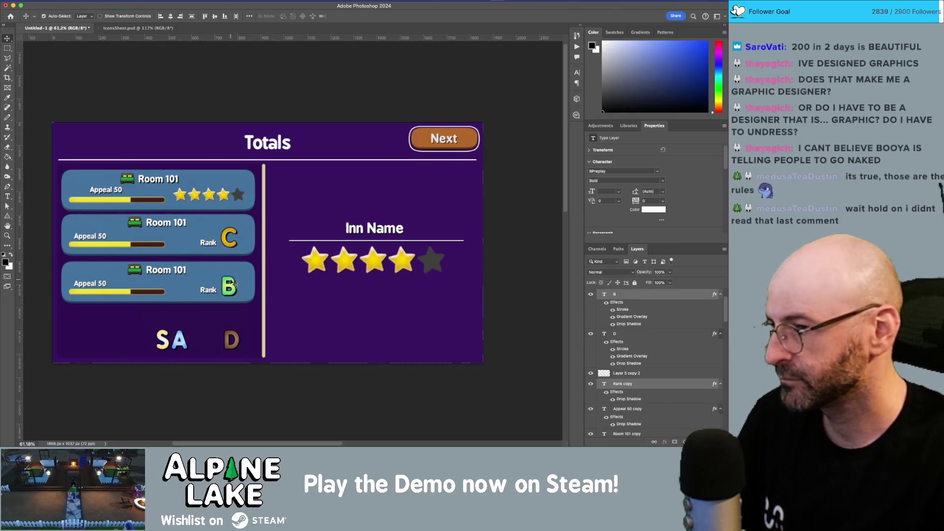
pyautogui.hotkey('shift', 'Right')
pyautogui.hotkey('shift', 'Left')
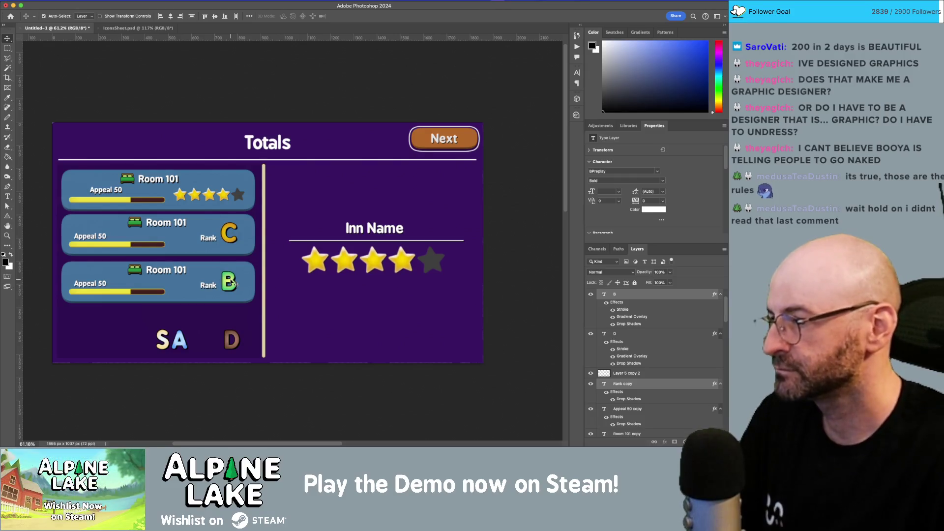
pyautogui.hotkey('shift', 'Down')
pyautogui.hotkey('shift', 'Down')
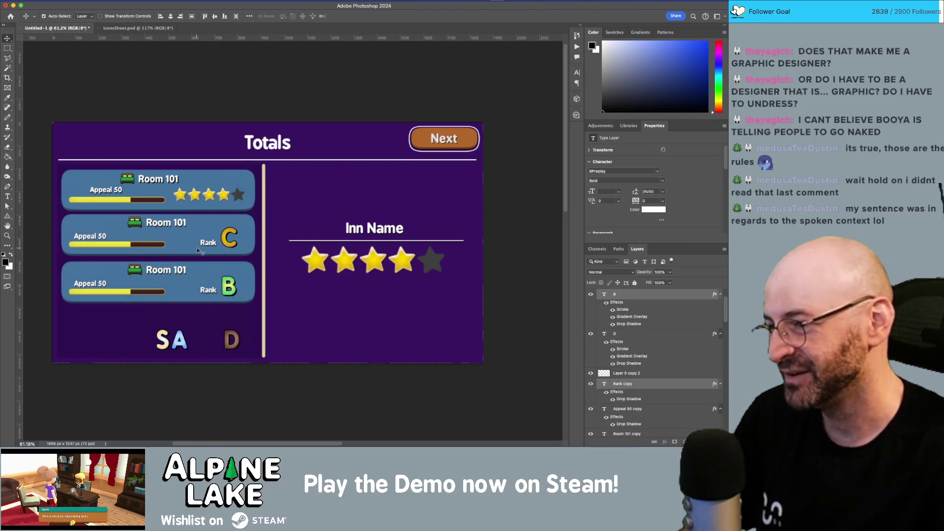
# - Shift the second and third cards' bed icons and Room 101 titles to the left
pyautogui.click(169, 305)
pyautogui.press('z')
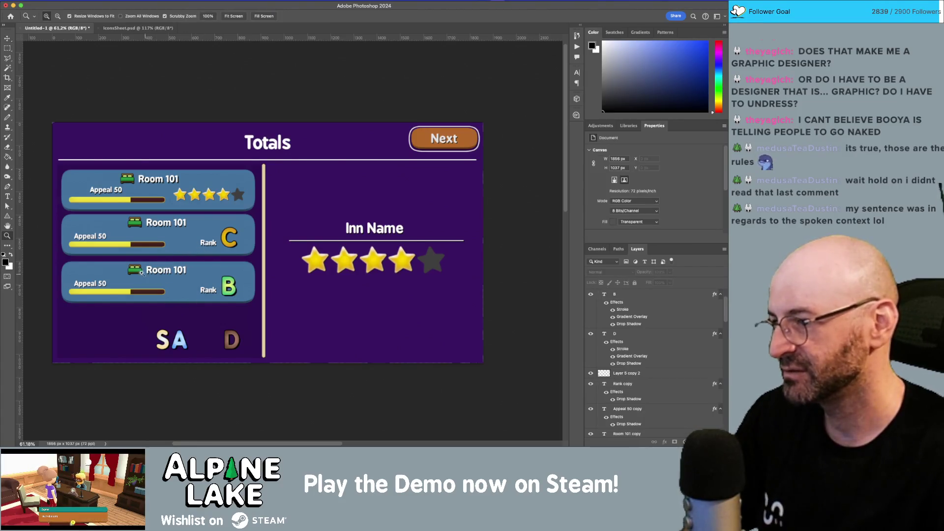
pyautogui.moveTo(169, 305); pyautogui.dragTo(187, 254)
pyautogui.press('v')
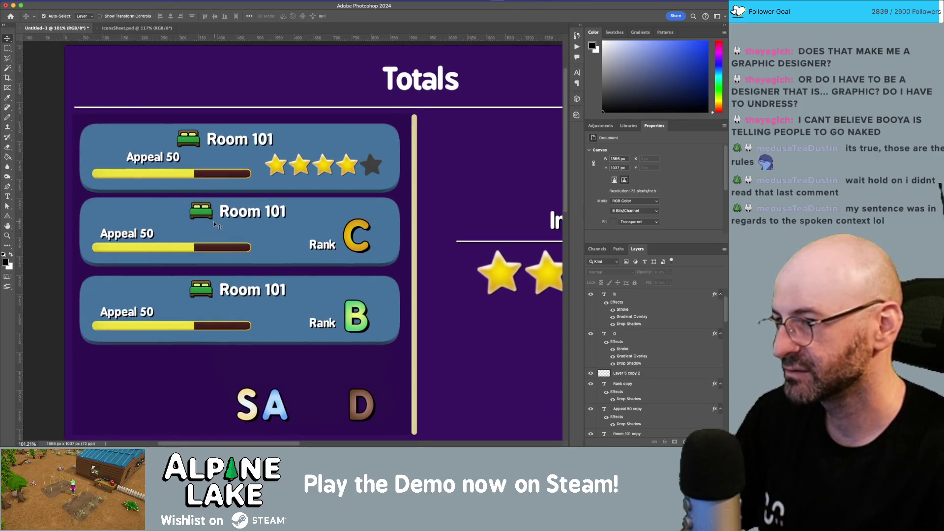
pyautogui.click(214, 220)
pyautogui.click(227, 293)
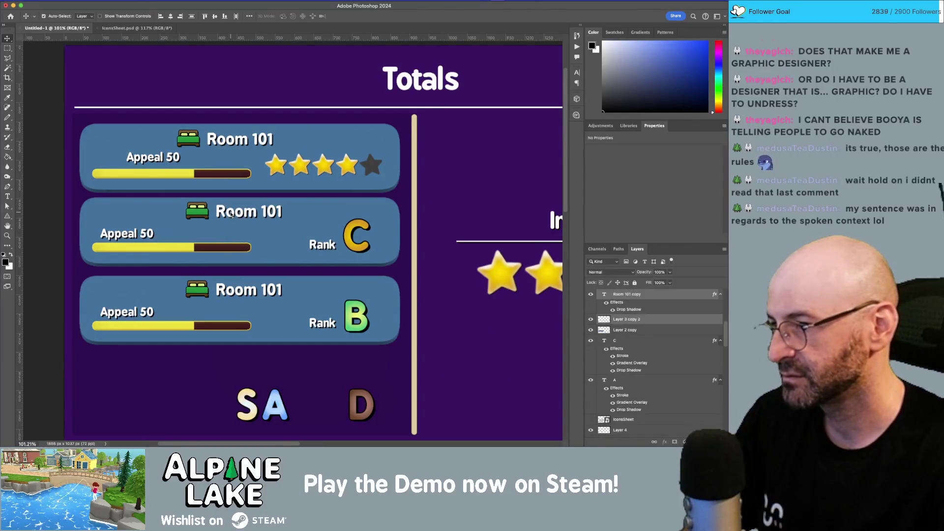
pyautogui.keyDown('shift'); pyautogui.click(226, 215); pyautogui.keyUp('shift')
pyautogui.hotkey('shift', 'Left')
pyautogui.hotkey('shift', 'Left')
pyautogui.hotkey('shift', 'Left')
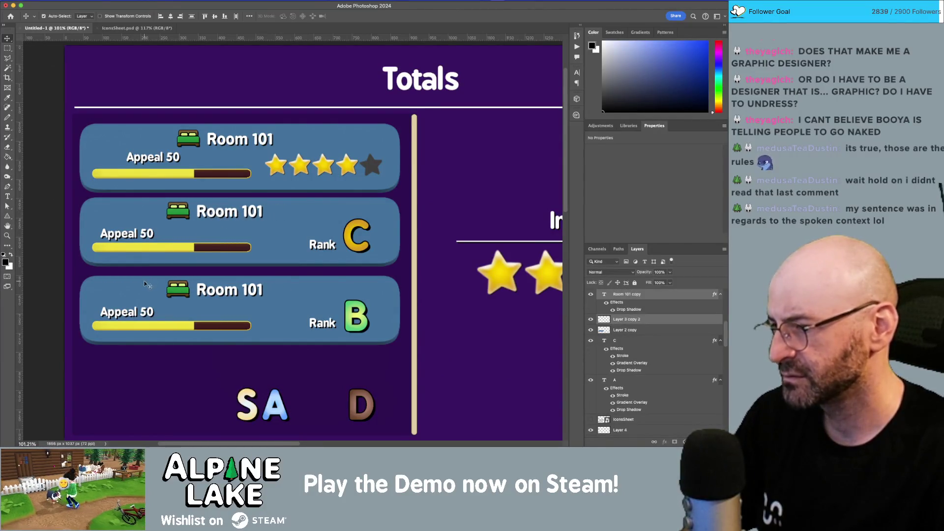
# - Shorten the third card's yellow appeal fill by stretching a copied slice of the dark bar track over it
pyautogui.press('m')
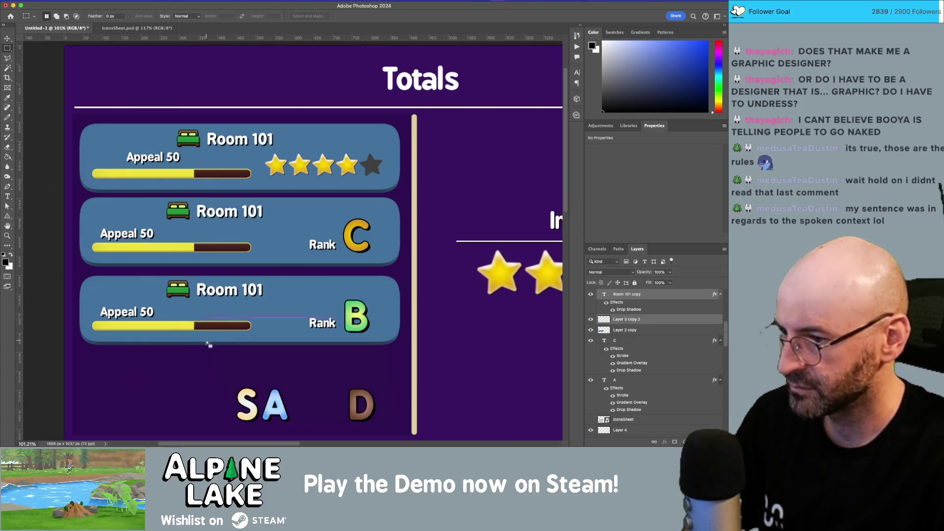
pyautogui.moveTo(206, 340); pyautogui.dragTo(218, 317)
pyautogui.hotkey('ctrl', 'j')
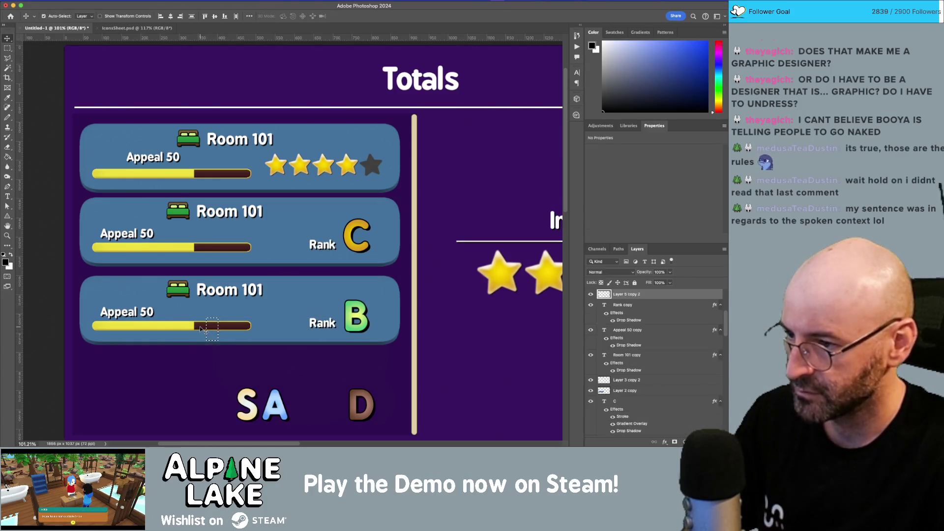
pyautogui.hotkey('ctrl', 't')
pyautogui.moveTo(206, 329); pyautogui.dragTo(146, 329)
pyautogui.press('Return')
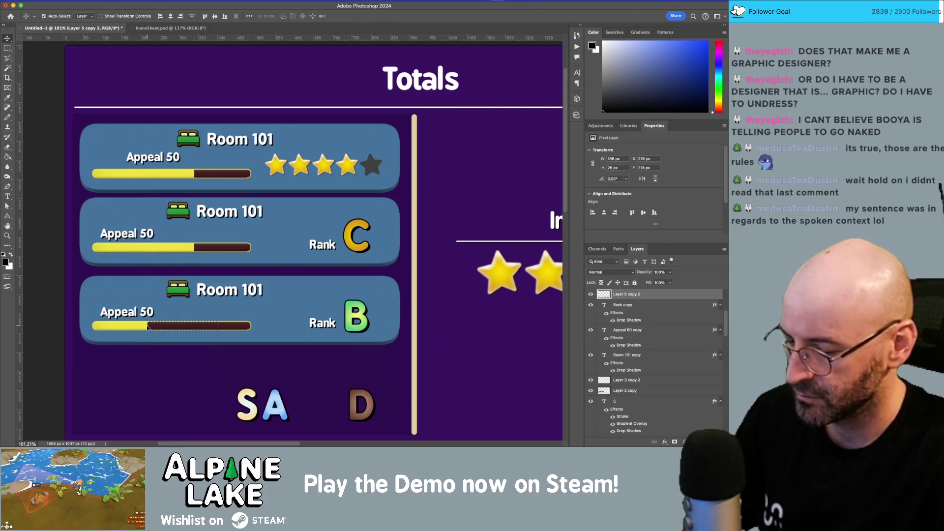
# - Change the third card's appeal value from 50 to 84
pyautogui.press('t')
pyautogui.click(144, 312)
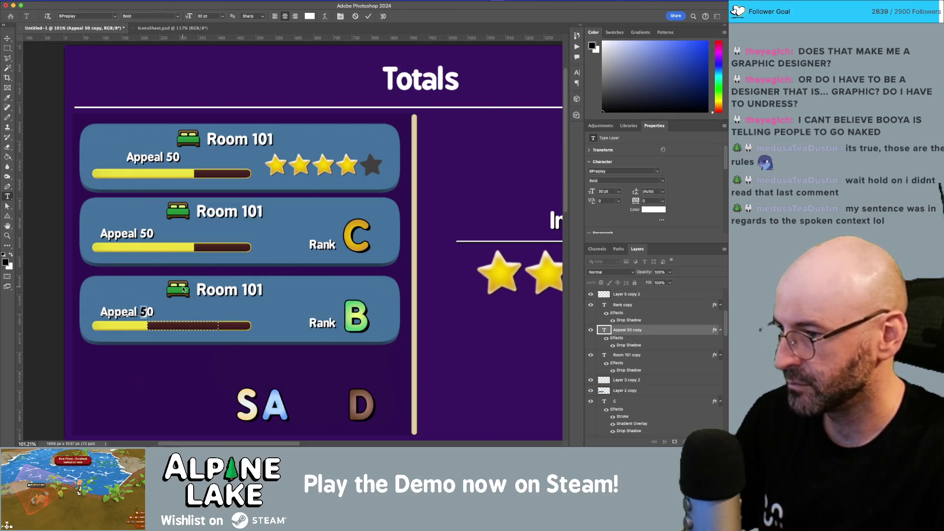
pyautogui.write('8')
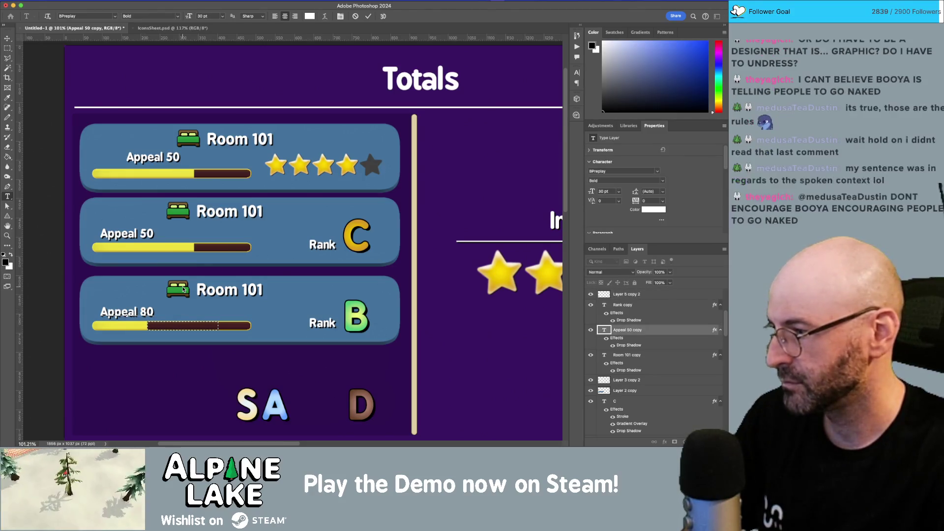
pyautogui.write('4')
pyautogui.press('Delete')
pyautogui.hotkey('ctrl', 'Return')
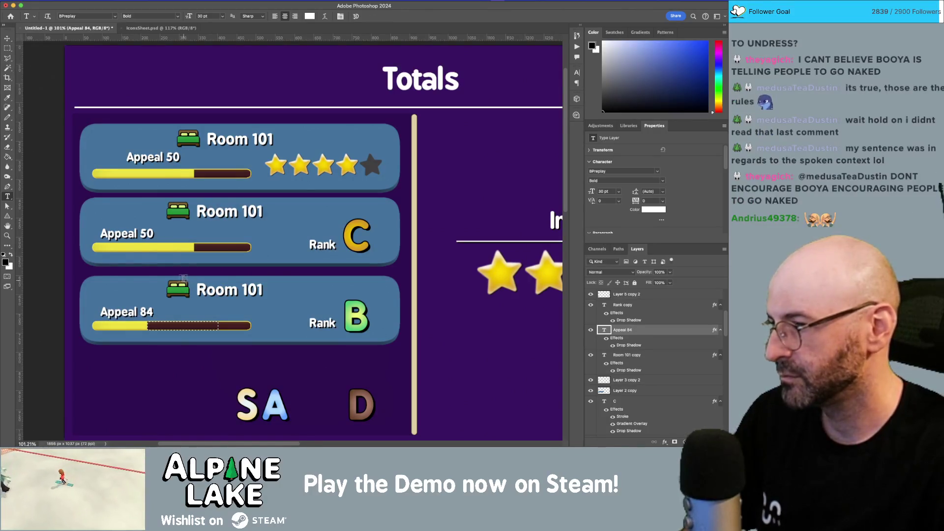
pyautogui.press('m')
pyautogui.press('z')
pyautogui.moveTo(237, 266)
pyautogui.mouseDown()
pyautogui.moveTo(192, 265)
pyautogui.moveTo(261, 264)
pyautogui.mouseUp()
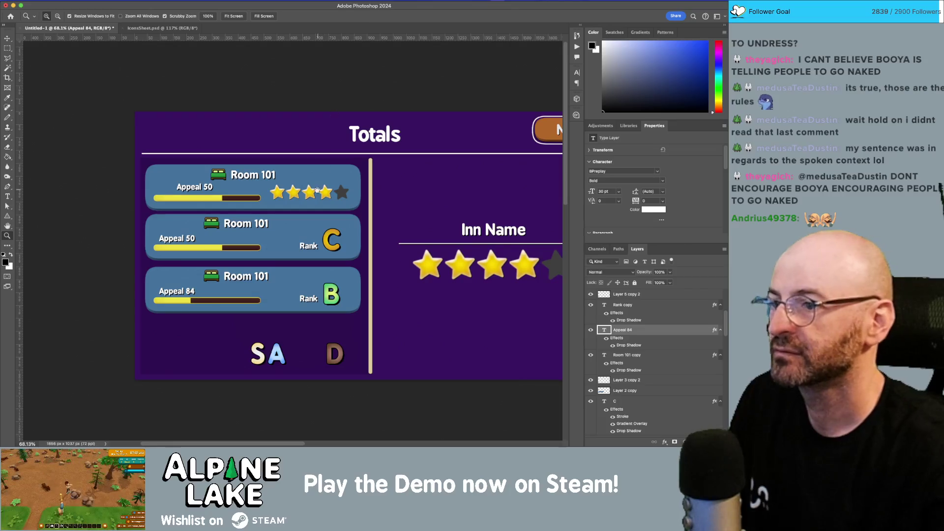
# - Shift the first card's Appeal 50 text left and its Room 101 title right
pyautogui.hscroll(3, 317, 190)
pyautogui.hscroll(-1, 240, 189)
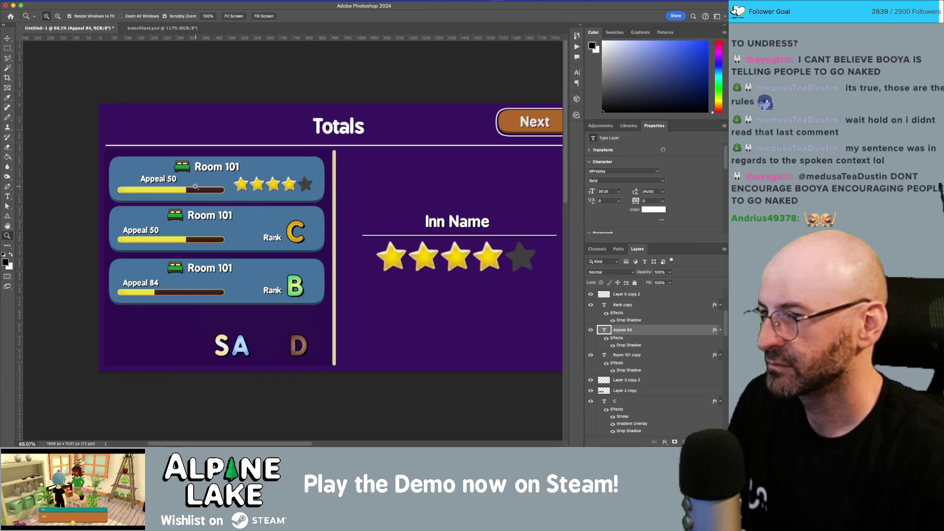
pyautogui.press('v')
pyautogui.moveTo(154, 180); pyautogui.dragTo(139, 181)
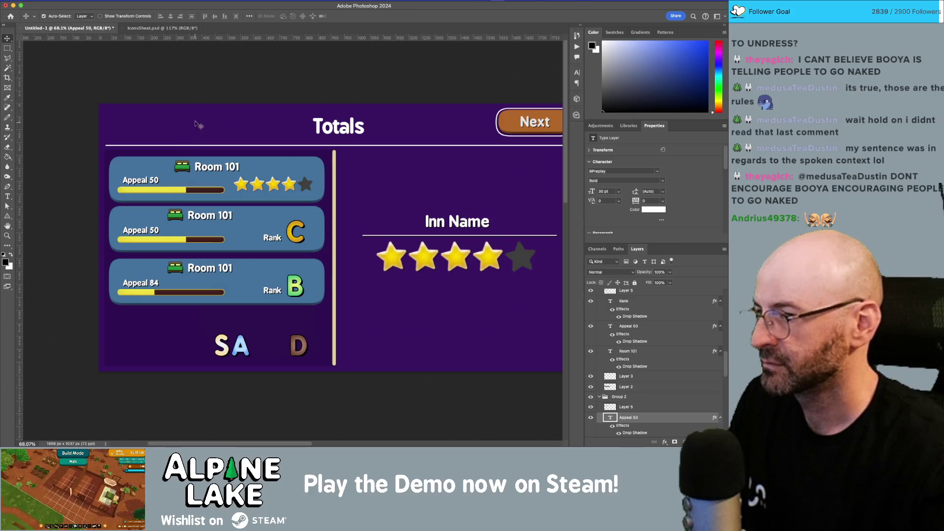
pyautogui.click(193, 166)
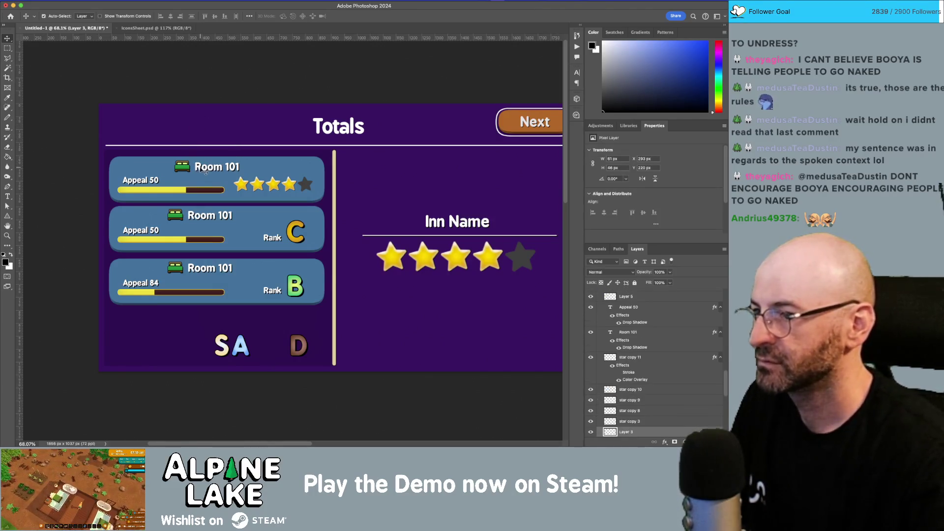
pyautogui.click(202, 170)
pyautogui.moveTo(215, 171); pyautogui.dragTo(201, 169)
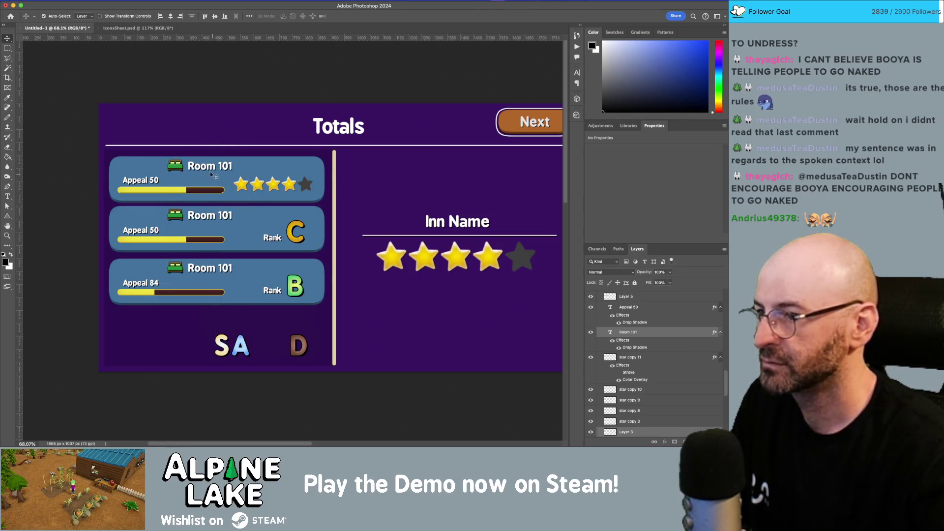
# - Nudge the Room 101 titles and bed icons on all three cards right and down together
pyautogui.moveTo(167, 338)
pyautogui.mouseDown()
pyautogui.moveTo(199, 295)
pyautogui.moveTo(241, 150)
pyautogui.moveTo(236, 171)
pyautogui.mouseUp()
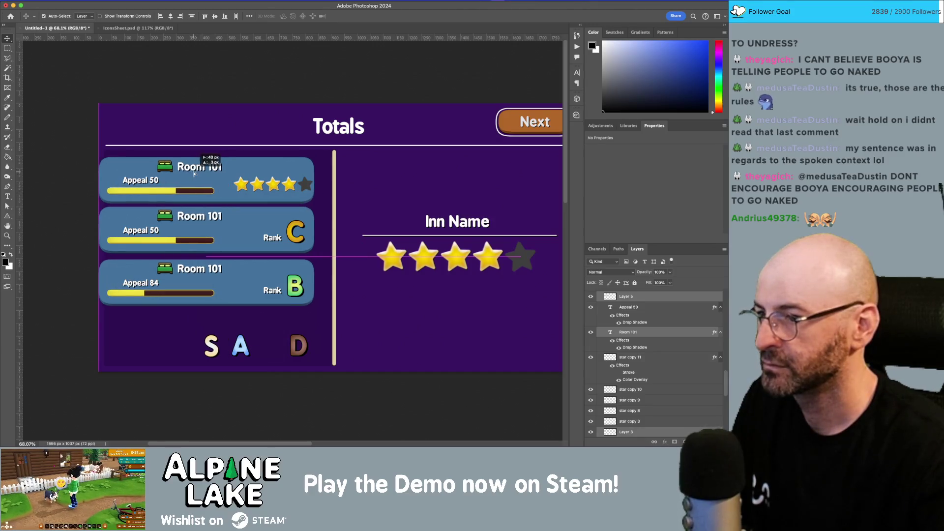
pyautogui.click(188, 141)
pyautogui.click(125, 169)
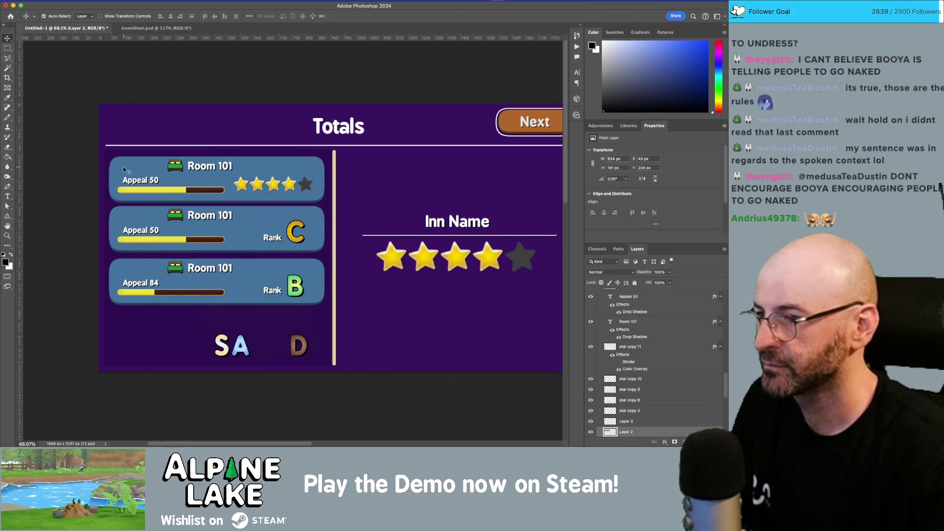
pyautogui.keyDown('shift'); pyautogui.click(124, 214); pyautogui.keyUp('shift')
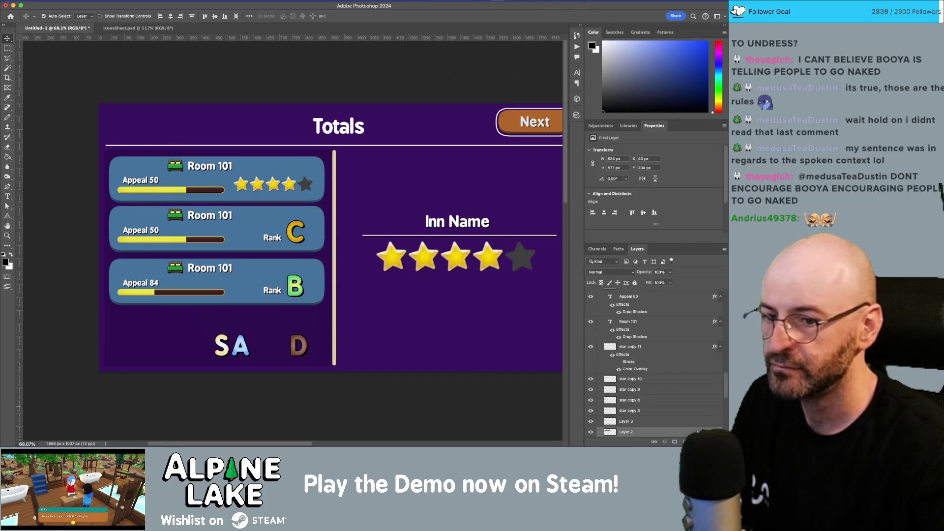
pyautogui.moveTo(158, 135)
pyautogui.mouseDown()
pyautogui.moveTo(189, 156)
pyautogui.moveTo(197, 192)
pyautogui.mouseUp()
pyautogui.hotkey('shift', 'Left')
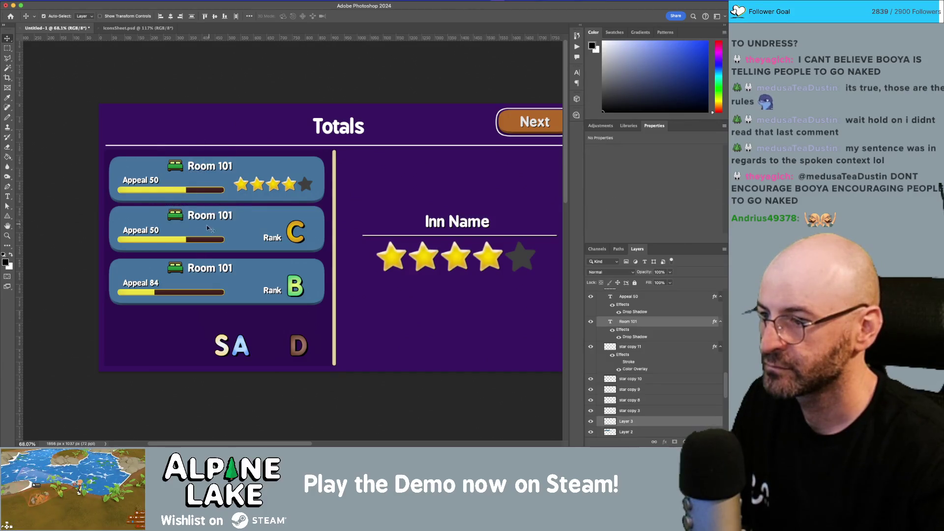
pyautogui.hotkey('shift', 'Right')
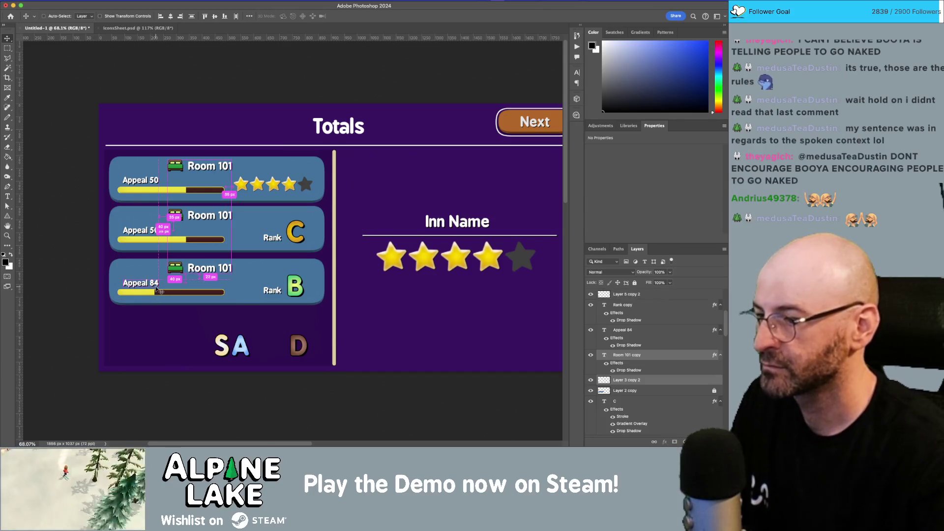
pyautogui.hotkey('shift', 'Left')
pyautogui.hotkey('shift', 'Left')
pyautogui.hotkey('shift', 'Left')
pyautogui.hotkey('shift', 'Left')
pyautogui.hotkey('shift', 'Left')
pyautogui.hotkey('shift', 'Left')
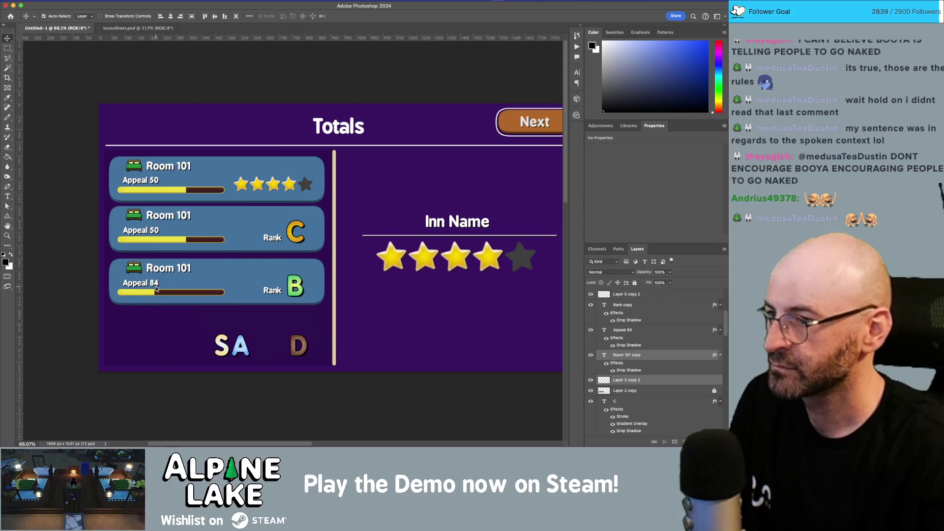
pyautogui.hotkey('shift', 'Right')
pyautogui.hotkey('shift', 'Right')
pyautogui.hotkey('shift', 'Right')
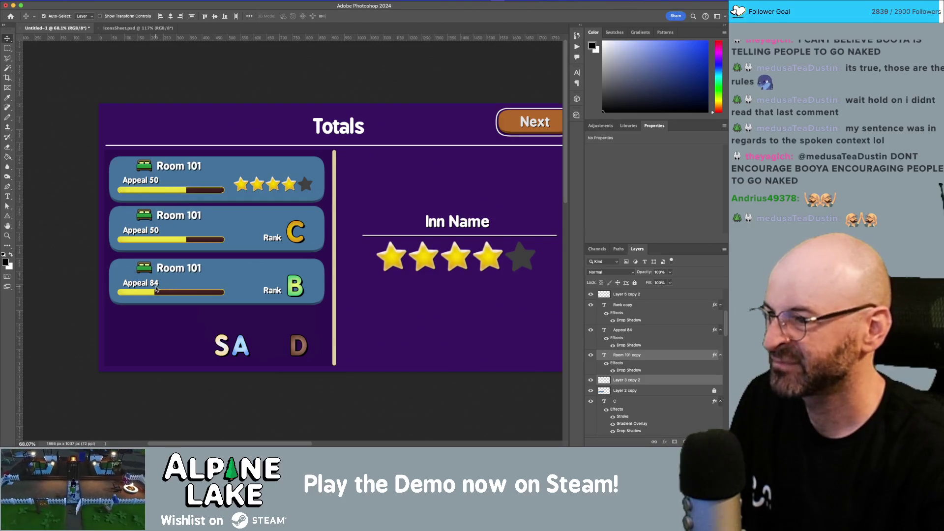
pyautogui.press('Down')
pyautogui.press('Down')
pyautogui.press('Down')
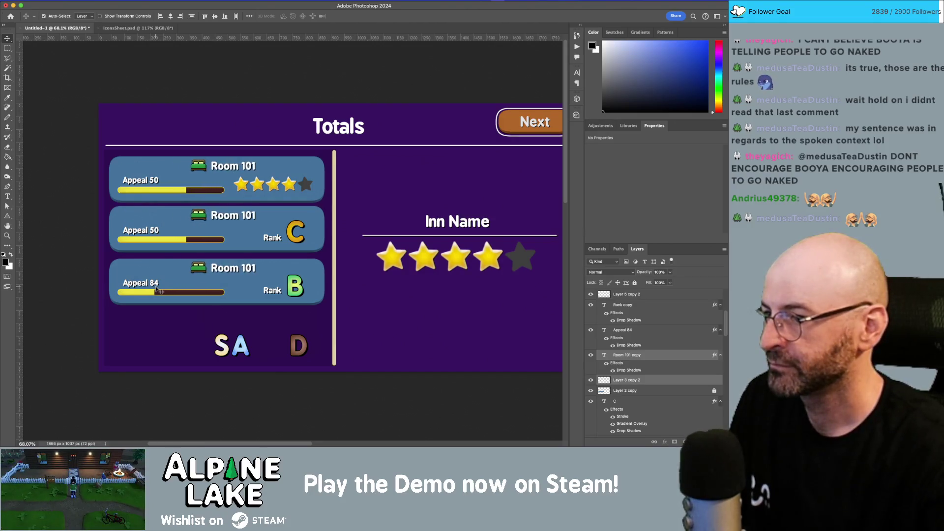
pyautogui.press('Down')
pyautogui.press('Down')
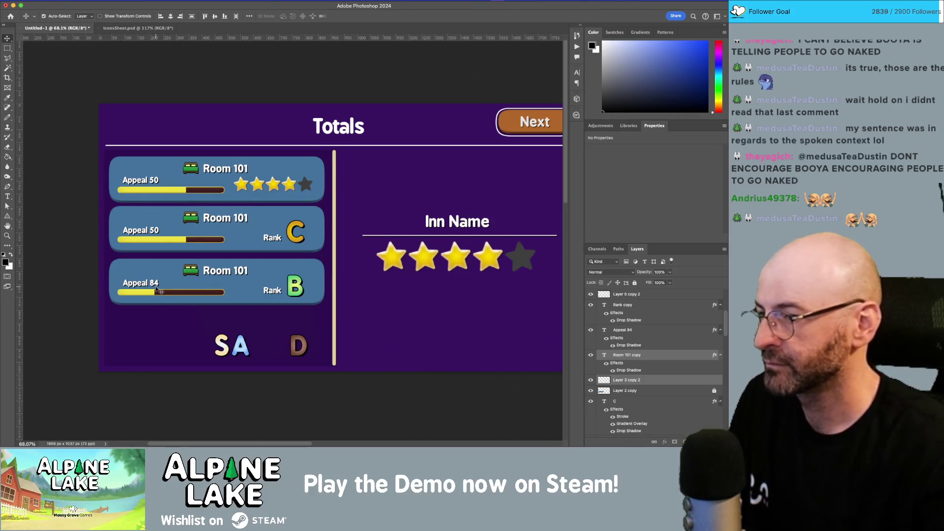
pyautogui.click(176, 329)
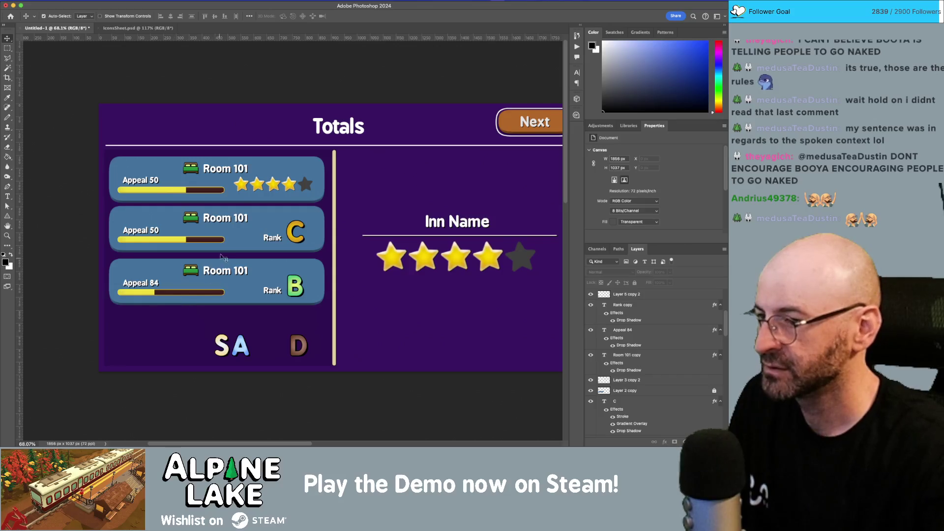
# - Retitle the second card 'Really long room name', left-aligned
pyautogui.press('t')
pyautogui.click(232, 216)
pyautogui.hotkey('ctrl', 'a')
pyautogui.write('Really long room name')
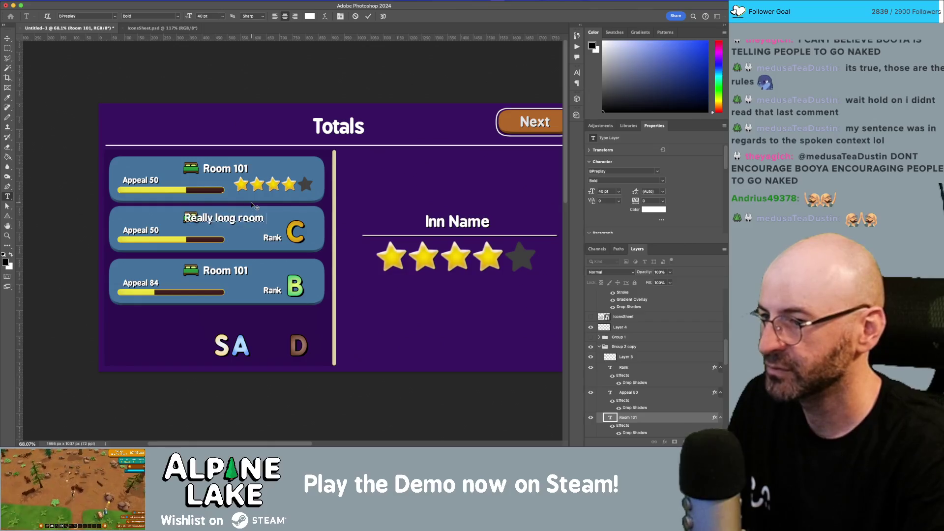
pyautogui.click(275, 17)
pyautogui.click(9, 39)
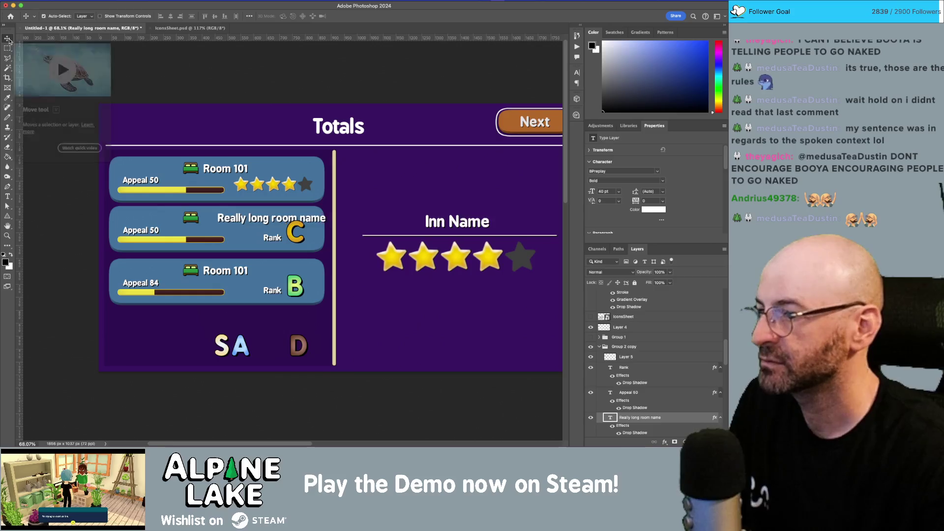
pyautogui.press('Left')
pyautogui.press('Left')
pyautogui.press('Left')
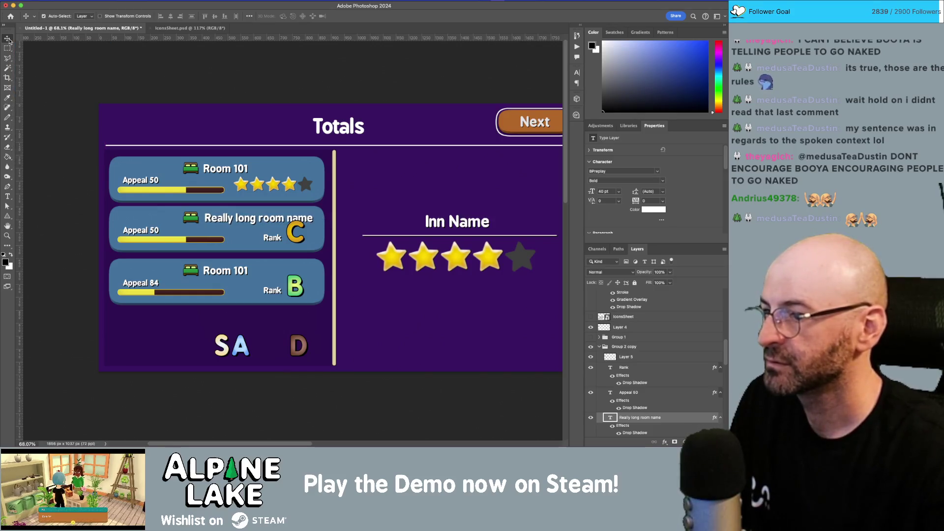
# - Try moving all card contents left, then undo that move
pyautogui.moveTo(168, 131); pyautogui.dragTo(213, 277)
pyautogui.moveTo(112, 158); pyautogui.dragTo(150, 268)
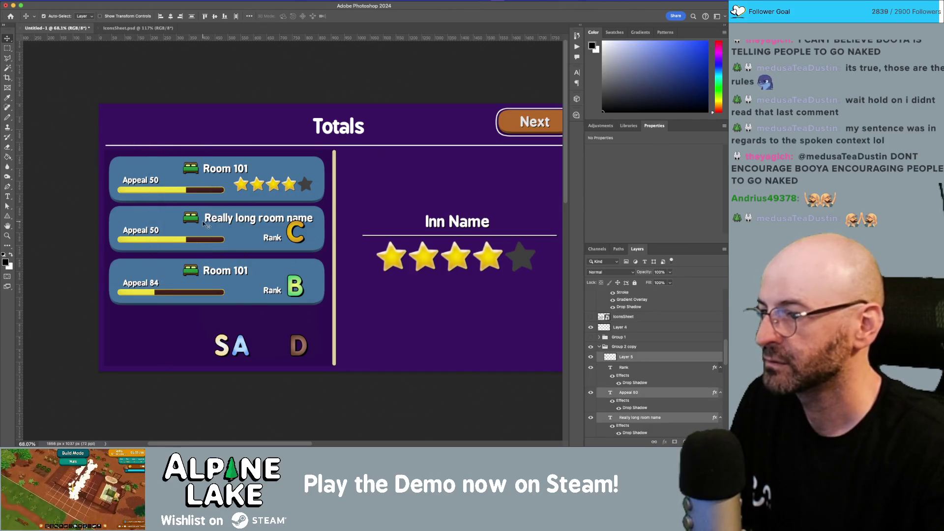
pyautogui.hotkey('shift', 'Left')
pyautogui.hotkey('shift', 'Left')
pyautogui.hotkey('ctrl', 'z')
pyautogui.hotkey('ctrl', 'z')
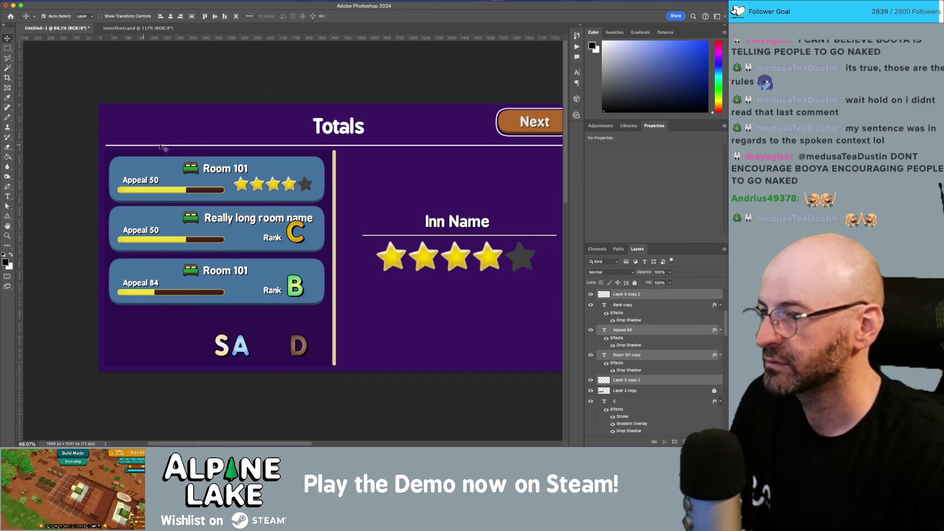
pyautogui.click(178, 119)
# - Shift all room titles and bed icons left to fit the longer name
pyautogui.click(209, 156)
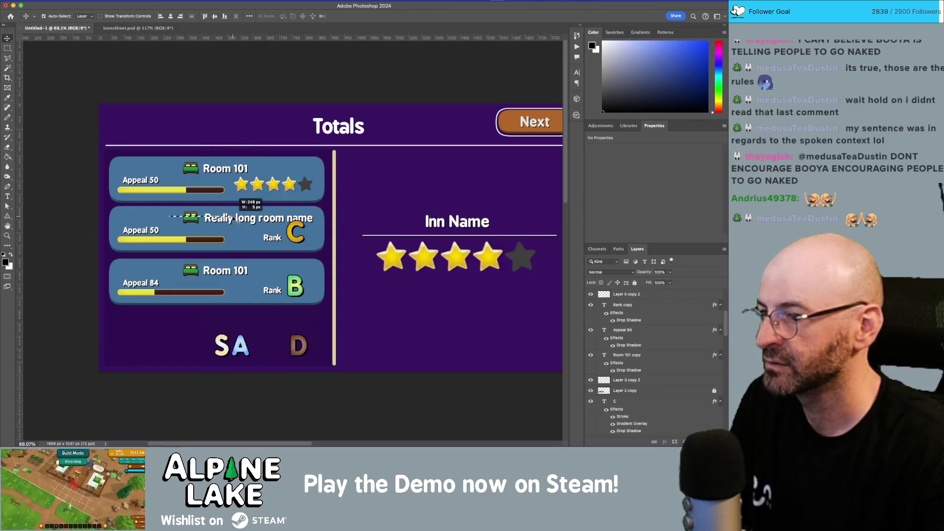
pyautogui.keyDown('shift'); pyautogui.click(202, 256); pyautogui.keyUp('shift')
pyautogui.hotkey('shift', 'Left')
pyautogui.hotkey('shift', 'Left')
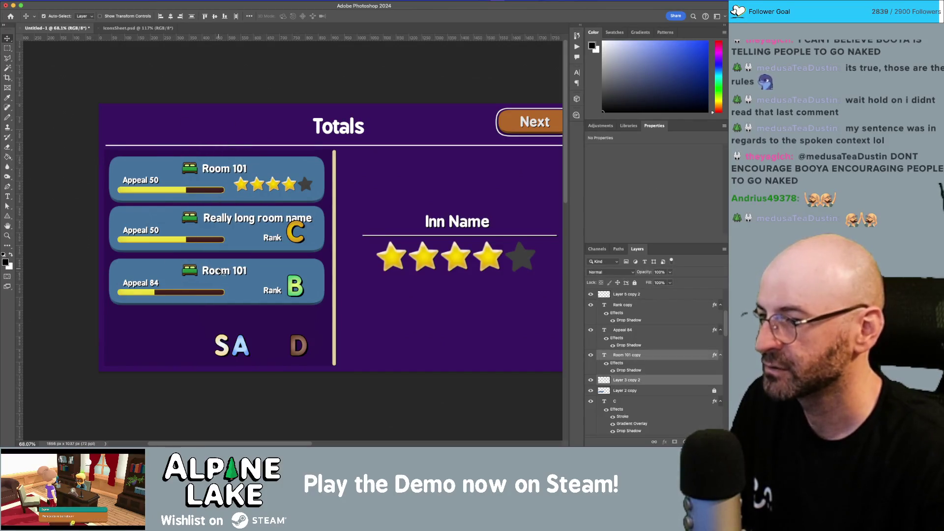
pyautogui.hotkey('shift', 'Left')
pyautogui.hotkey('shift', 'Left')
pyautogui.press('Up')
pyautogui.press('Up')
pyautogui.press('Up')
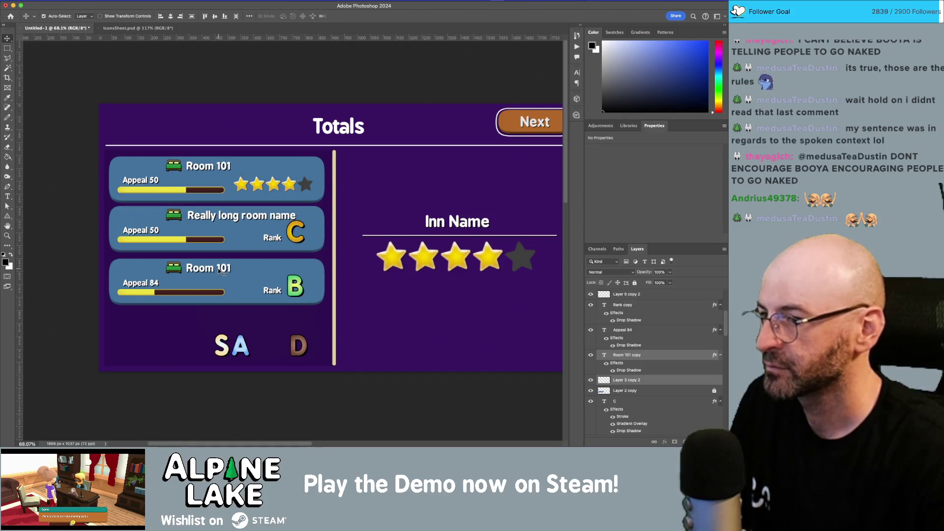
pyautogui.press('Down')
pyautogui.press('Down')
pyautogui.press('Down')
pyautogui.press('Left')
pyautogui.press('Left')
pyautogui.press('Left')
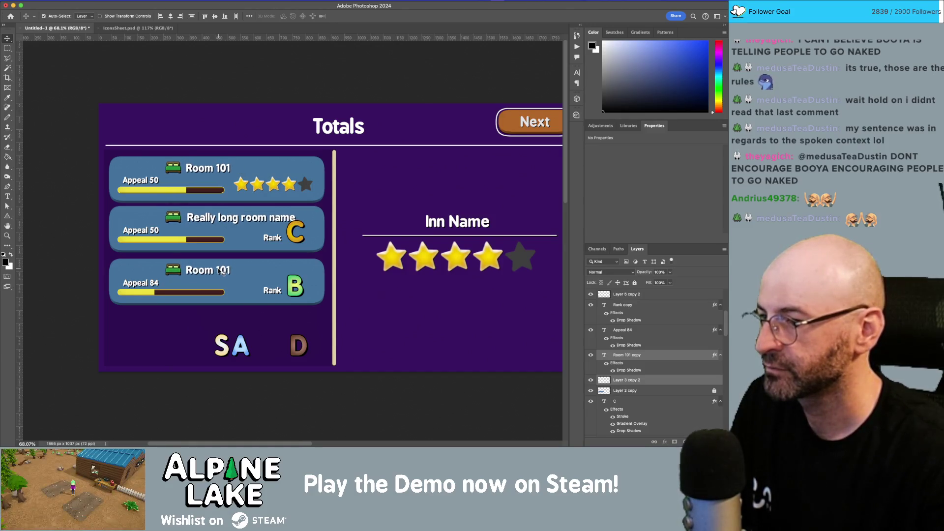
pyautogui.press('Left')
pyautogui.press('Left')
pyautogui.press('Left')
pyautogui.press('Up')
pyautogui.press('Up')
pyautogui.press('Up')
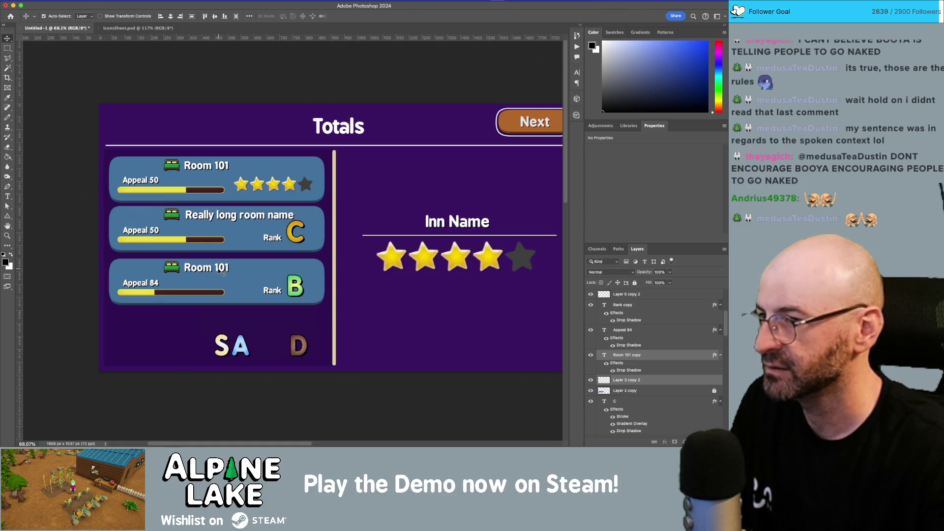
pyautogui.press('Down')
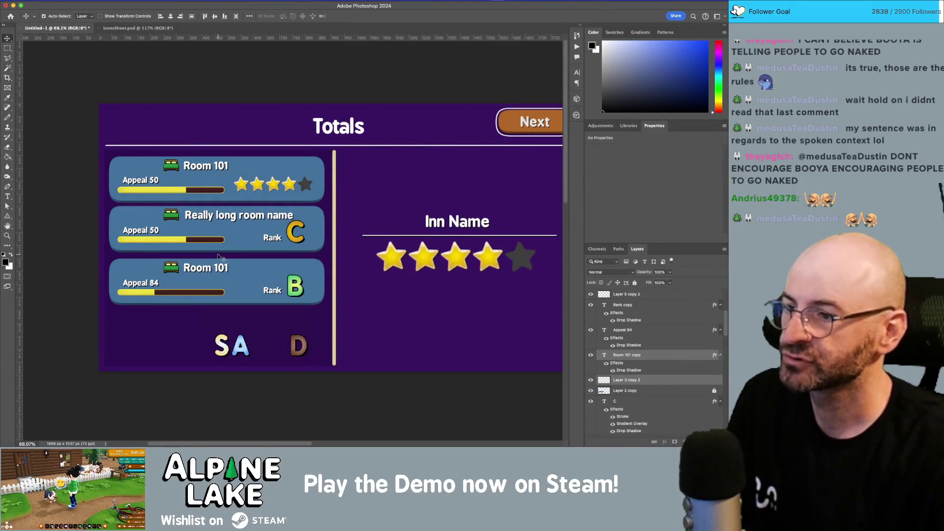
pyautogui.click(284, 321)
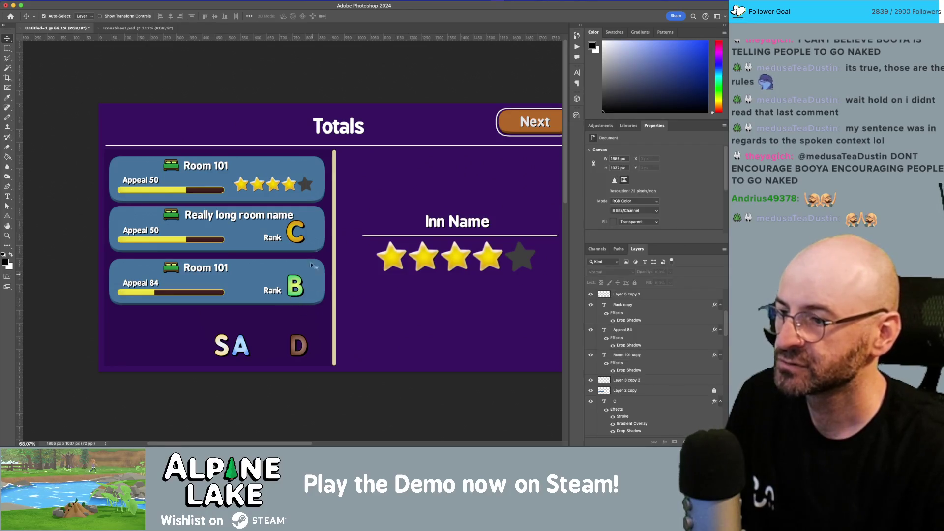
pyautogui.click(295, 240)
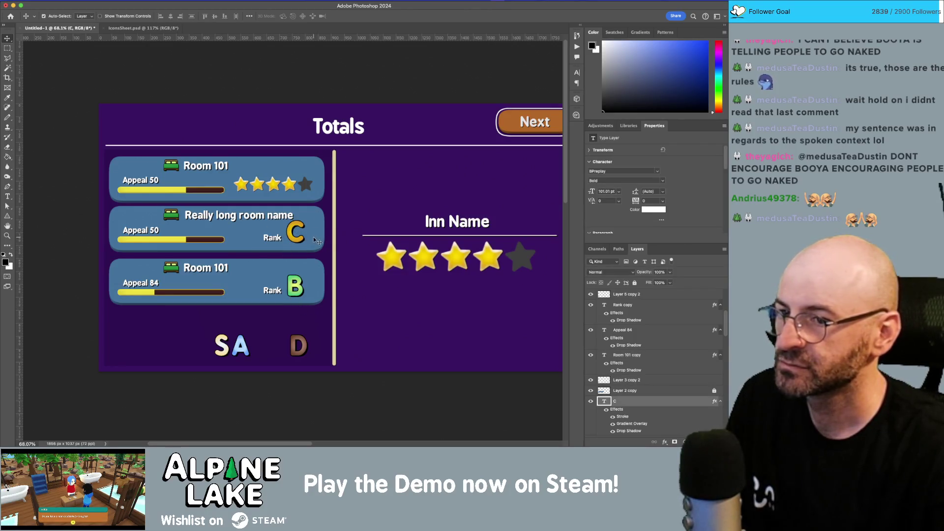
pyautogui.press('super+t')
pyautogui.moveTo(309, 217); pyautogui.dragTo(300, 226)
pyautogui.press('Return')
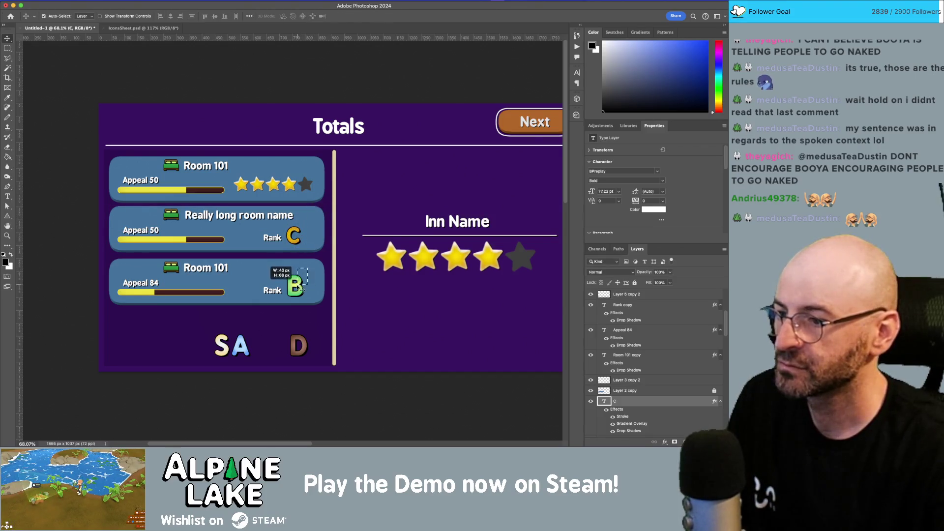
pyautogui.click(295, 285)
pyautogui.press('super+t')
pyautogui.moveTo(305, 273); pyautogui.dragTo(301, 276)
pyautogui.press('Return')
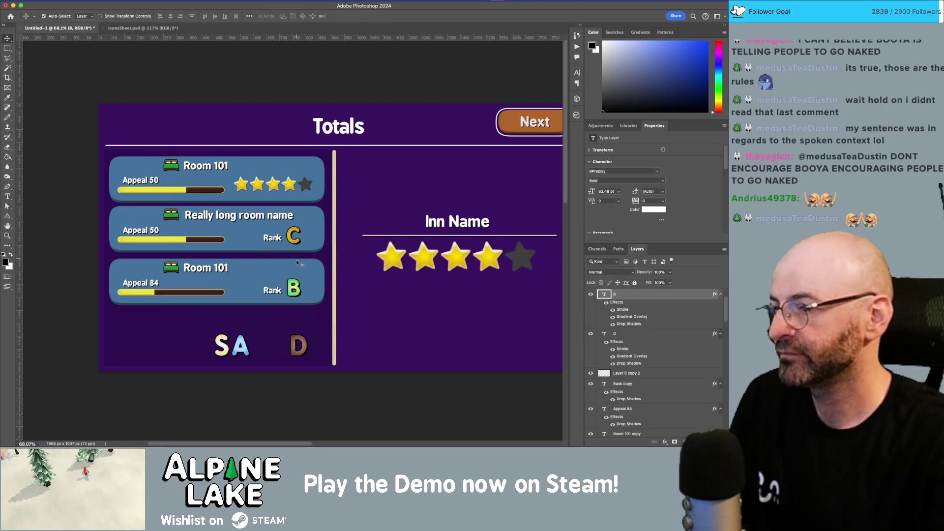
pyautogui.click(263, 308)
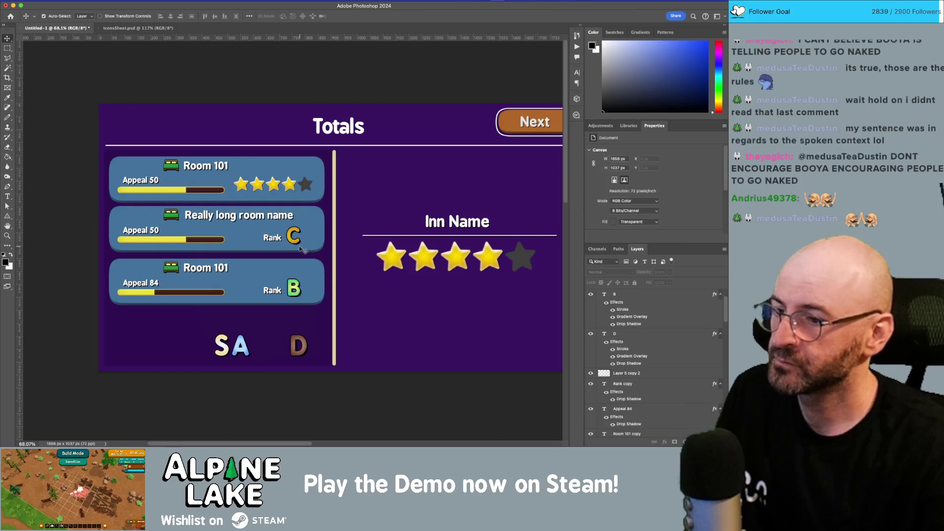
pyautogui.doubleClick(272, 237)
pyautogui.press('BackSpace')
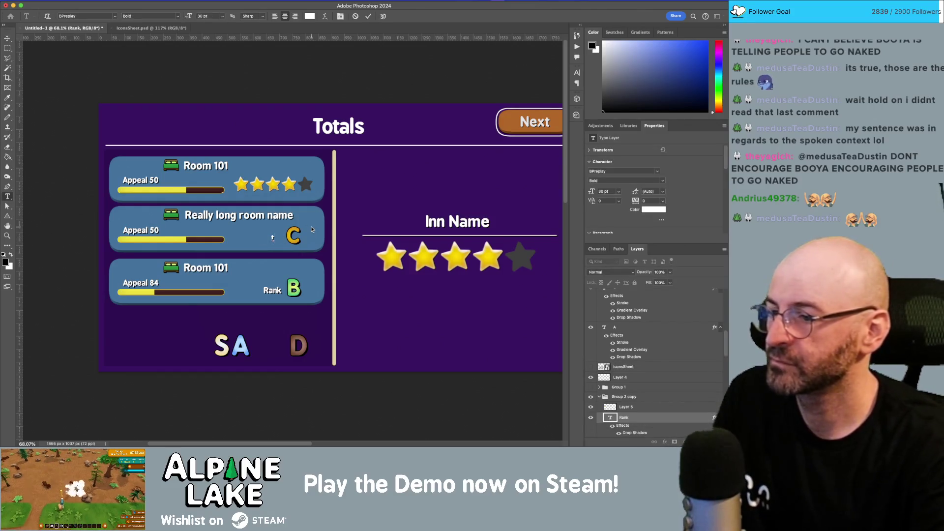
pyautogui.write('tier')
pyautogui.press('BackSpace')
pyautogui.press('BackSpace')
pyautogui.press('BackSpace')
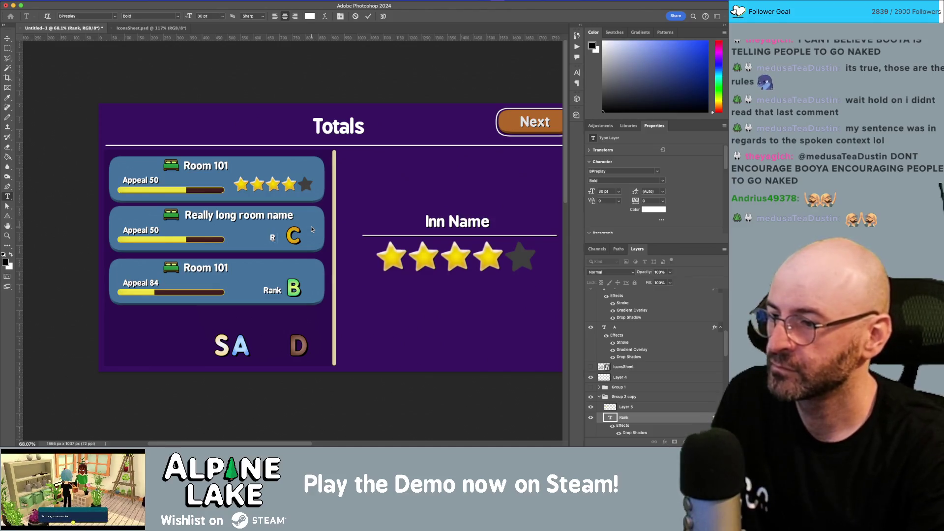
pyautogui.write('ank')
pyautogui.press('Escape')
pyautogui.press('v')
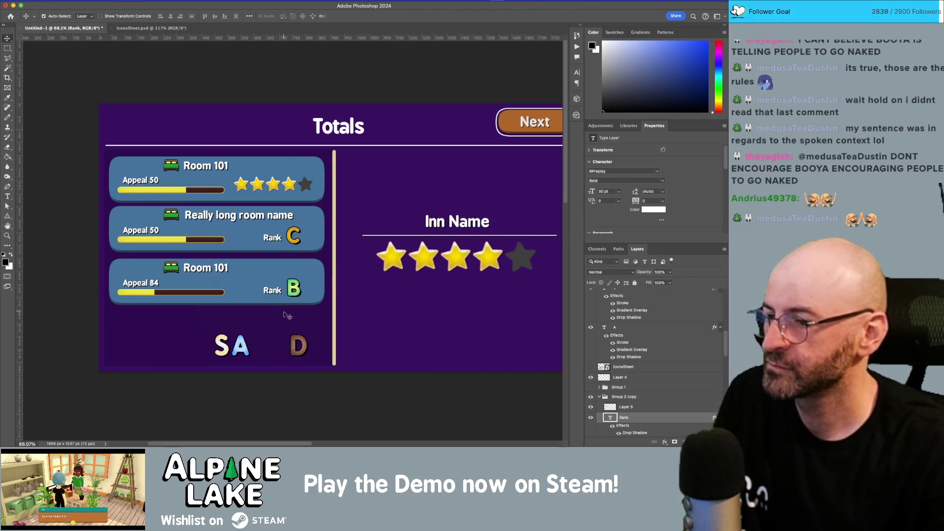
pyautogui.click(284, 312)
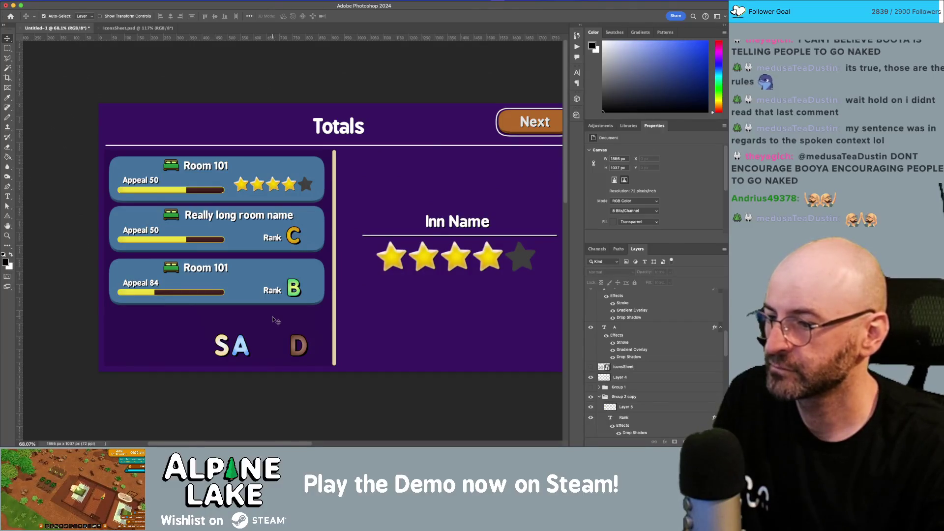
pyautogui.click(146, 289)
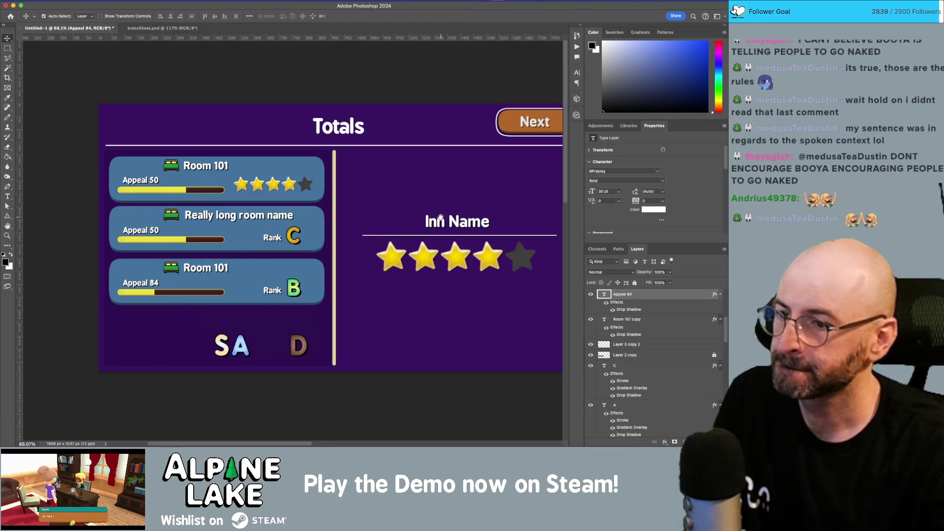
pyautogui.hscroll(2, 440, 217)
pyautogui.press('z')
pyautogui.click(456, 278)
pyautogui.moveTo(456, 278); pyautogui.dragTo(416, 268)
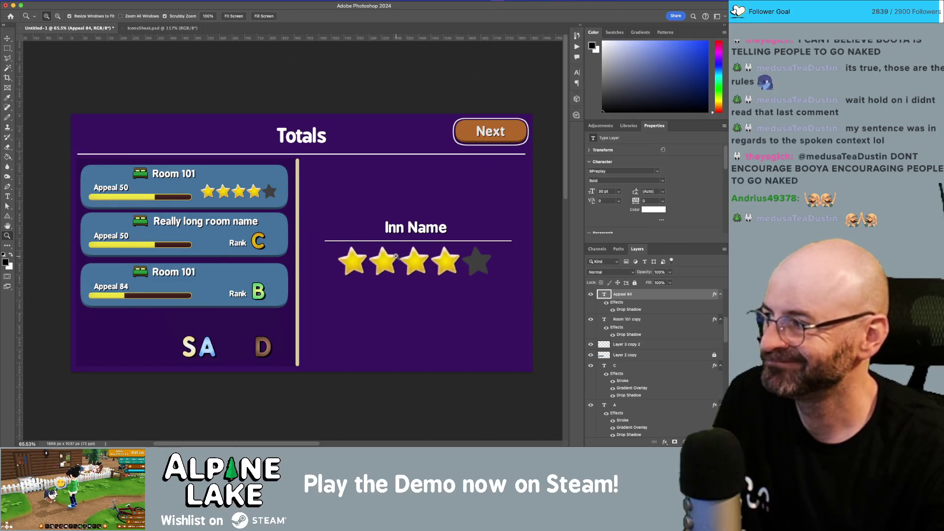
pyautogui.press('super+Tab')
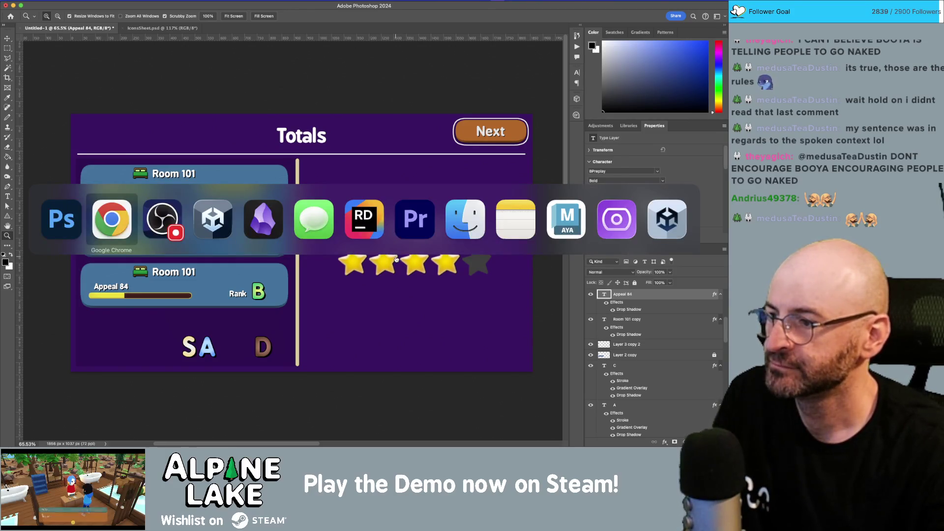
# - Switch to IconsSheet.psd, zoom in on the star and select its layer
pyautogui.press('Escape')
pyautogui.hotkey('ctrl', 'Tab')
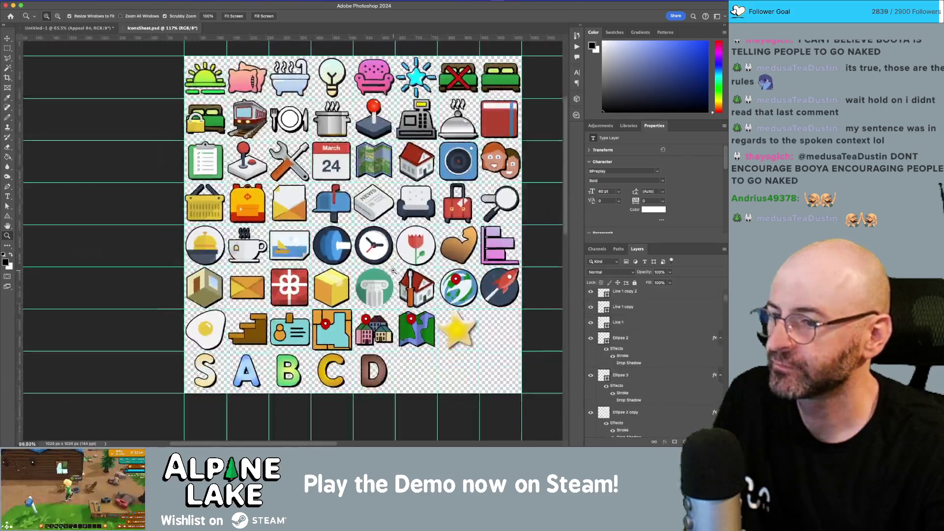
pyautogui.moveTo(394, 271); pyautogui.dragTo(398, 281)
pyautogui.press('v')
pyautogui.click(398, 281)
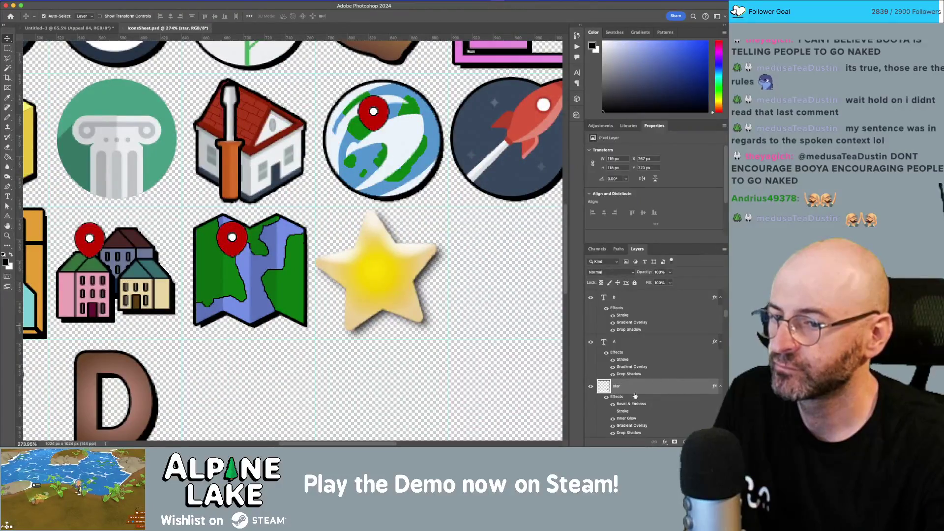
# - Give the star a 2 px black stroke positioned Outside
pyautogui.click(612, 411)
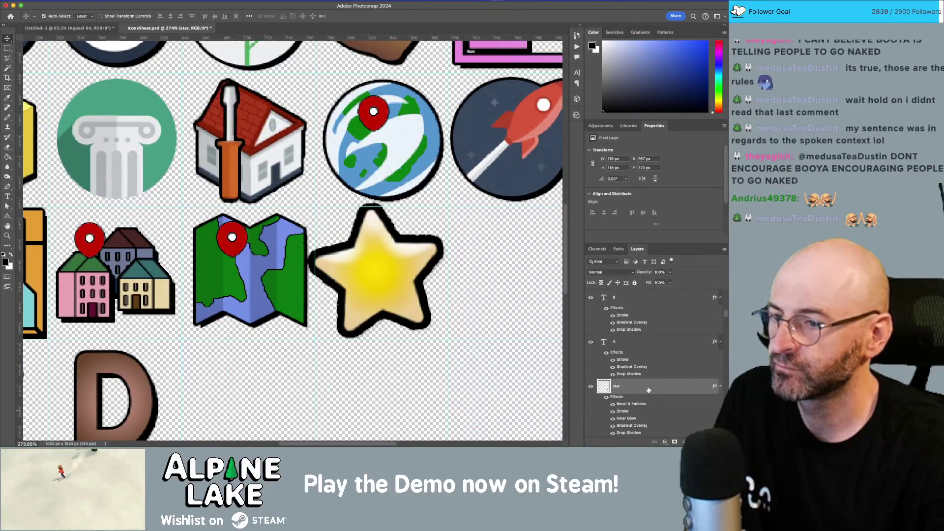
pyautogui.doubleClick(648, 389)
pyautogui.click(486, 178)
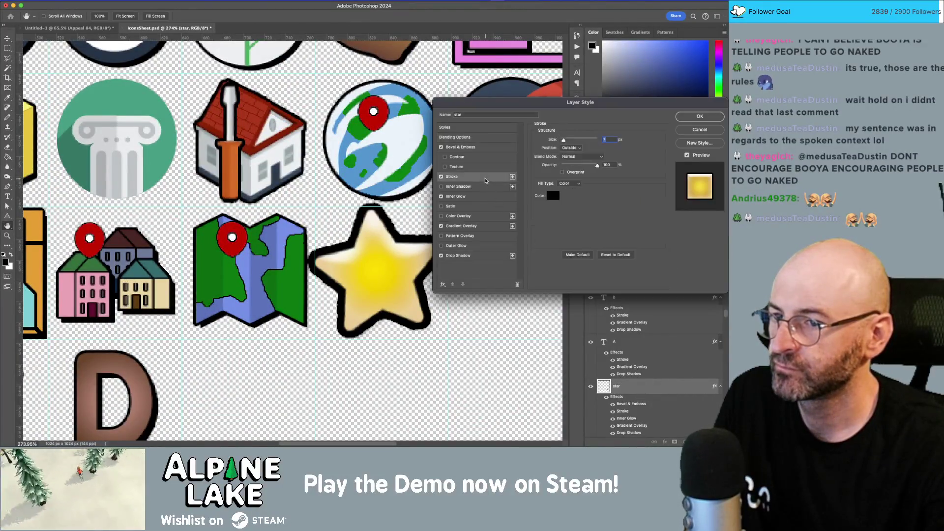
pyautogui.click(605, 140)
pyautogui.press('BackSpace')
pyautogui.write('3')
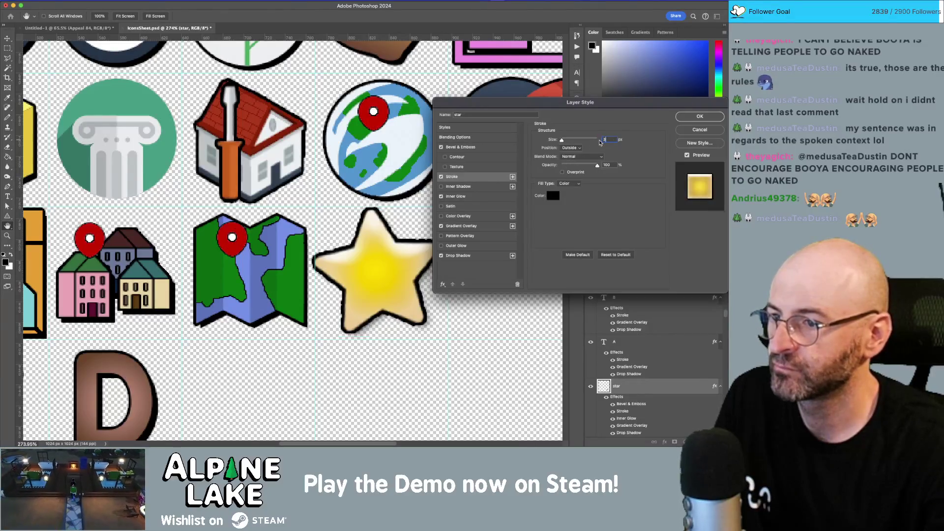
pyautogui.click(573, 148)
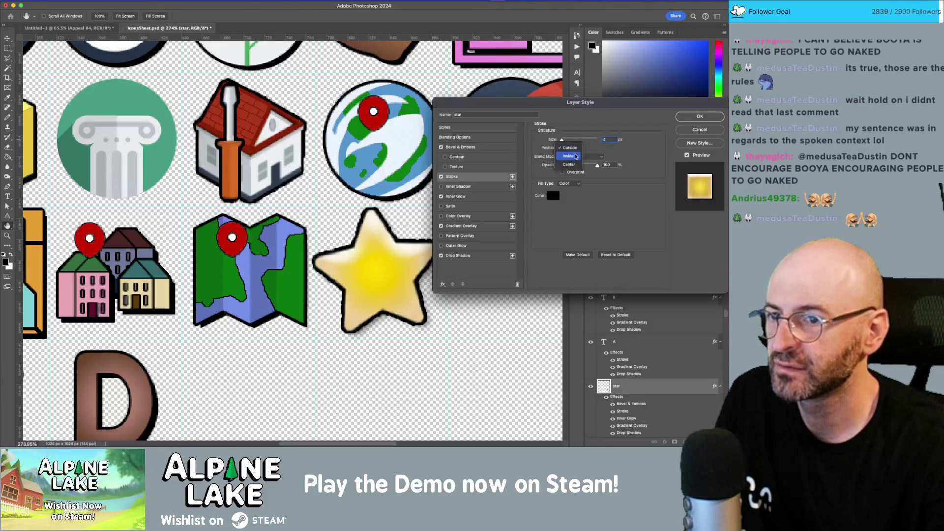
pyautogui.click(574, 164)
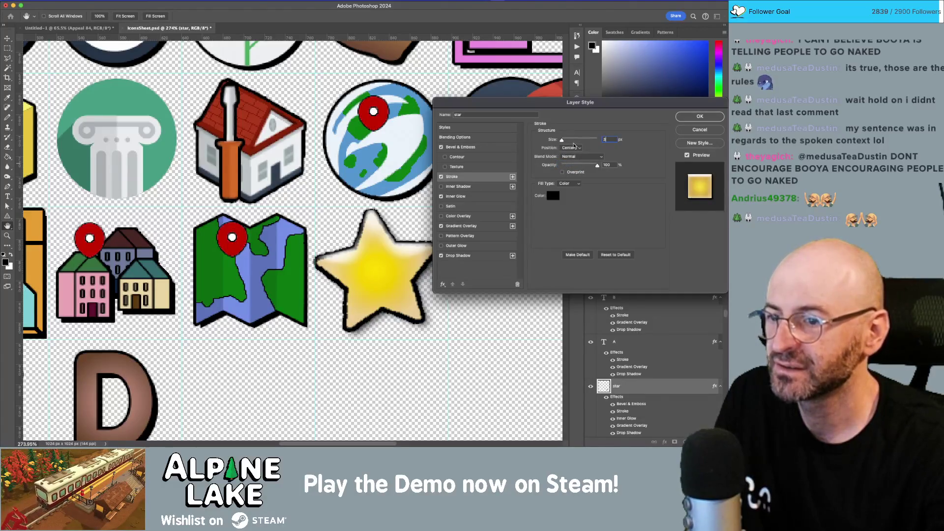
pyautogui.click(571, 148)
pyautogui.click(573, 134)
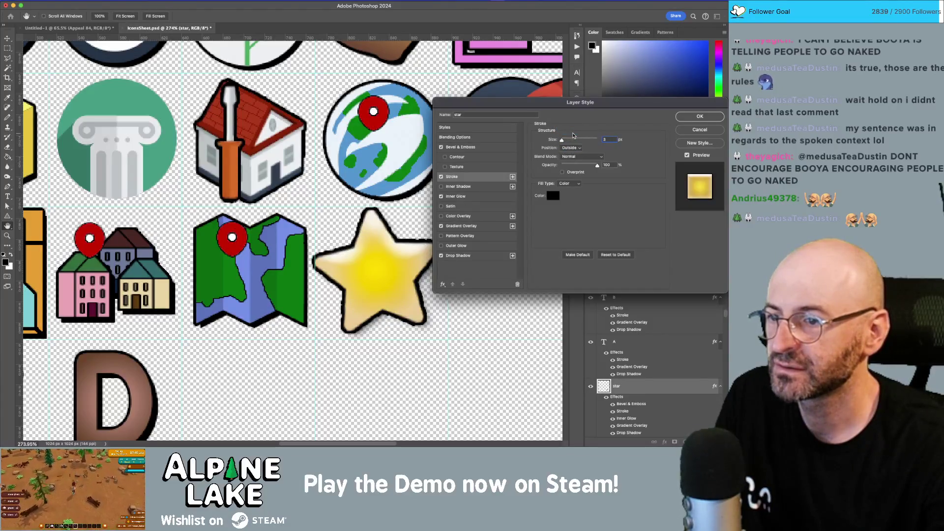
pyautogui.write('2')
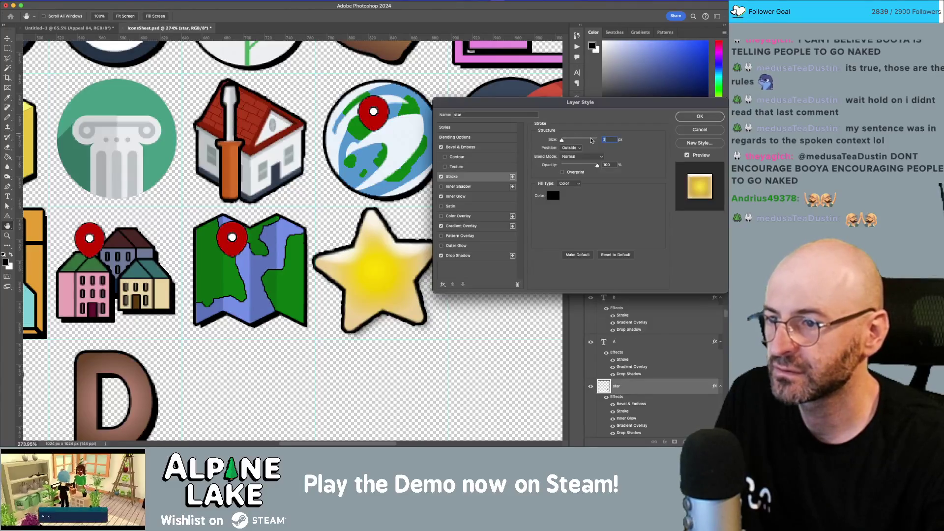
pyautogui.click(693, 119)
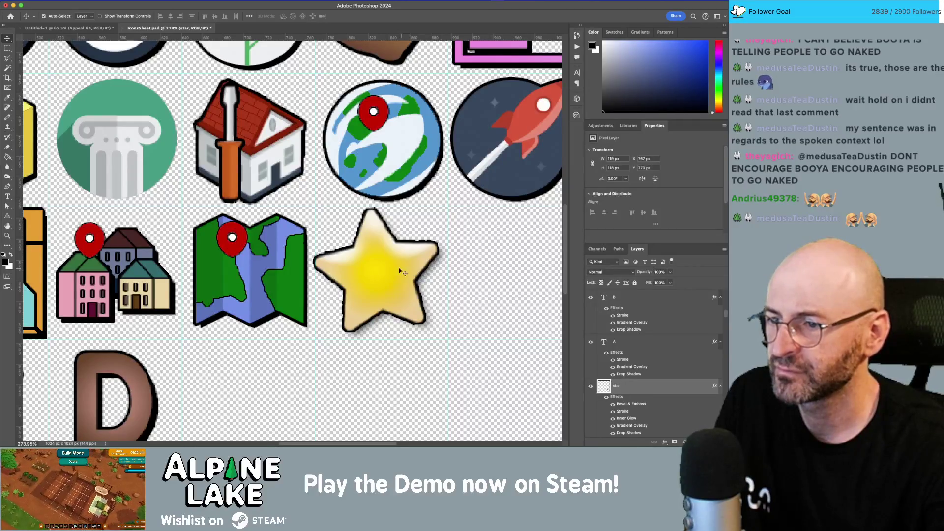
# - Nudge the star one pixel right and set its drop shadow size to 5
pyautogui.press('Right')
pyautogui.press('Right')
pyautogui.press('Right')
pyautogui.press('Down')
pyautogui.press('Down')
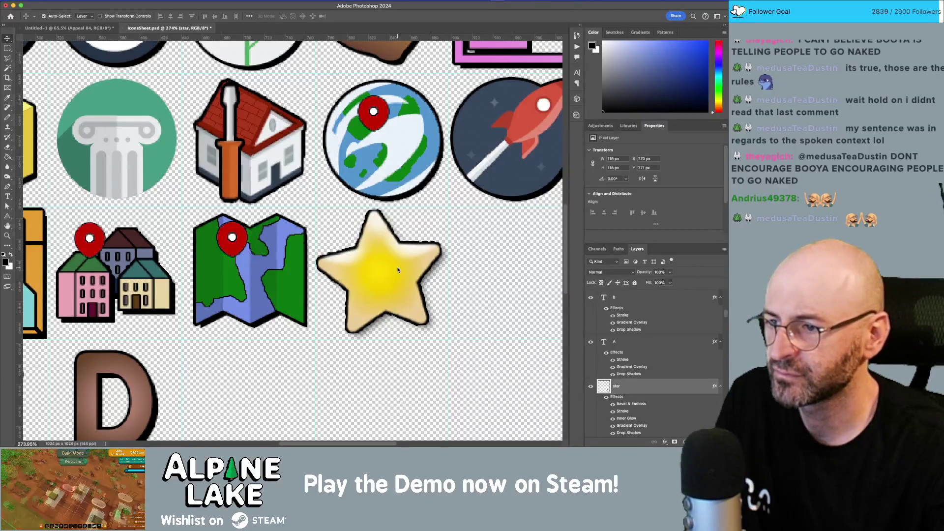
pyautogui.press('Up')
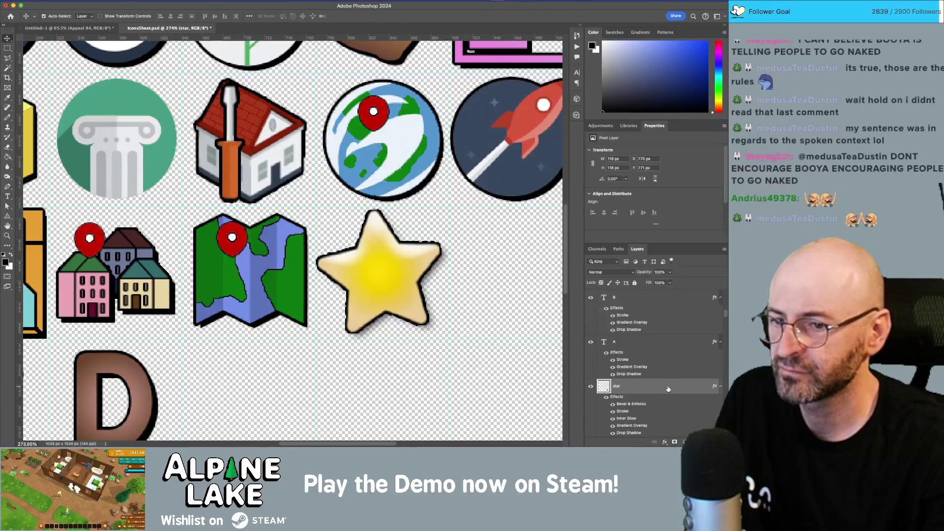
pyautogui.doubleClick(668, 389)
pyautogui.click(468, 255)
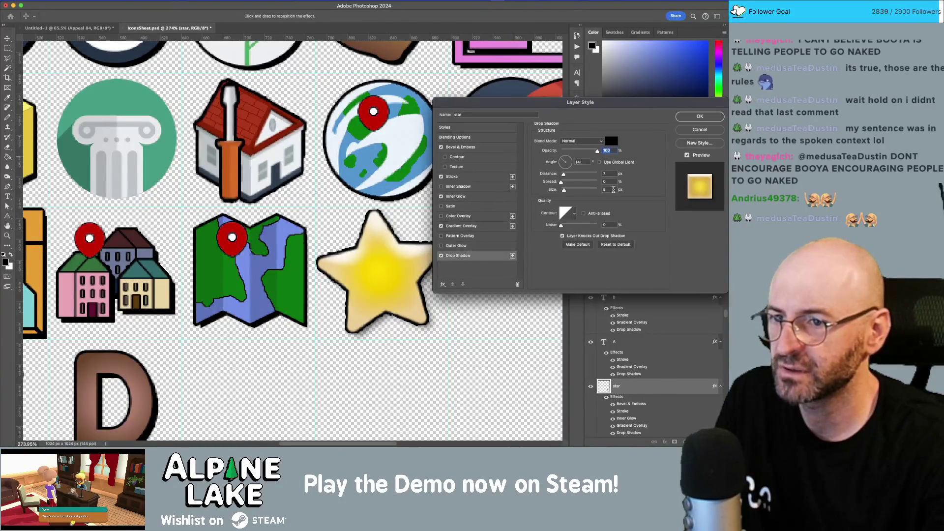
pyautogui.write('5')
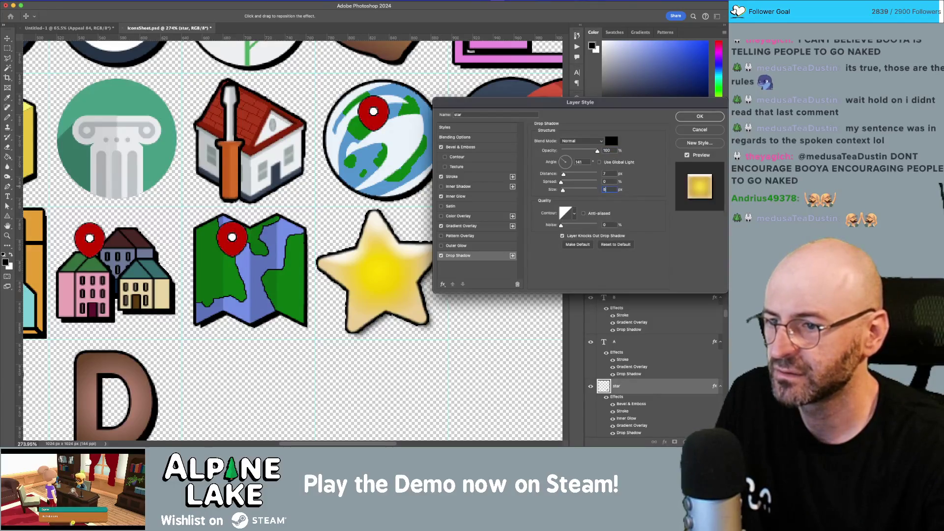
pyautogui.press('Return')
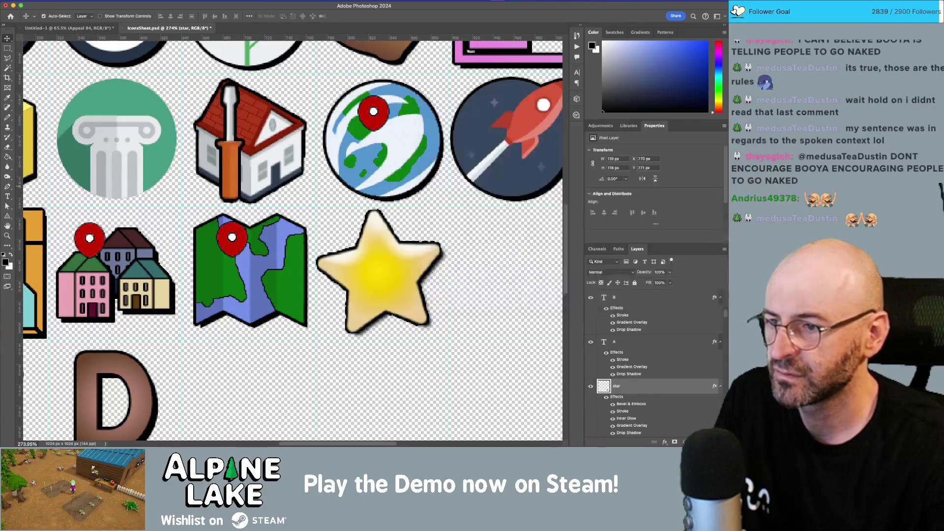
pyautogui.press('super+Tab')
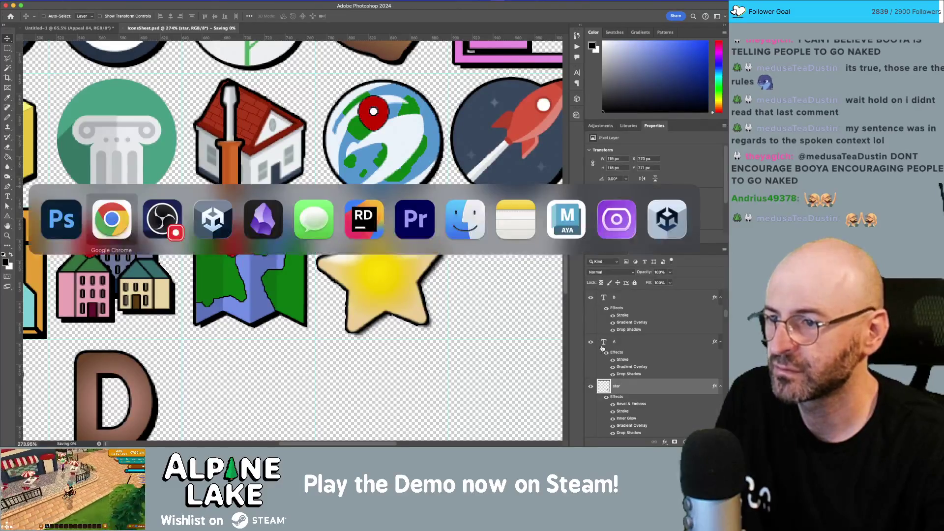
# - Zoom in on Unity's Scene view star icons to check the outlined sprite, then return to Photoshop
pyautogui.press('super+Tab')
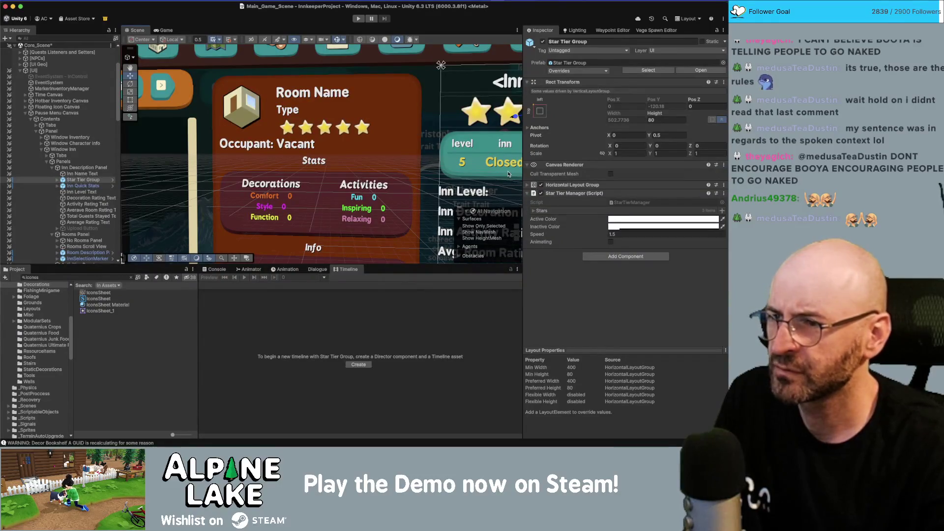
pyautogui.scroll(5, 331, 131)
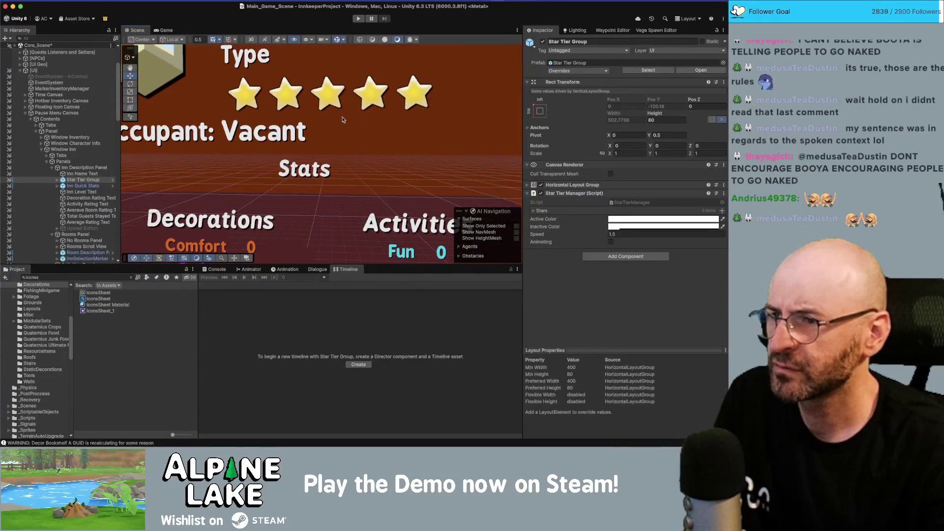
pyautogui.scroll(5, 343, 117)
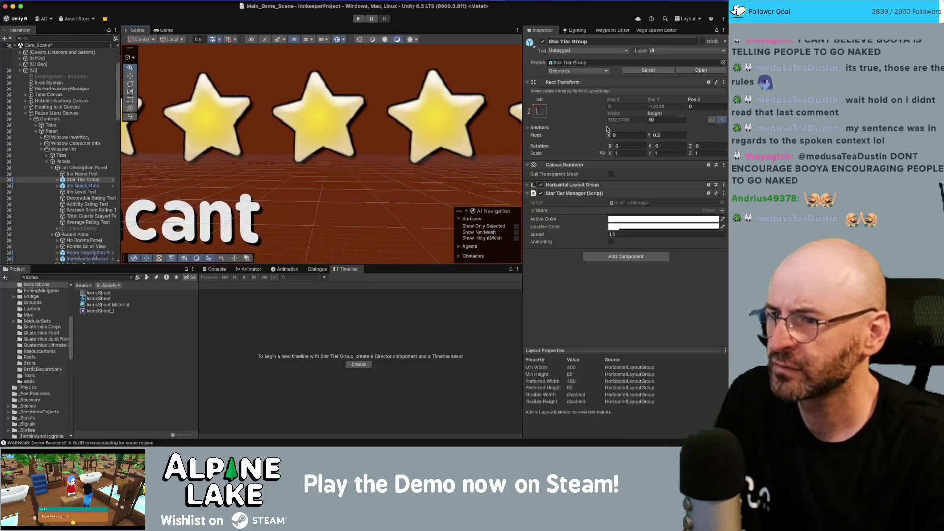
pyautogui.press('super+Tab')
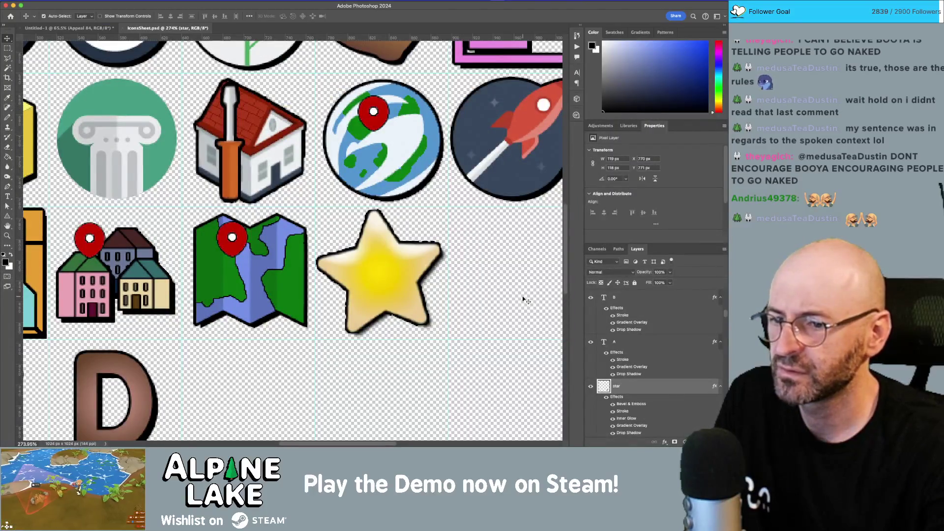
# - Compare the star with and without its outline, leaving the black outline off
pyautogui.click(69, 28)
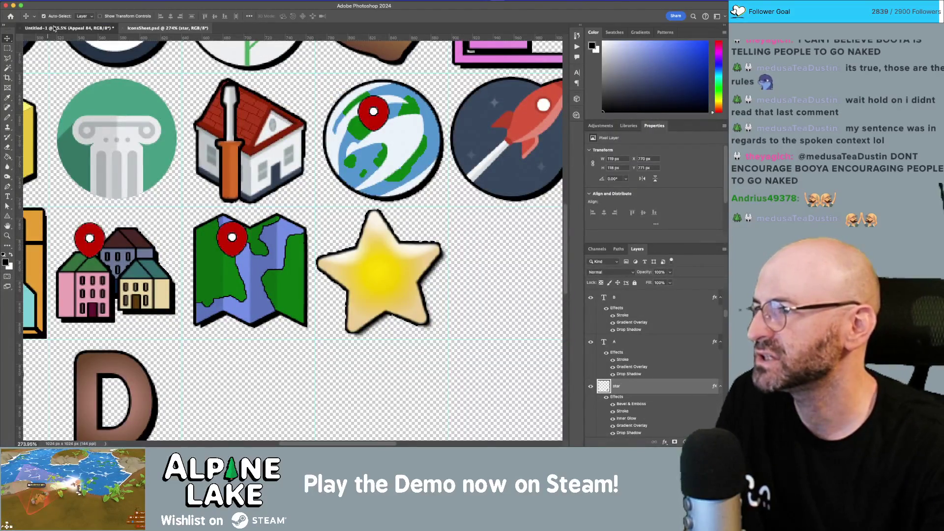
pyautogui.click(167, 28)
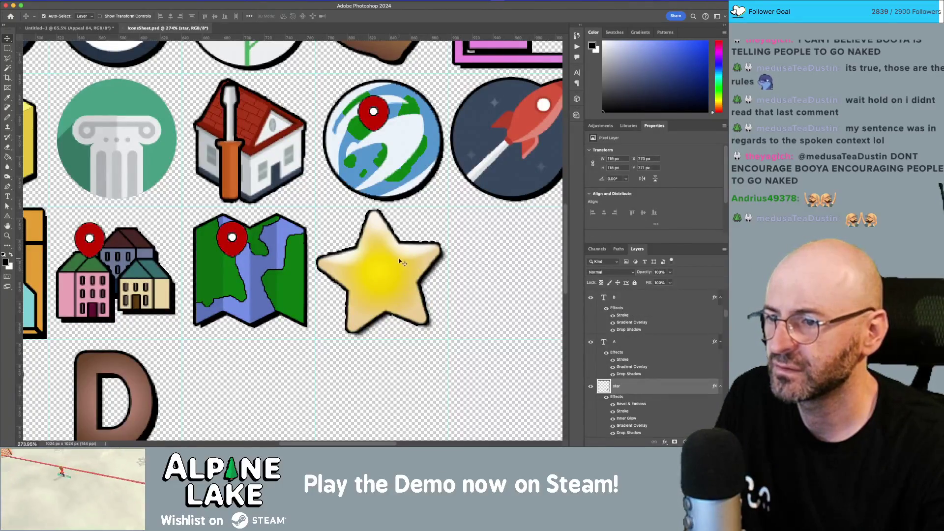
pyautogui.click(612, 412)
pyautogui.click(613, 412)
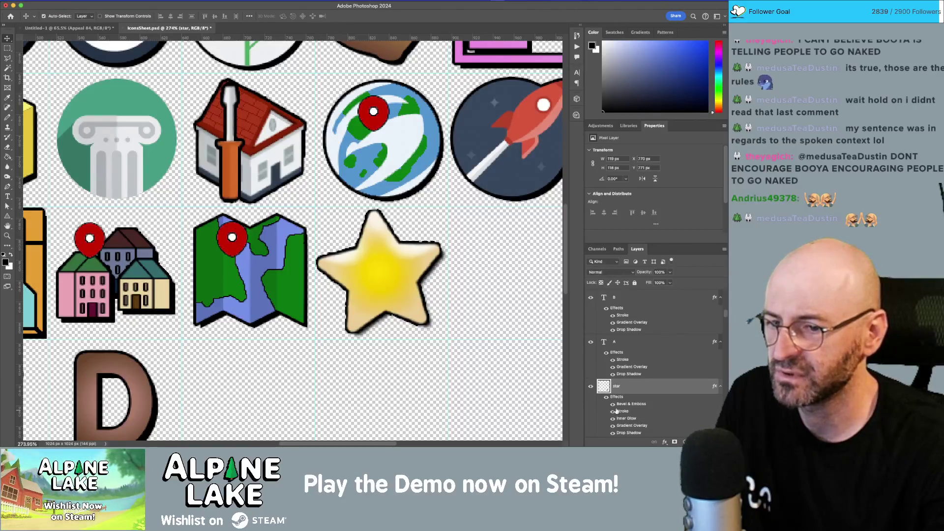
pyautogui.click(613, 412)
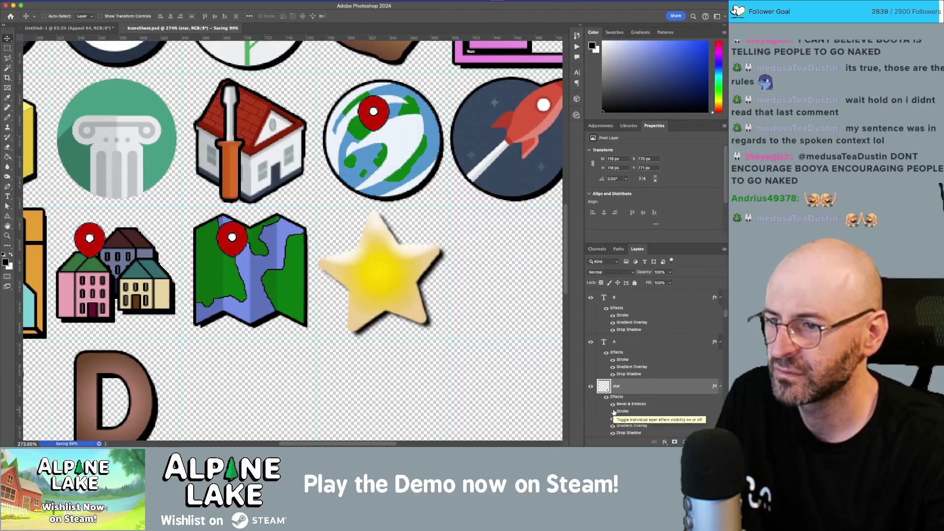
# - Check the outline-free stars in Unity, then view the full icon sheet in Photoshop
pyautogui.press('super+Tab')
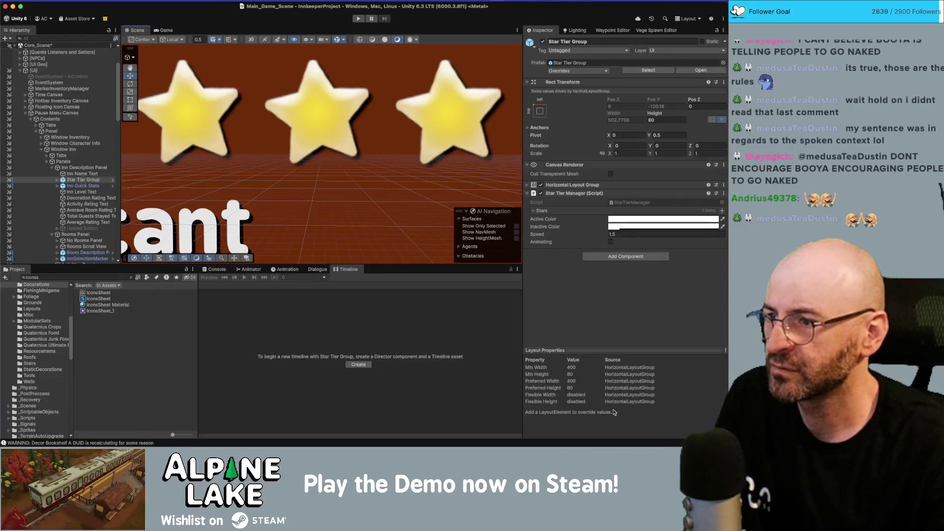
pyautogui.scroll(-6, 295, 177)
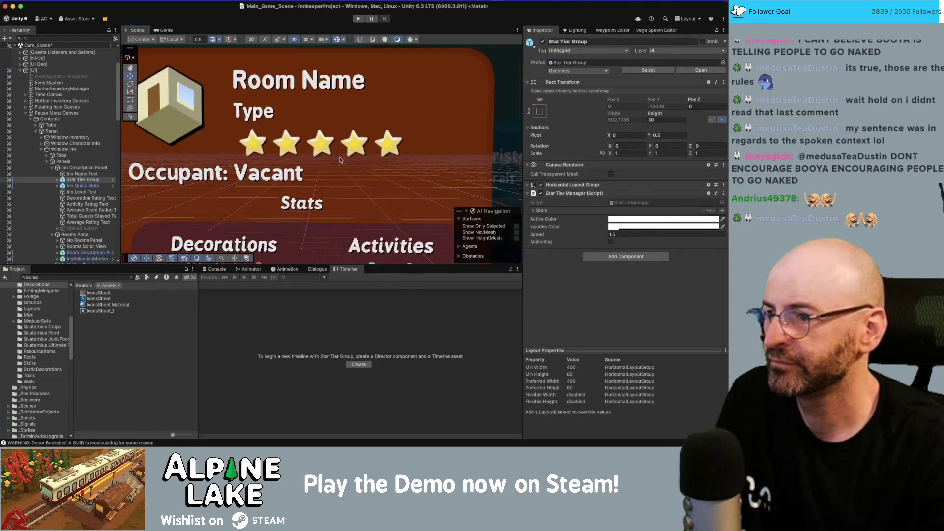
pyautogui.scroll(-3, 339, 159)
pyautogui.press('super+Tab')
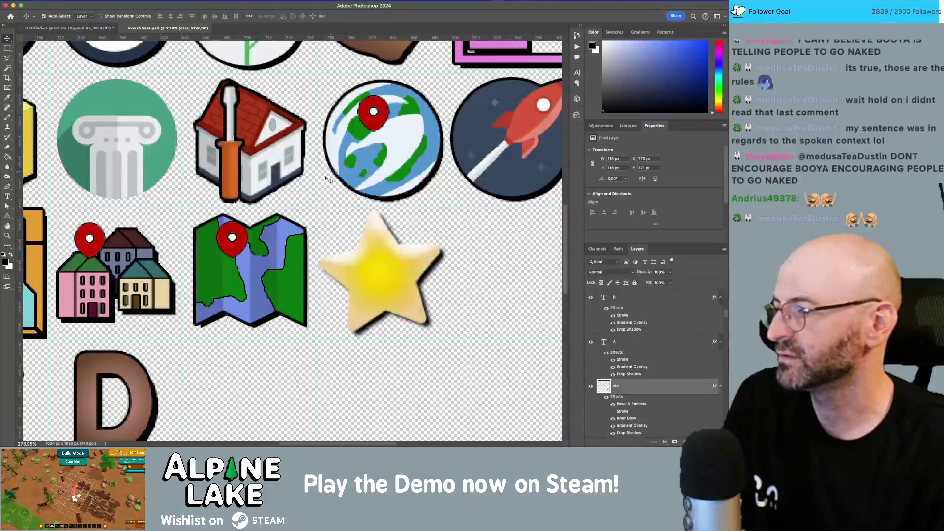
pyautogui.scroll(-3, 257, 253)
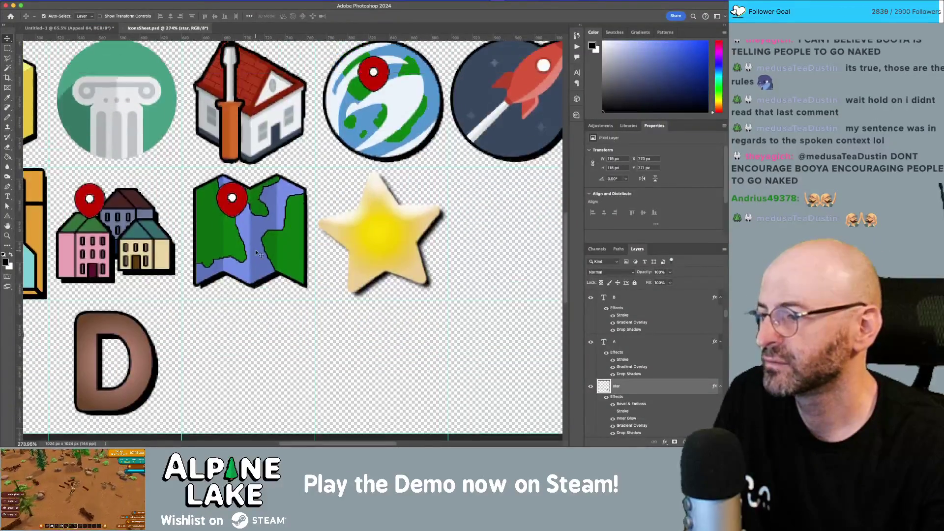
pyautogui.scroll(-8, 255, 250)
pyautogui.scroll(5, 246, 261)
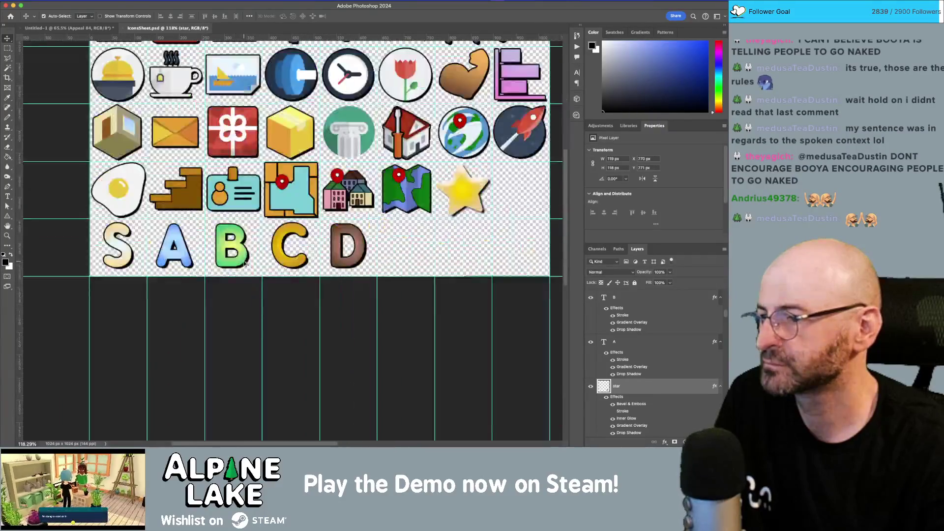
# - Set the S, B, C and D rank letter layers to Bold Italic
pyautogui.hscroll(3, 295, 226)
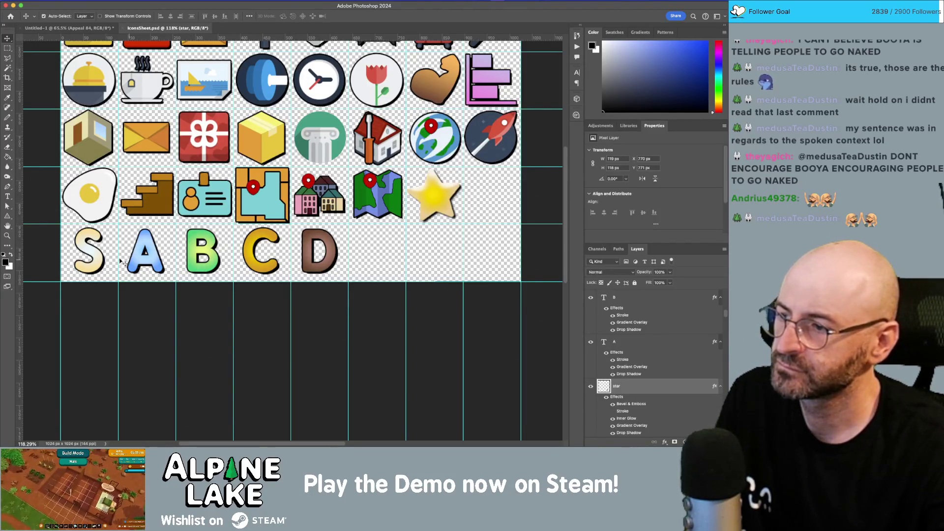
pyautogui.keyDown('shift'); pyautogui.click(101, 260); pyautogui.keyUp('shift')
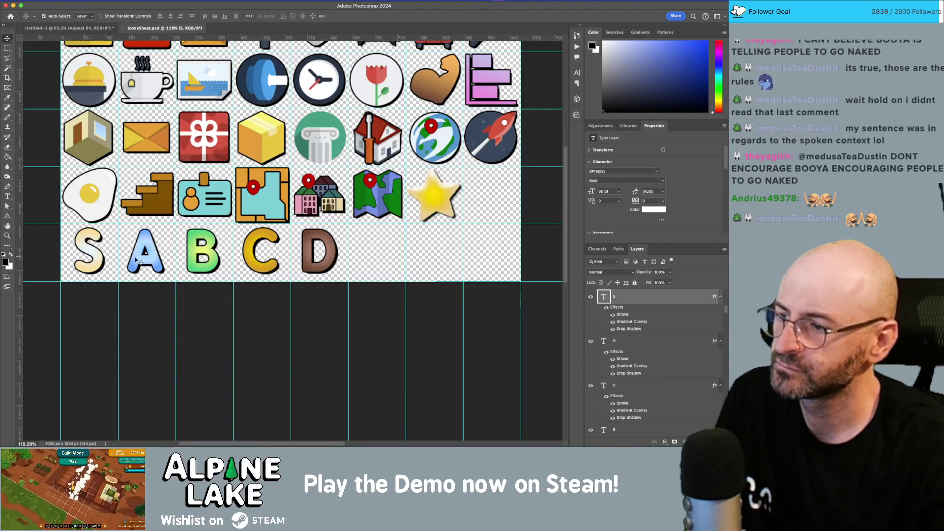
pyautogui.keyDown('shift'); pyautogui.click(201, 257); pyautogui.keyUp('shift')
pyautogui.keyDown('shift'); pyautogui.click(249, 250); pyautogui.keyUp('shift')
pyautogui.keyDown('shift'); pyautogui.click(308, 245); pyautogui.keyUp('shift')
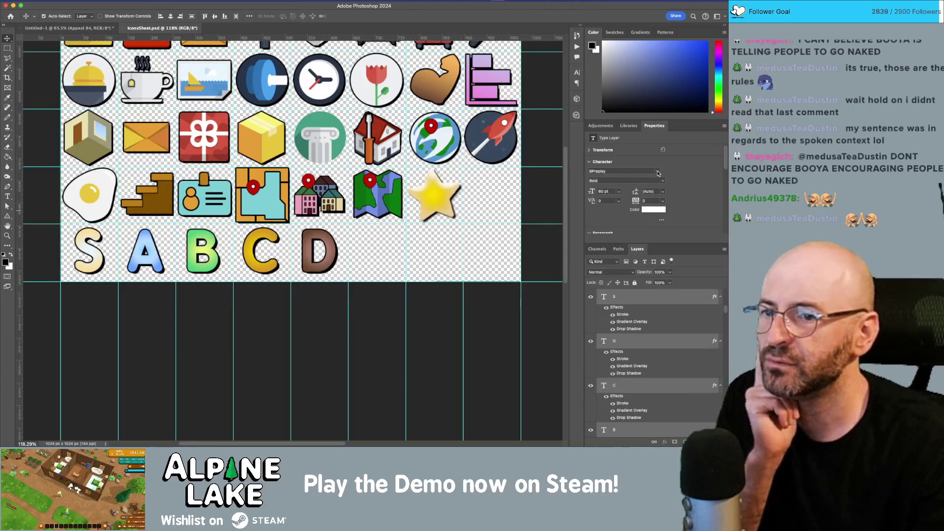
pyautogui.click(658, 171)
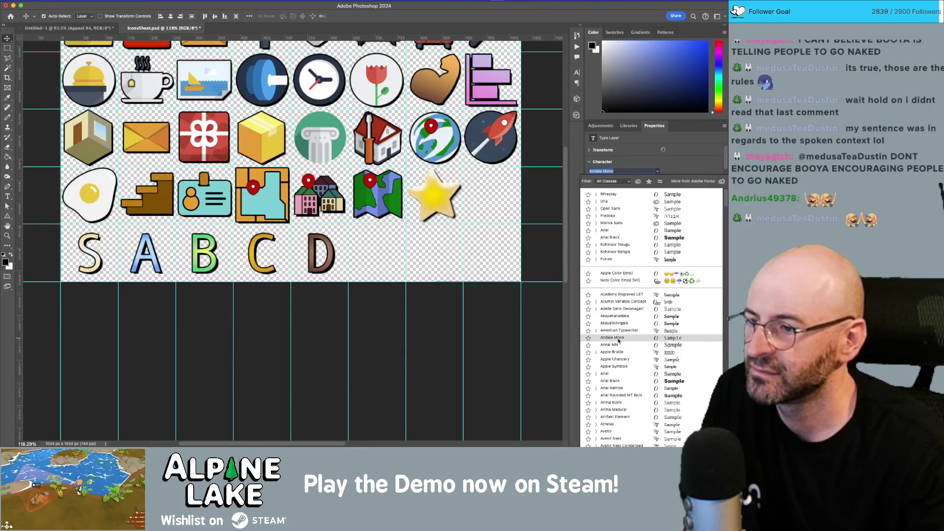
pyautogui.press('Escape')
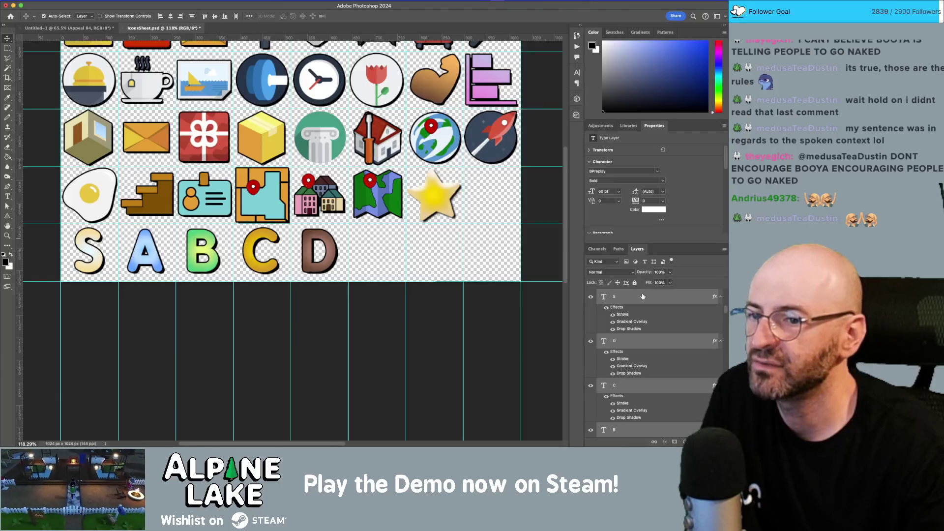
pyautogui.click(623, 181)
pyautogui.click(663, 182)
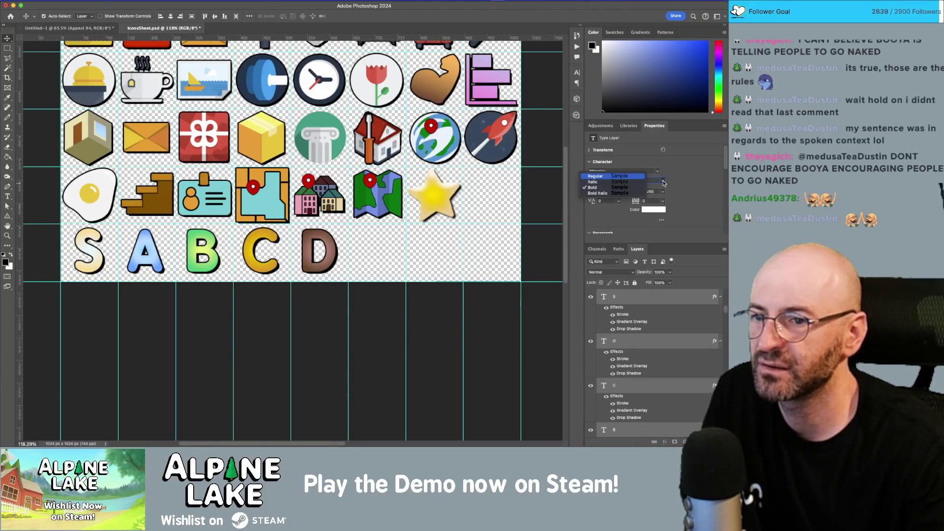
pyautogui.click(614, 197)
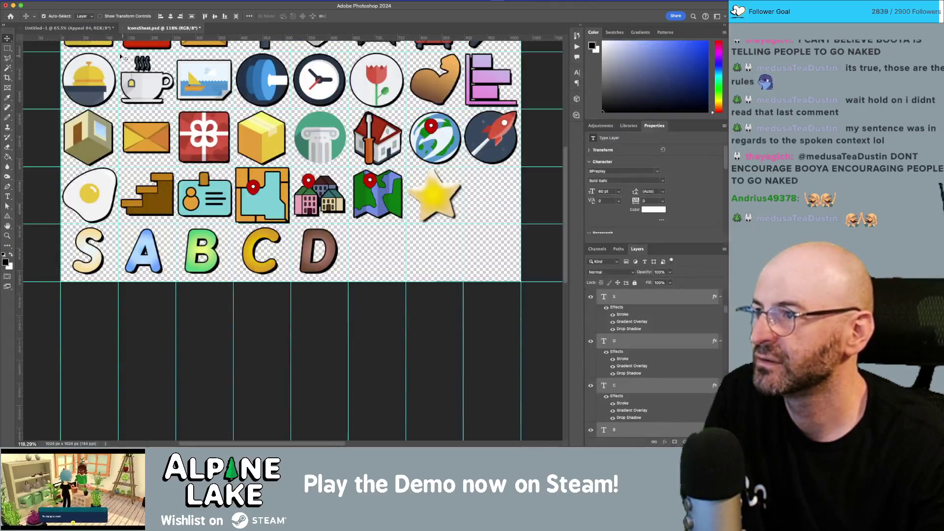
pyautogui.click(99, 28)
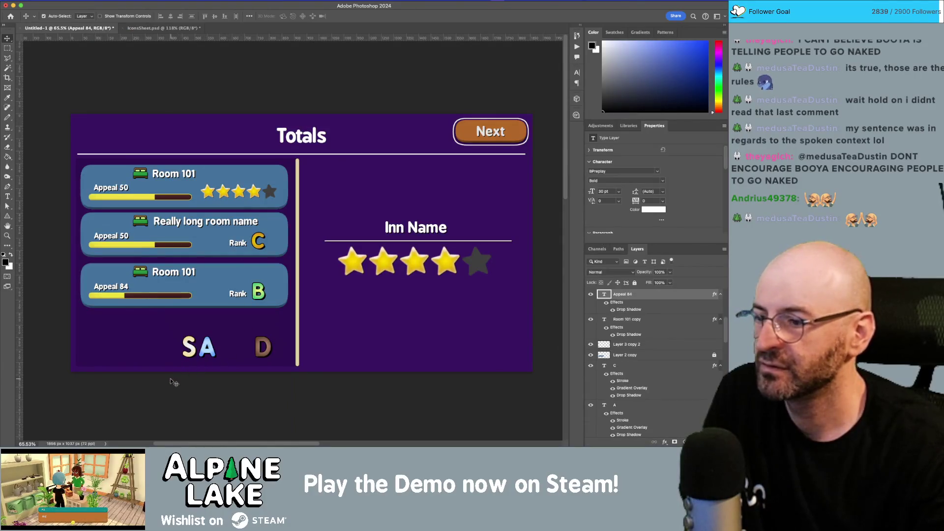
# - Make the spare rank letters below the room cards Bold Italic, then bring Unity forward
pyautogui.moveTo(150, 325); pyautogui.dragTo(263, 353)
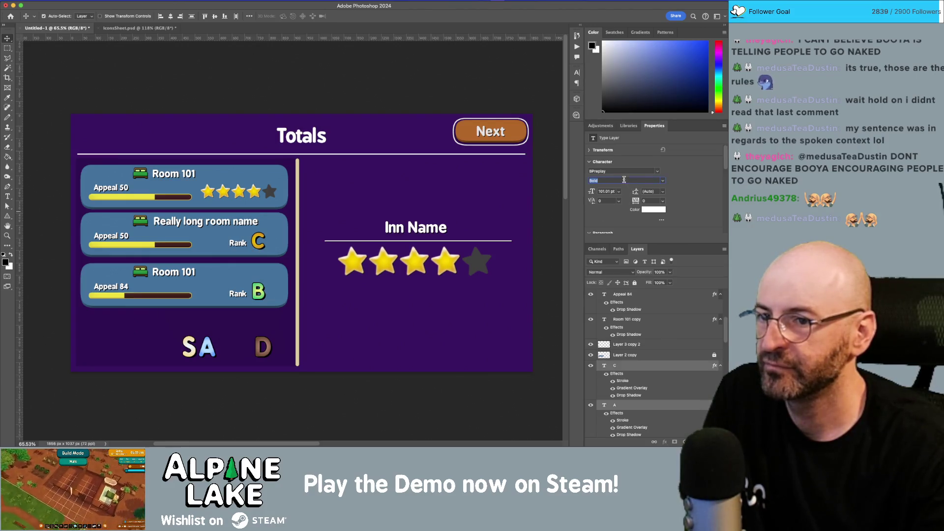
pyautogui.click(658, 180)
pyautogui.click(613, 191)
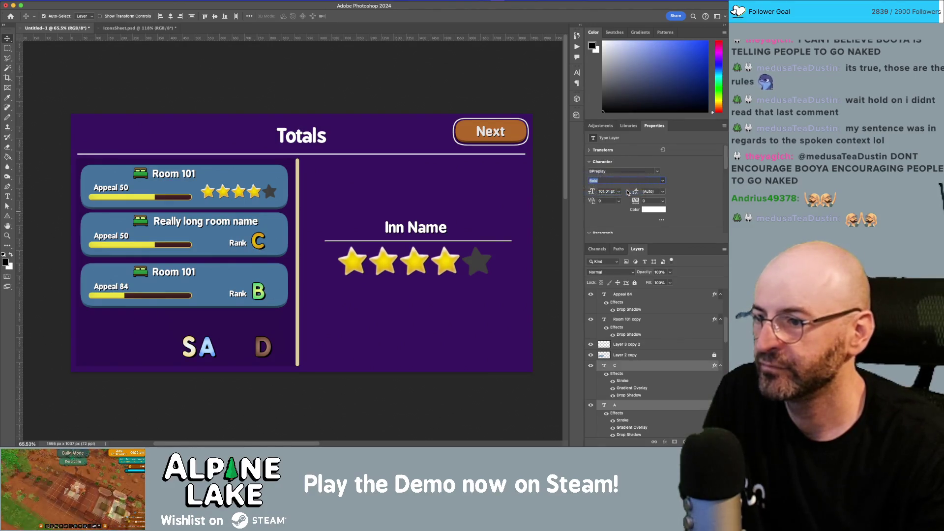
pyautogui.click(420, 346)
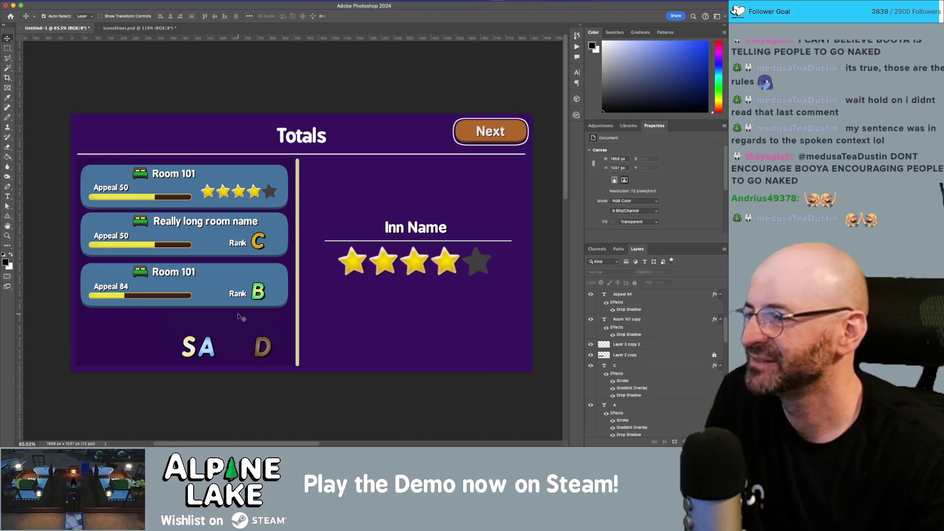
pyautogui.press('super+Tab')
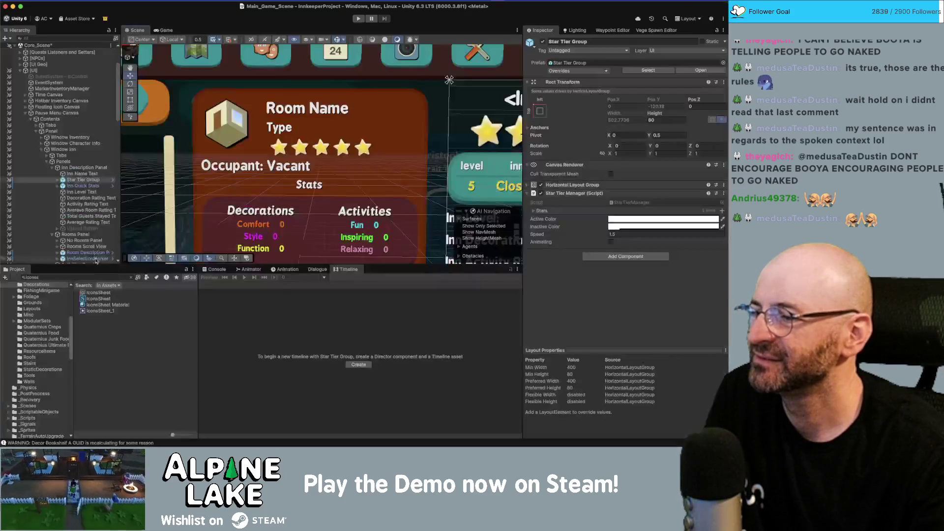
# - Search Unity's project assets and inspect the Emojis_2, Emojis_2b and Emojis_v01 sprite sheets
pyautogui.click(85, 277)
pyautogui.write('Icon')
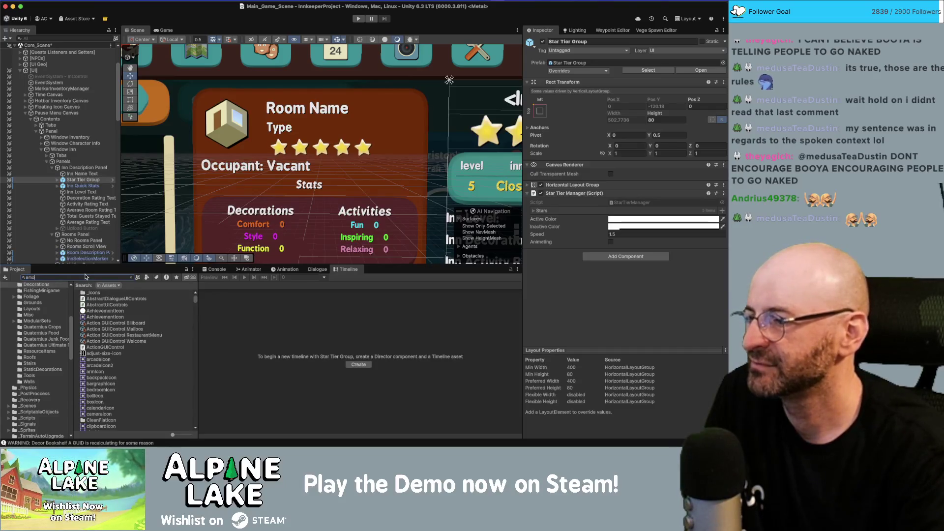
pyautogui.write('te')
pyautogui.write('j')
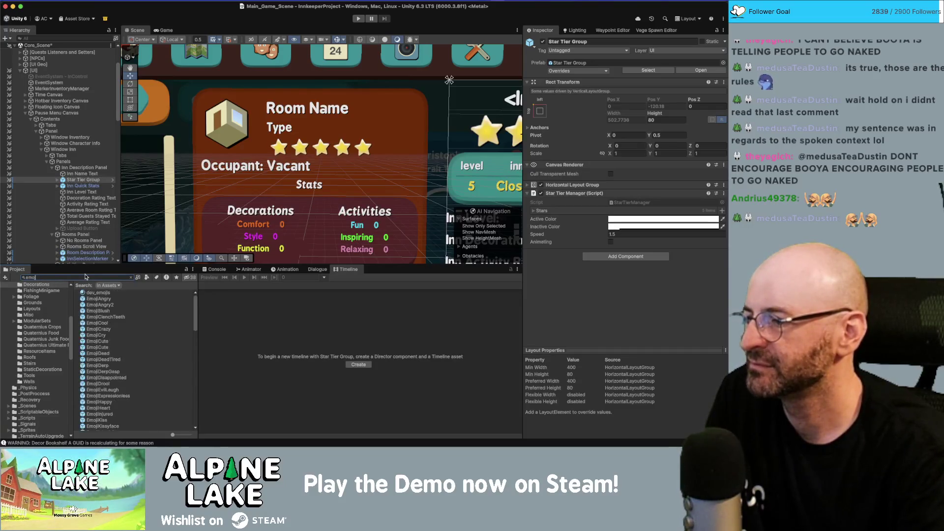
pyautogui.scroll(-10, 151, 363)
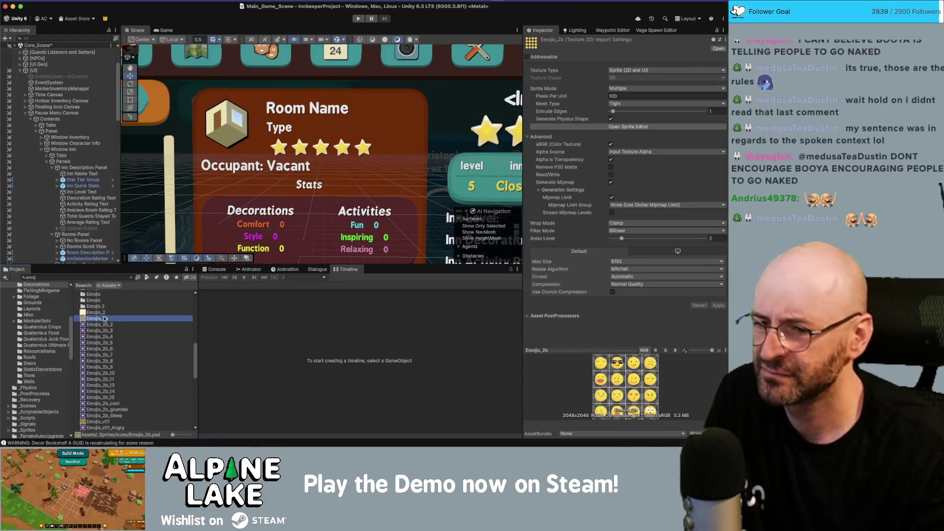
pyautogui.press('Up')
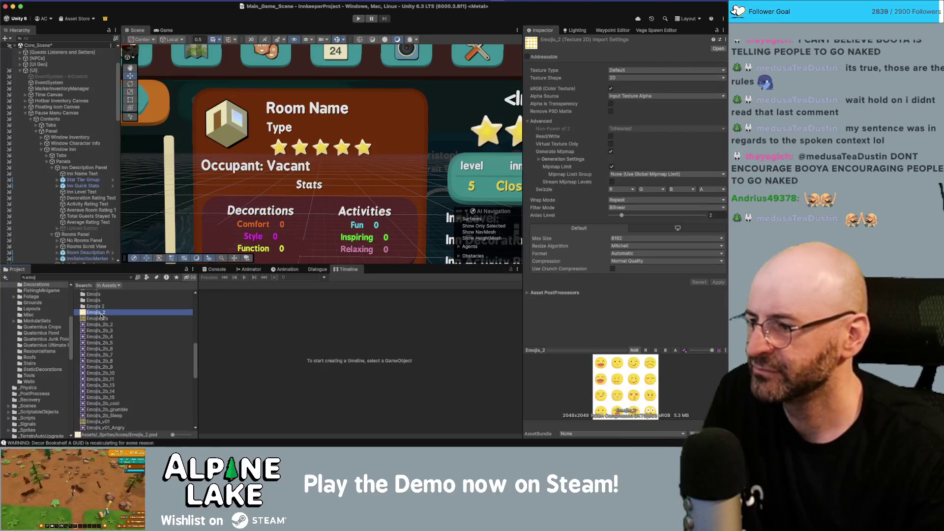
pyautogui.click(99, 318)
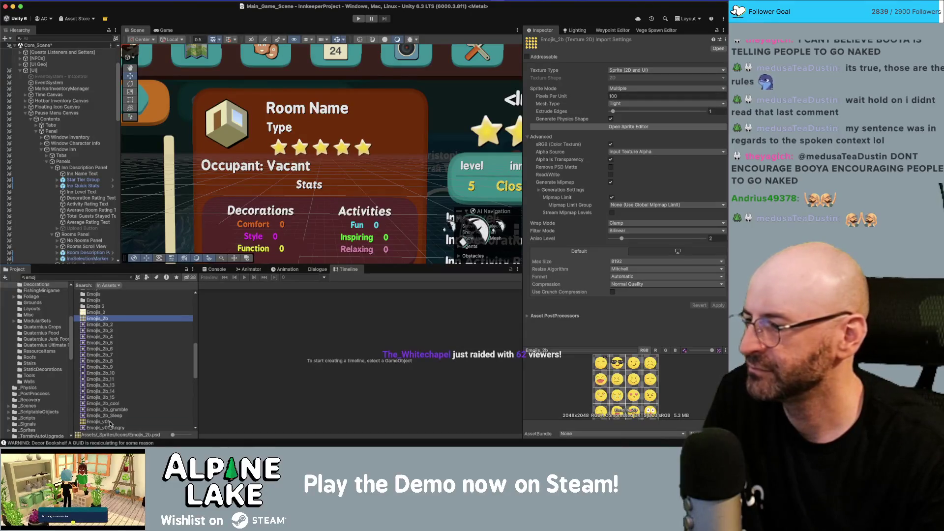
pyautogui.click(109, 422)
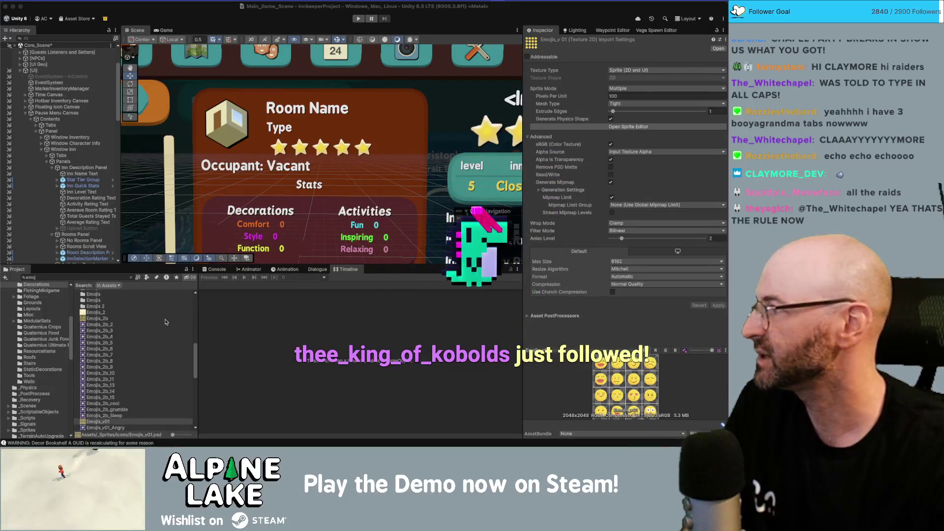
pyautogui.scroll(-2, 353, 157)
pyautogui.scroll(-3, 353, 156)
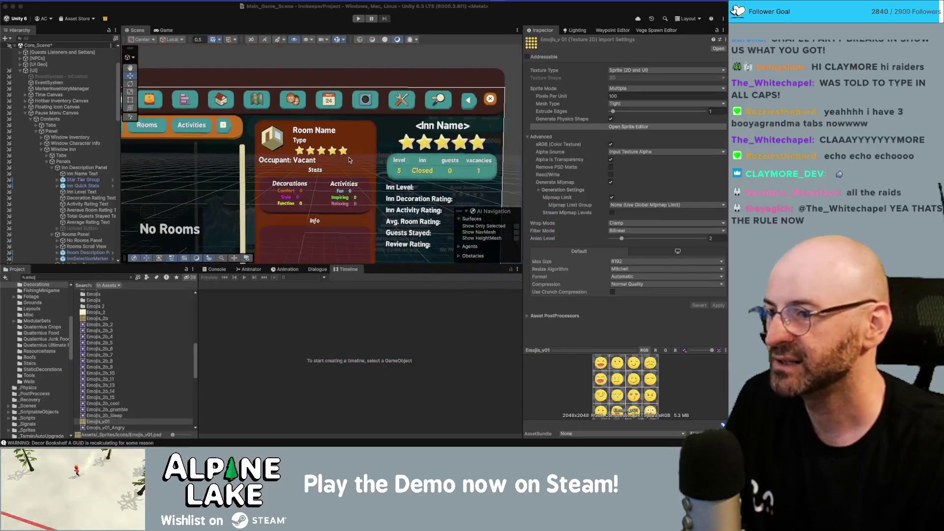
pyautogui.press('super+Tab')
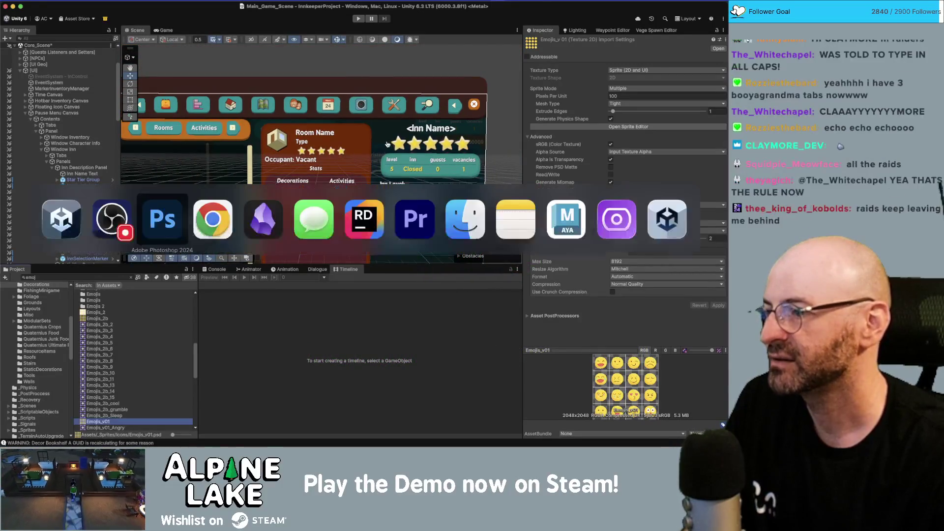
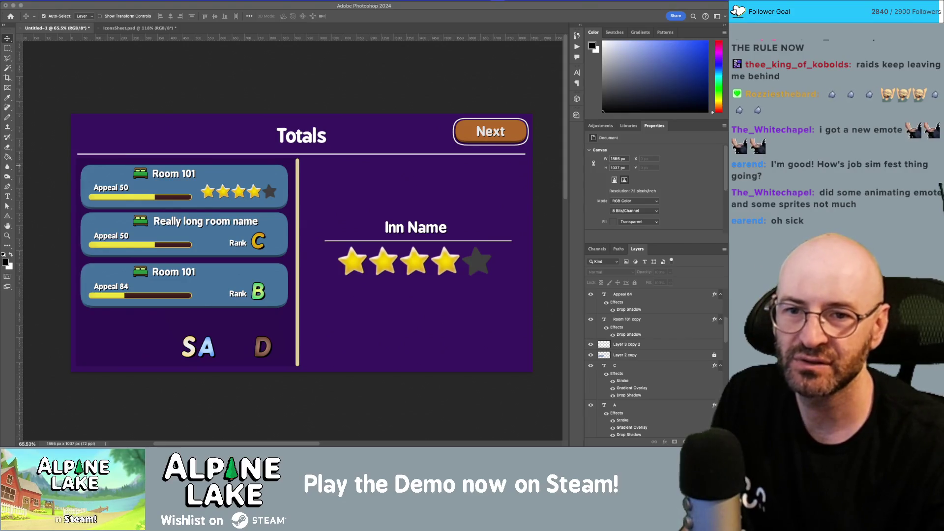
# - Switch to Chrome and drag the HADALYTH ZERO Steam store window over the Totals mockup
pyautogui.press('super+Tab')
pyautogui.press('super+Tab')
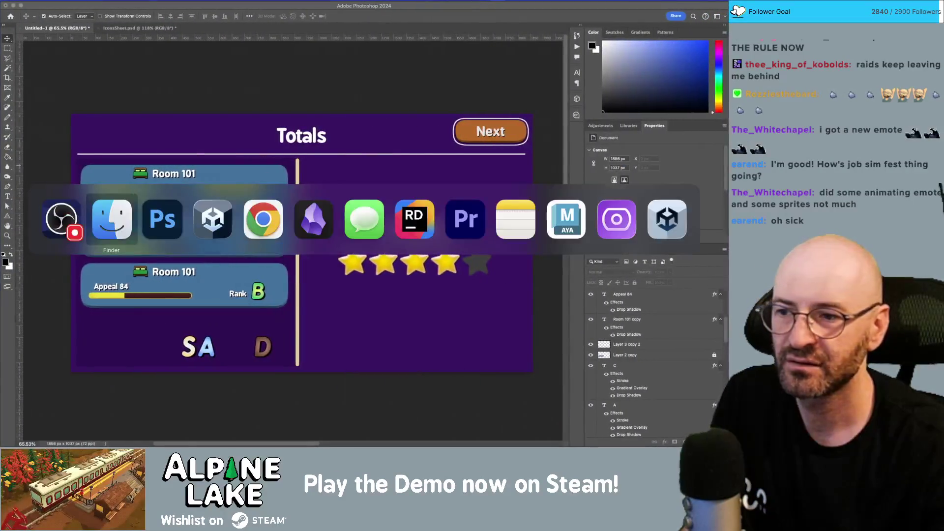
pyautogui.press('super+Tab')
pyautogui.press('super+Tab')
pyautogui.press('super+Tab')
pyautogui.press('super+Tab')
pyautogui.press('super+Tab')
pyautogui.press('super+Tab')
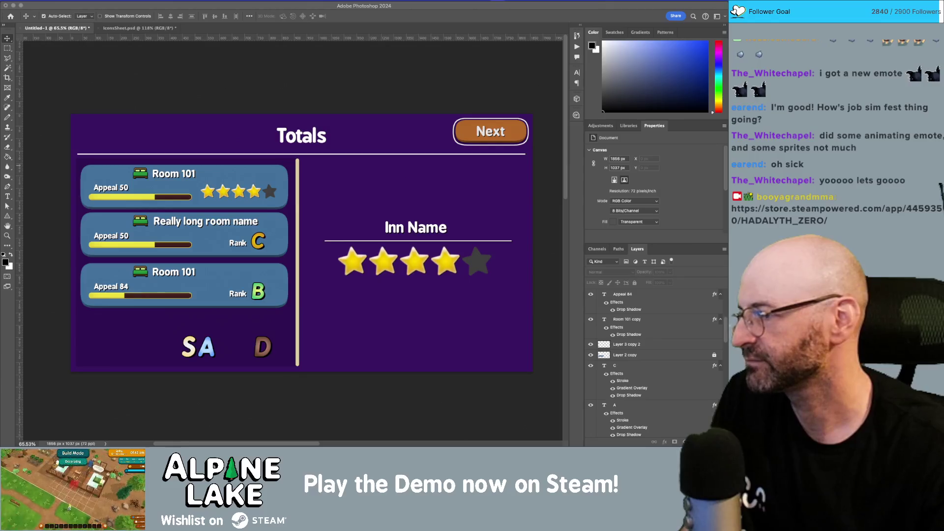
pyautogui.moveTo(934, 123)
pyautogui.mouseDown()
pyautogui.moveTo(766, 123)
pyautogui.moveTo(446, 65)
pyautogui.moveTo(445, 33)
pyautogui.mouseUp()
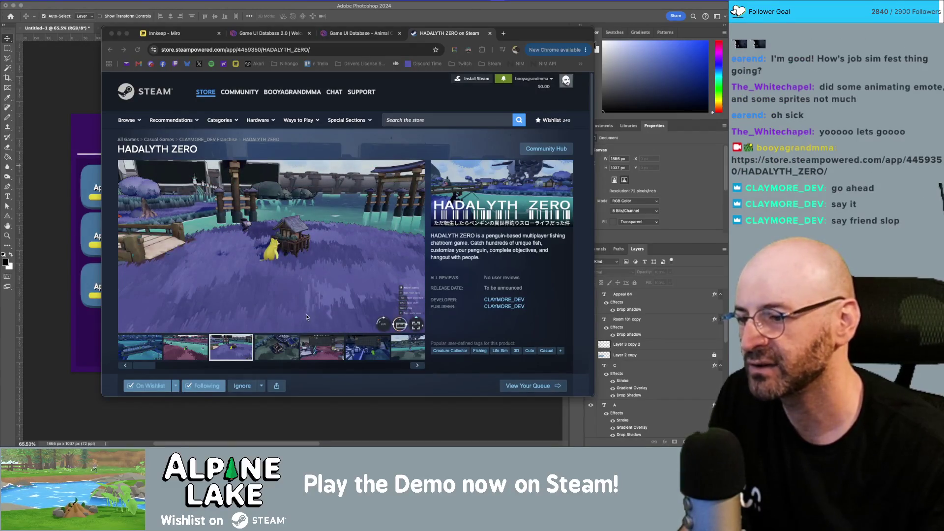
# - Browse the first six HADALYTH ZERO screenshots: bridge, purple field, village houses, inventory scene
pyautogui.click(183, 352)
pyautogui.click(141, 352)
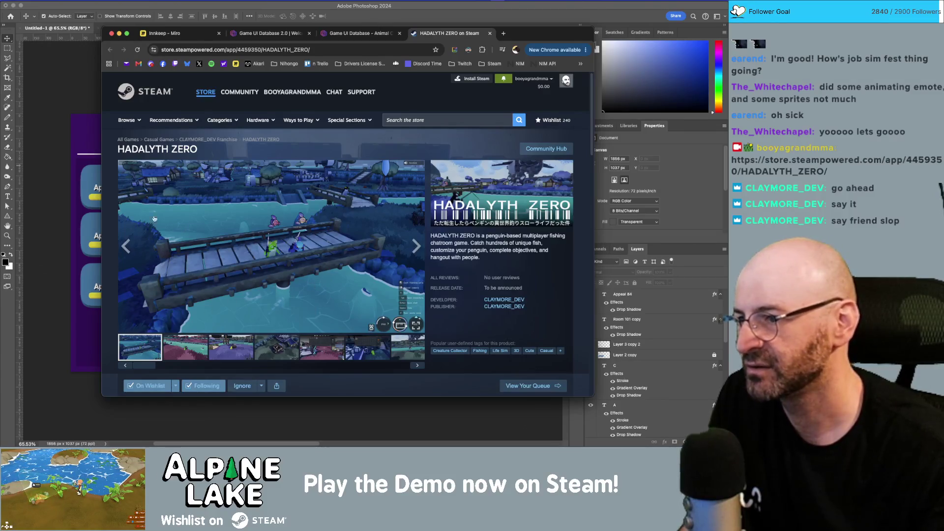
pyautogui.click(181, 359)
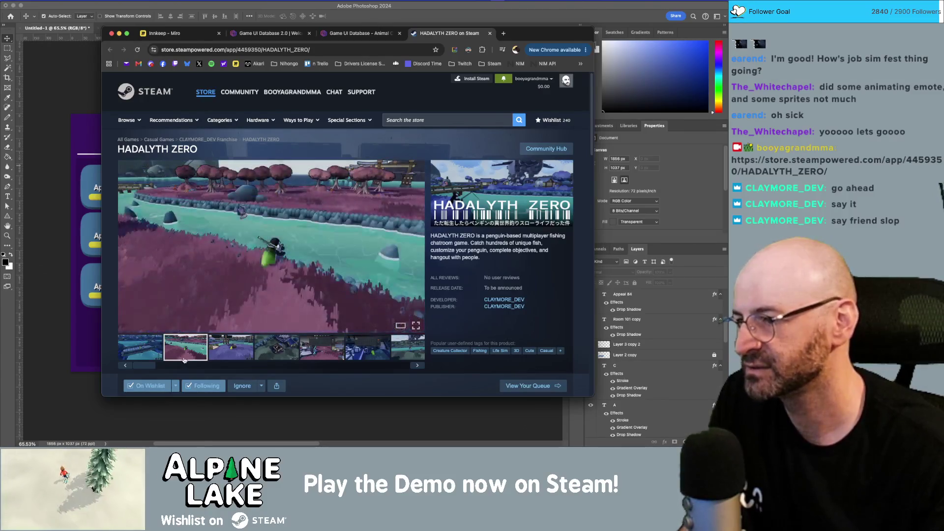
pyautogui.click(234, 355)
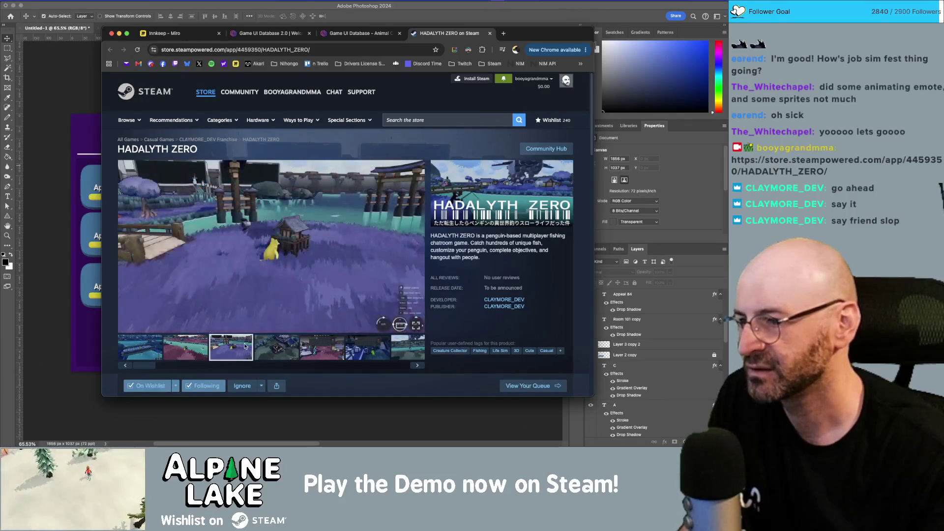
pyautogui.click(291, 356)
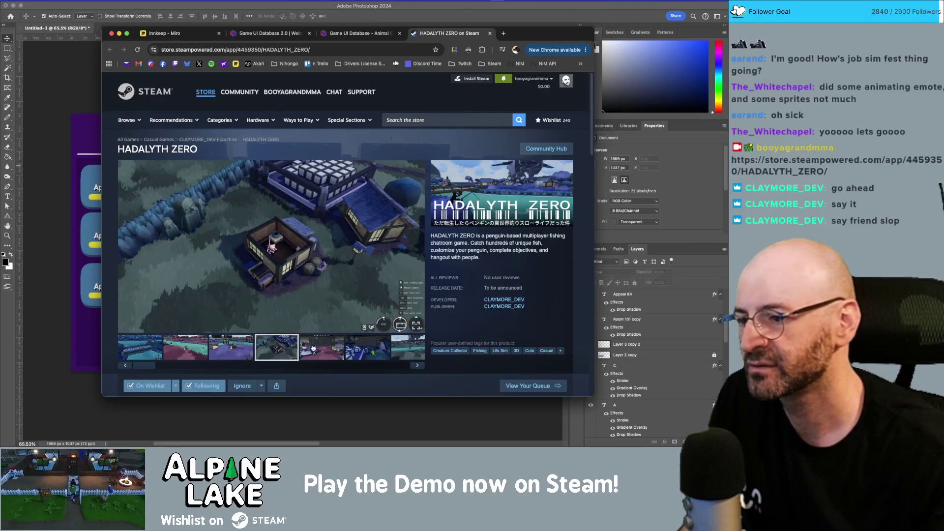
pyautogui.click(314, 348)
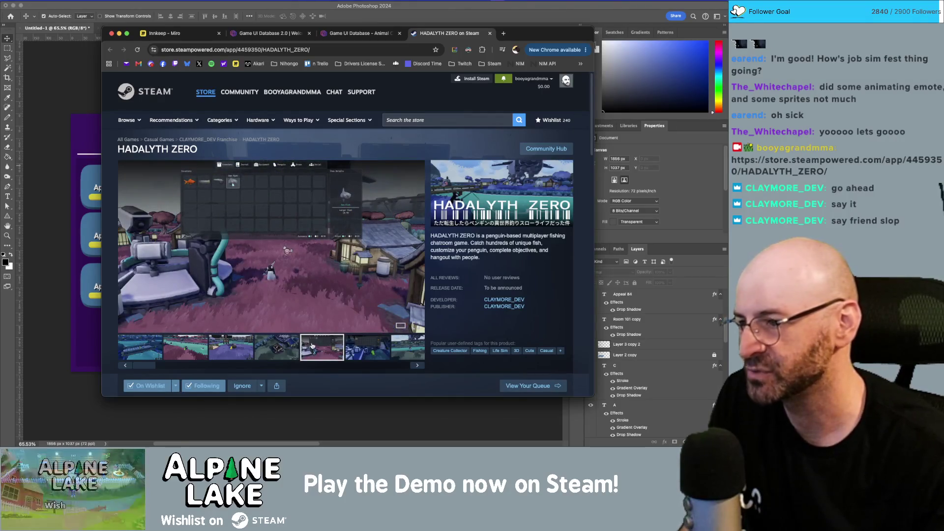
pyautogui.click(360, 346)
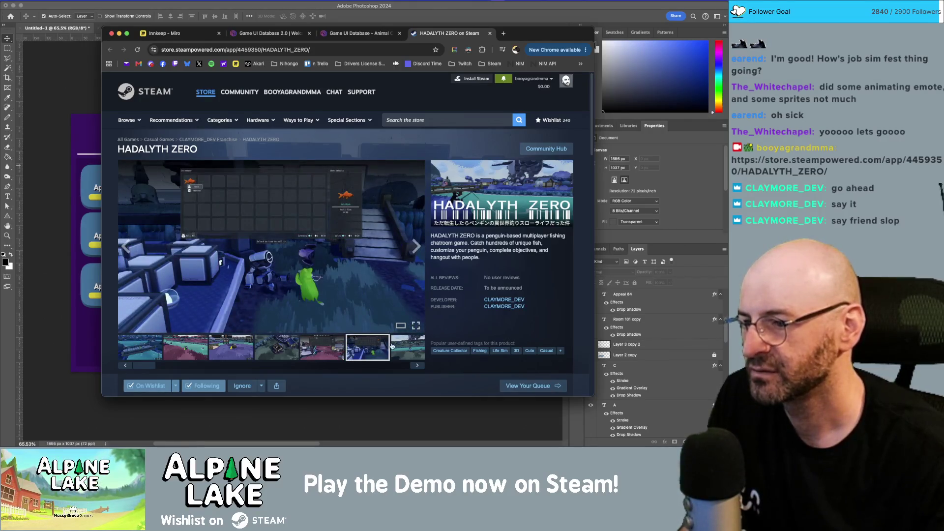
# - Flip back through the screenshot carousel to the green-character inventory scene
pyautogui.click(329, 348)
pyautogui.click(240, 351)
pyautogui.click(183, 348)
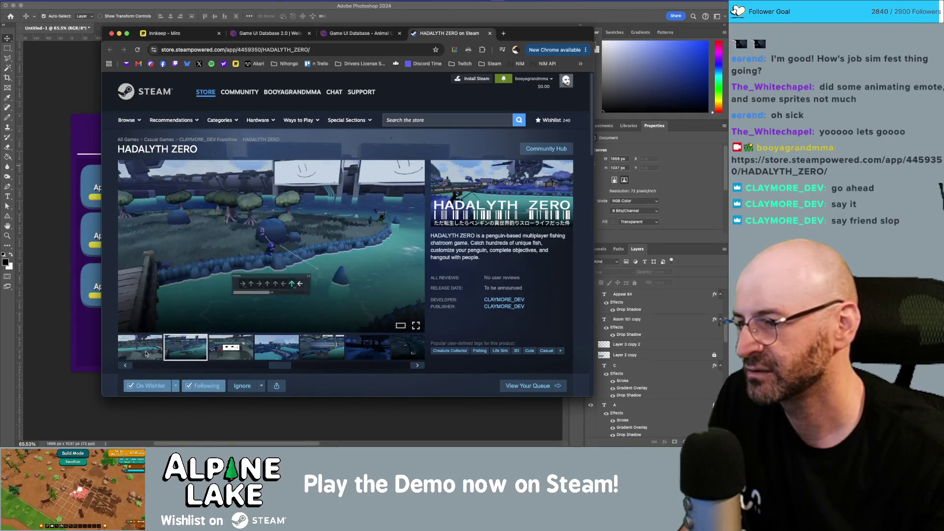
pyautogui.click(148, 353)
pyautogui.click(195, 354)
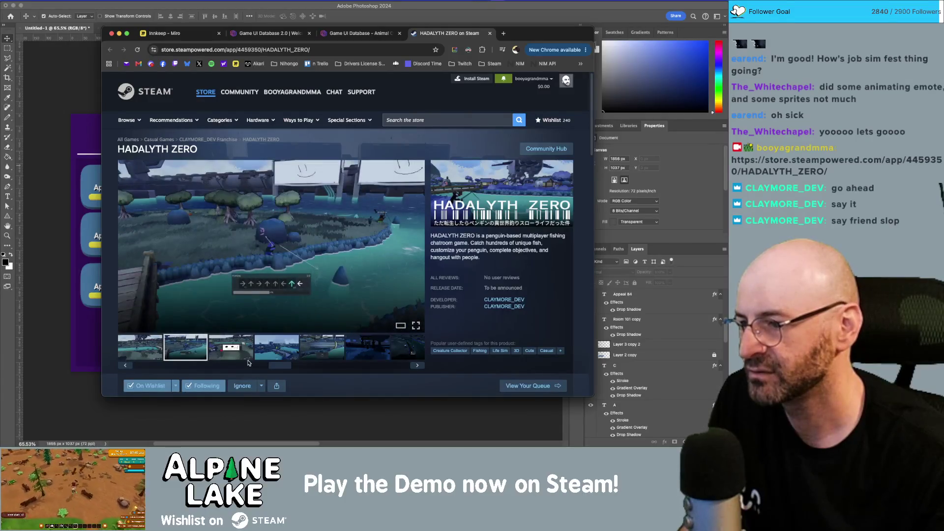
pyautogui.moveTo(279, 365); pyautogui.dragTo(234, 365)
pyautogui.click(205, 356)
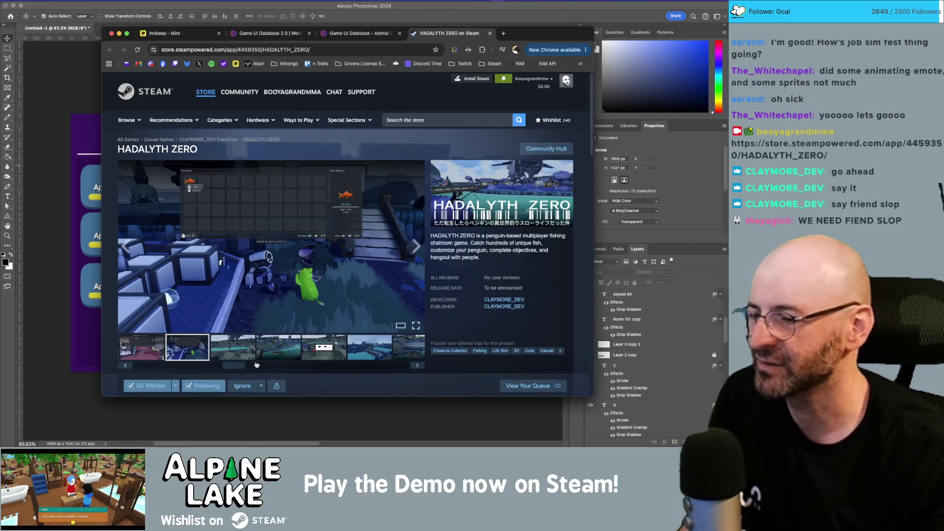
pyautogui.hscroll(1, 239, 369)
# - Page through the later HADALYTH ZERO screenshots, including the final bridge-over-water shot
pyautogui.moveTo(240, 369); pyautogui.dragTo(364, 365)
pyautogui.click(296, 348)
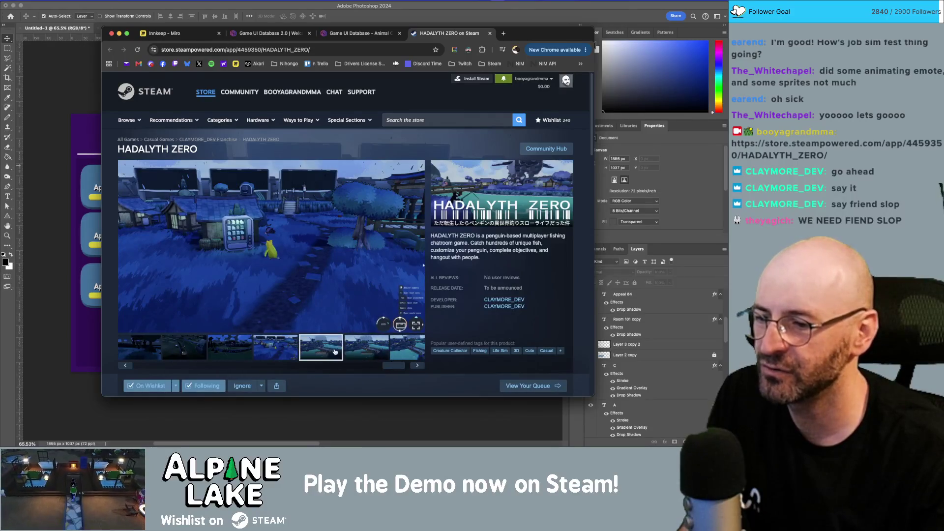
pyautogui.click(397, 347)
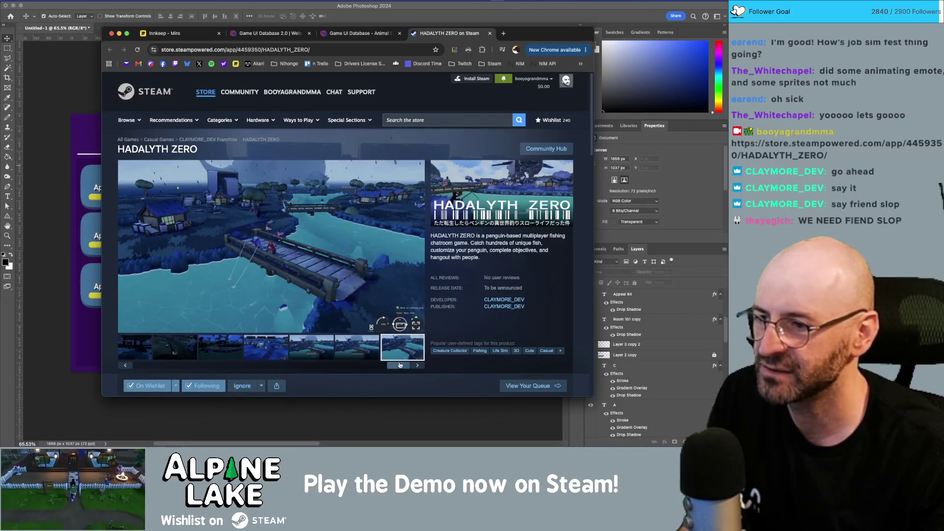
pyautogui.hscroll(-5, 275, 347)
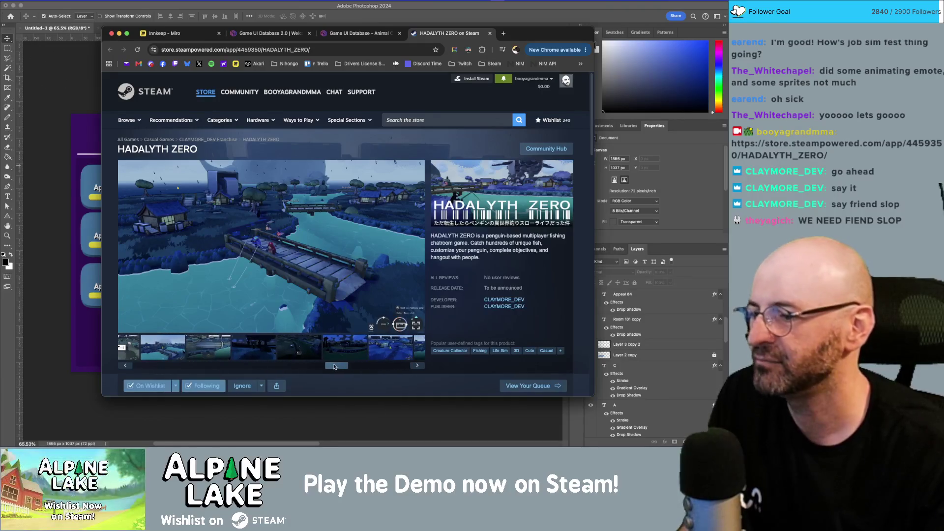
pyautogui.click(225, 347)
pyautogui.moveTo(328, 370)
pyautogui.mouseDown()
pyautogui.moveTo(217, 370)
pyautogui.moveTo(262, 368)
pyautogui.mouseUp()
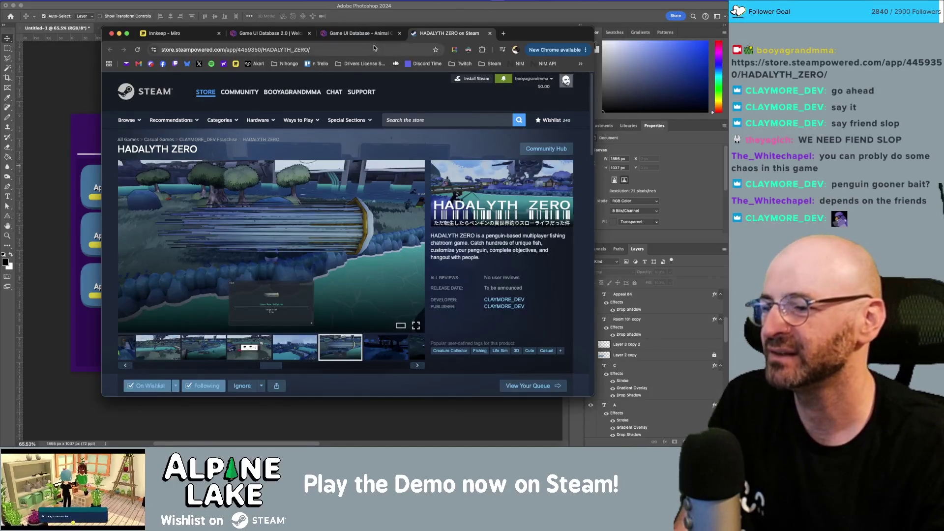
# - Scroll the store page down and back up, then bring Photoshop's Totals mockup forward
pyautogui.scroll(-3, 287, 186)
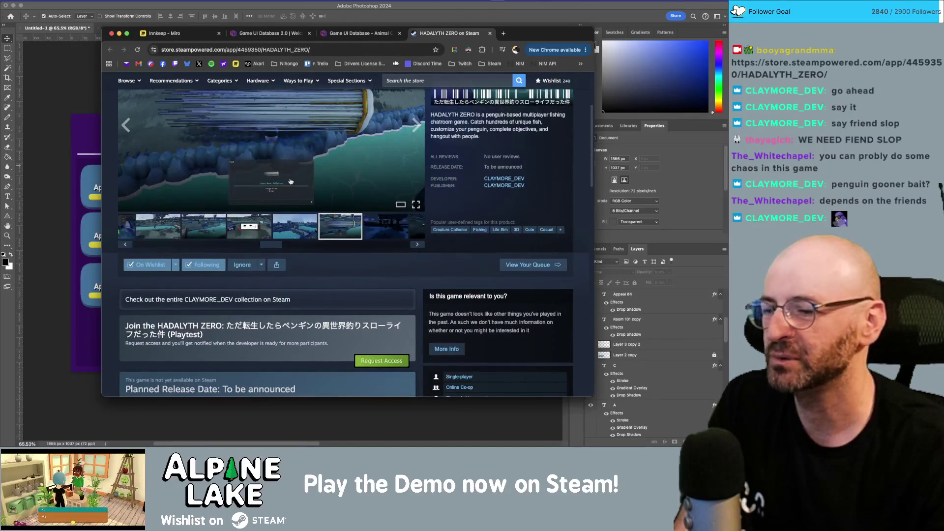
pyautogui.scroll(3, 291, 193)
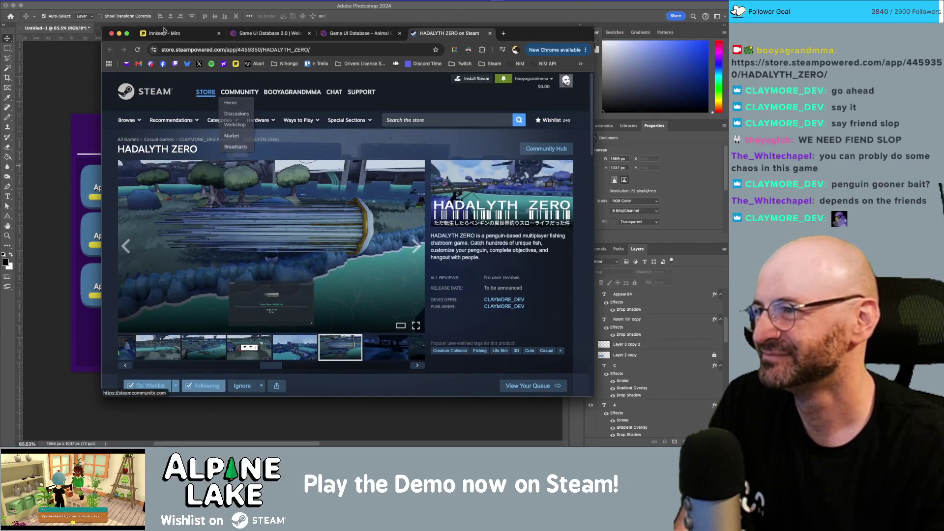
pyautogui.click(139, 10)
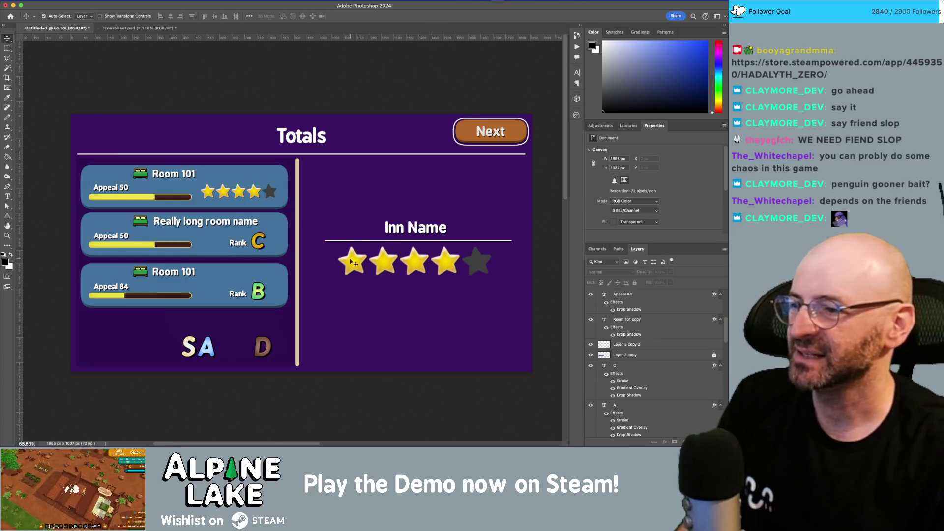
# - Nudge the left column of room cards slightly to the right
pyautogui.scroll(-2, 382, 211)
pyautogui.scroll(3, 383, 207)
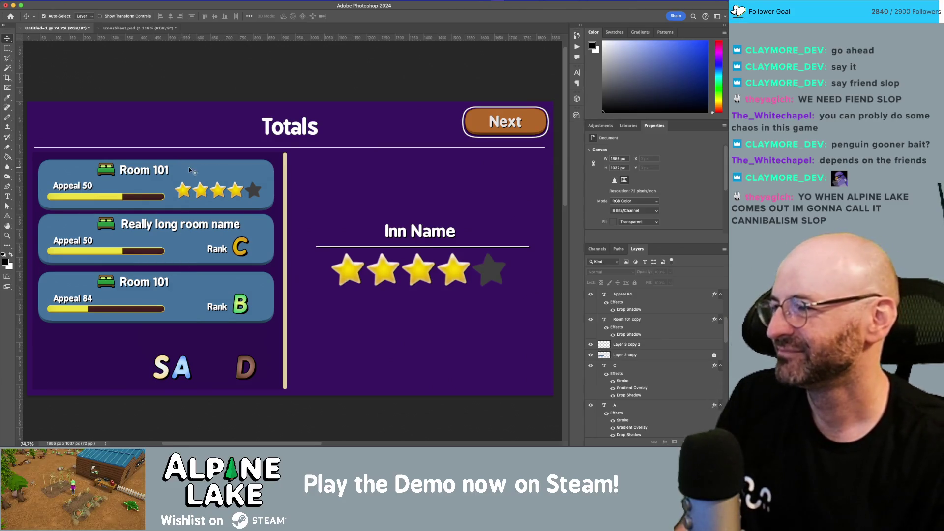
pyautogui.moveTo(157, 190); pyautogui.dragTo(197, 183)
pyautogui.moveTo(63, 123)
pyautogui.mouseDown()
pyautogui.moveTo(317, 308)
pyautogui.moveTo(327, 318)
pyautogui.moveTo(319, 330)
pyautogui.mouseUp()
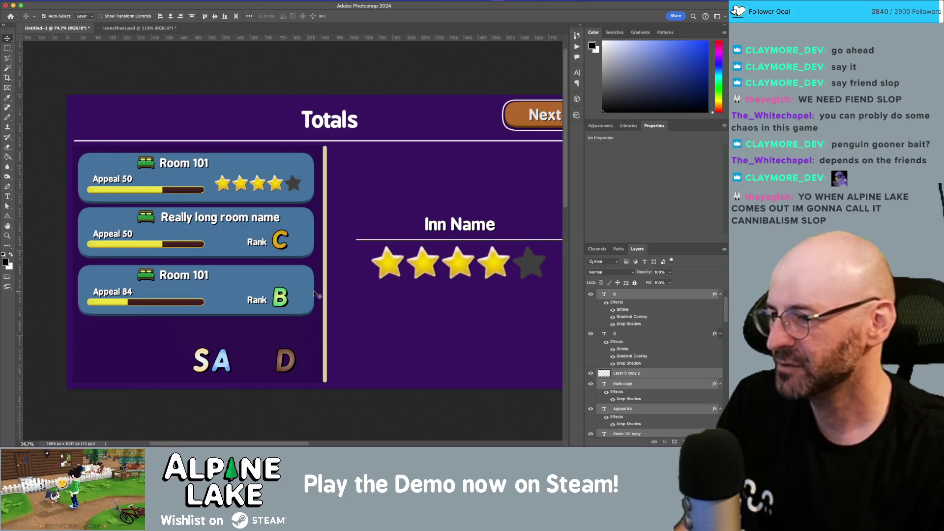
pyautogui.click(314, 300)
pyautogui.scroll(-3, 636, 348)
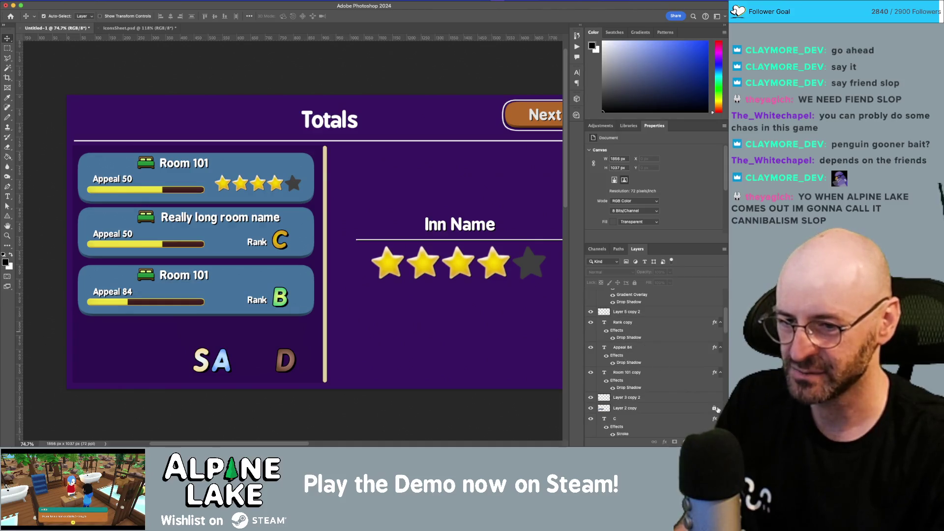
pyautogui.scroll(5, 704, 408)
pyautogui.scroll(-10, 696, 405)
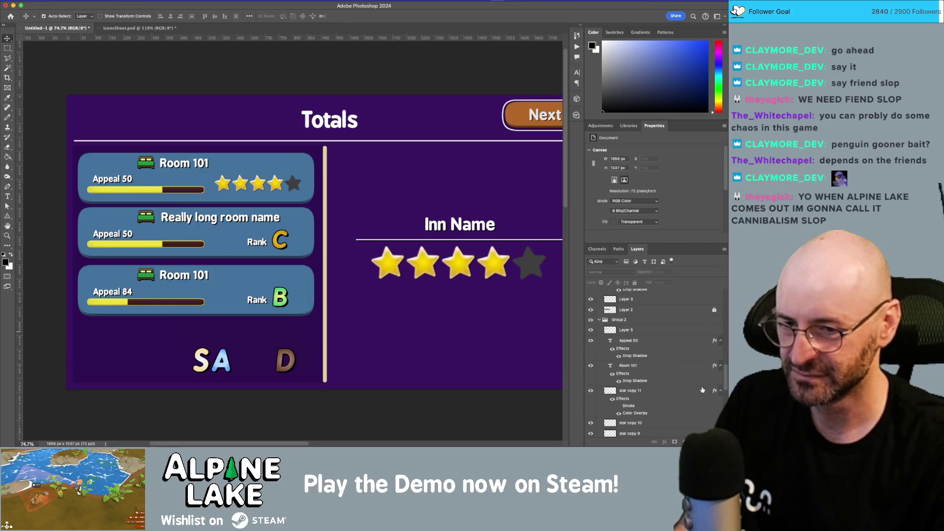
pyautogui.scroll(-5, 715, 314)
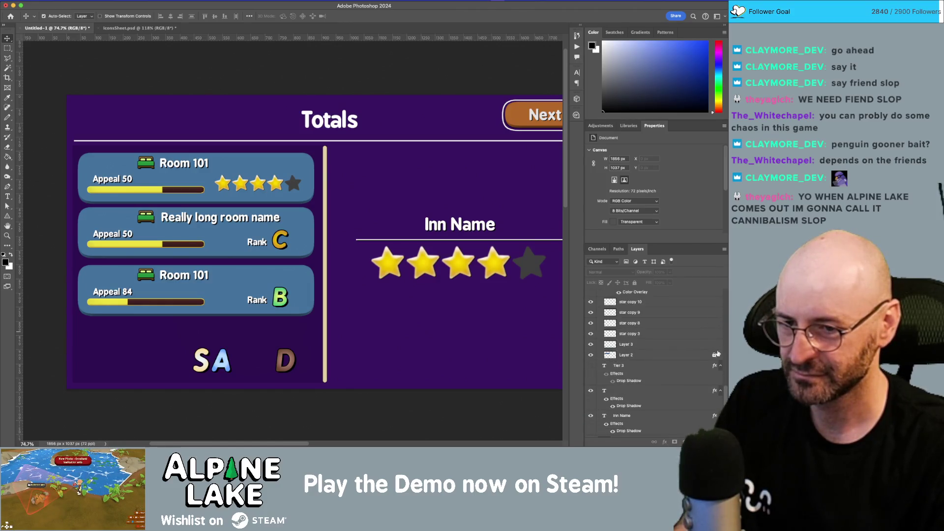
pyautogui.moveTo(51, 134); pyautogui.dragTo(323, 323)
pyautogui.press('Right')
pyautogui.press('Right')
pyautogui.press('Right')
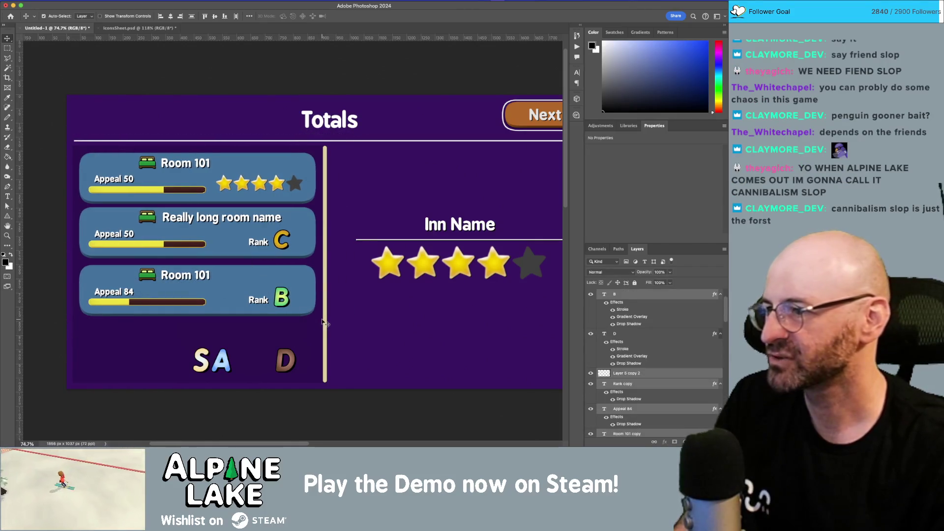
pyautogui.click(152, 339)
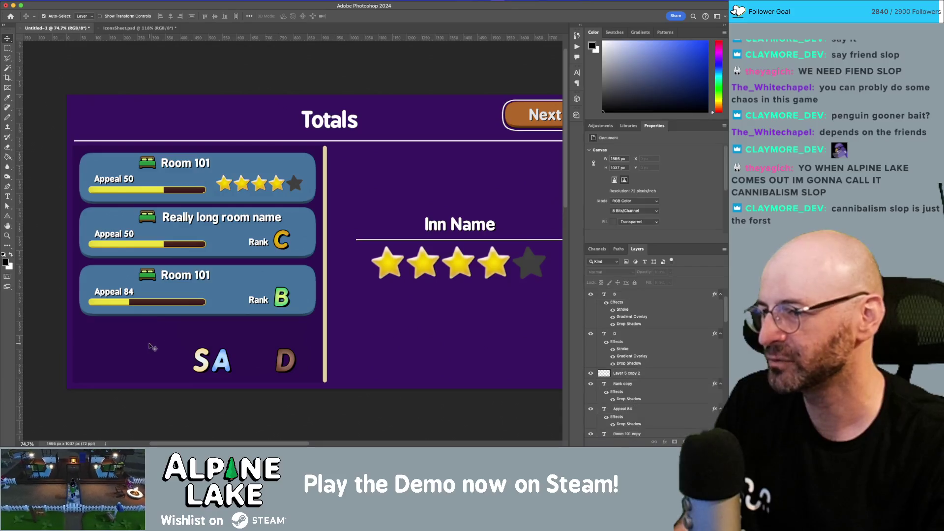
# - Drag the Inn Name heading and its stars up just under the Totals divider
pyautogui.moveTo(418, 182)
pyautogui.mouseDown()
pyautogui.moveTo(372, 192)
pyautogui.moveTo(379, 204)
pyautogui.moveTo(363, 192)
pyautogui.mouseUp()
pyautogui.press('z')
pyautogui.press('v')
pyautogui.moveTo(317, 210); pyautogui.dragTo(528, 273)
pyautogui.moveTo(410, 261); pyautogui.dragTo(404, 212)
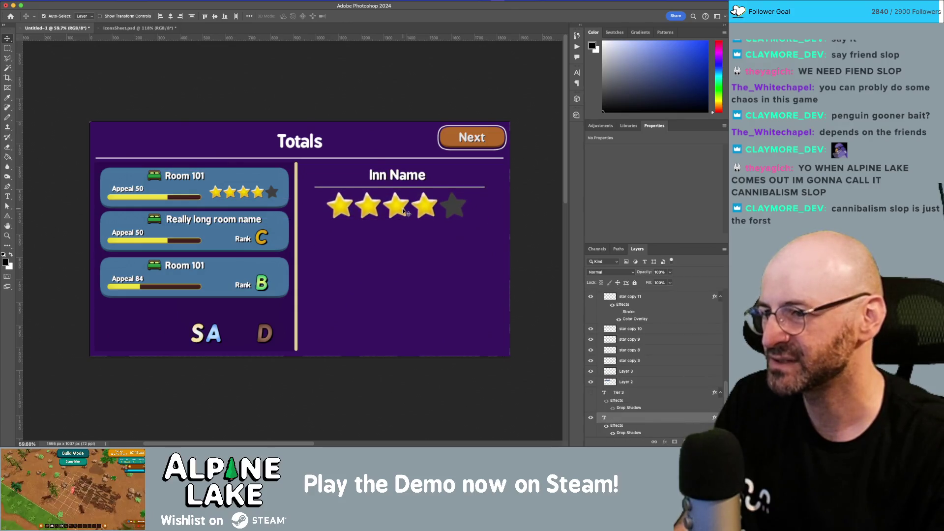
# - Hide the S and D rank letter layers
pyautogui.click(323, 172)
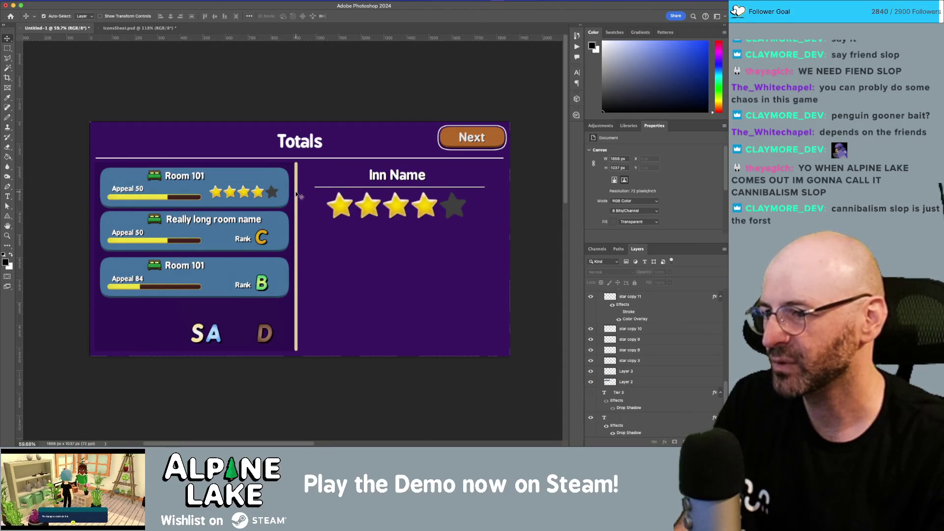
pyautogui.click(270, 329)
pyautogui.moveTo(297, 306)
pyautogui.mouseDown()
pyautogui.moveTo(266, 331)
pyautogui.moveTo(476, 334)
pyautogui.mouseUp()
pyautogui.click(591, 294)
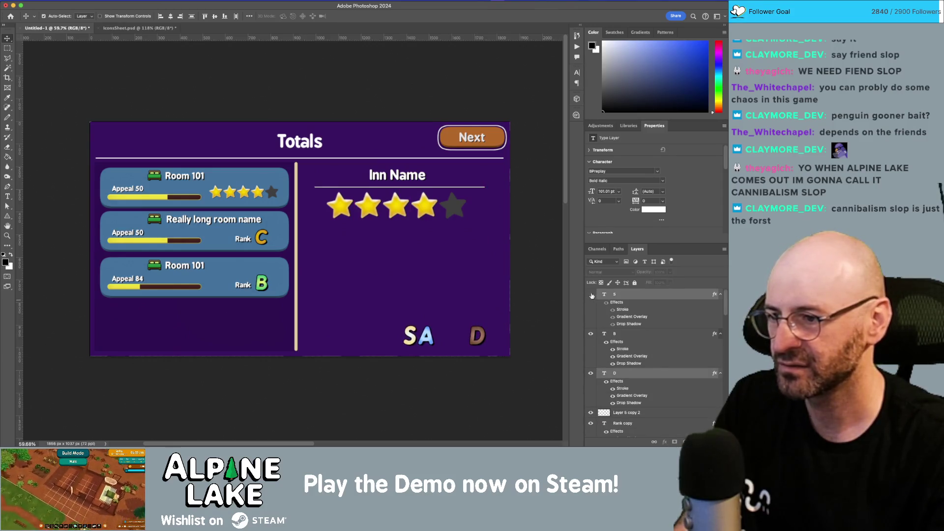
pyautogui.click(591, 372)
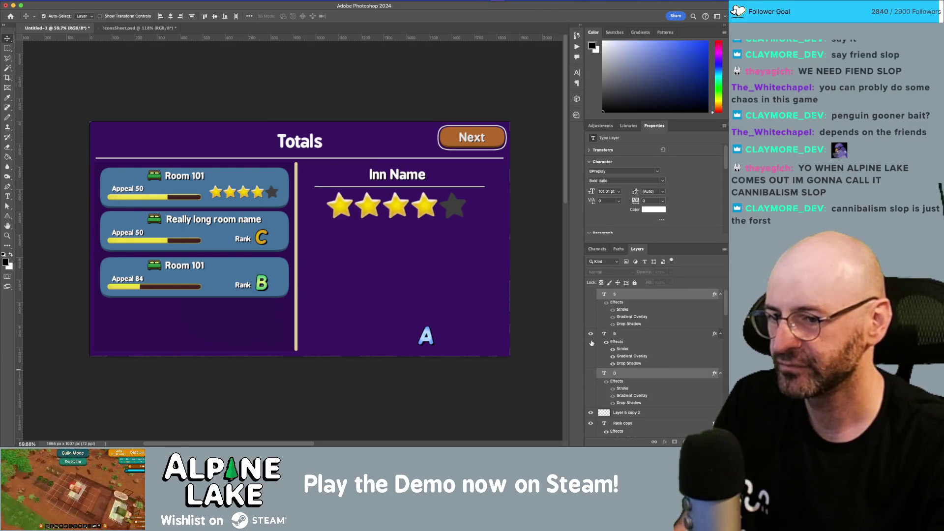
# - Hide the blue A rank letter layer, leaving the area below the stars empty
pyautogui.scroll(-5, 629, 344)
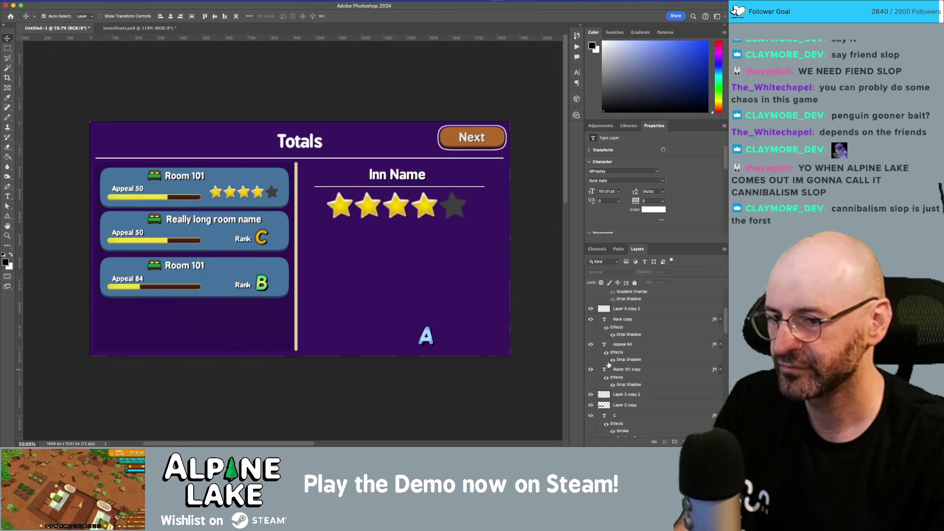
pyautogui.scroll(5, 611, 364)
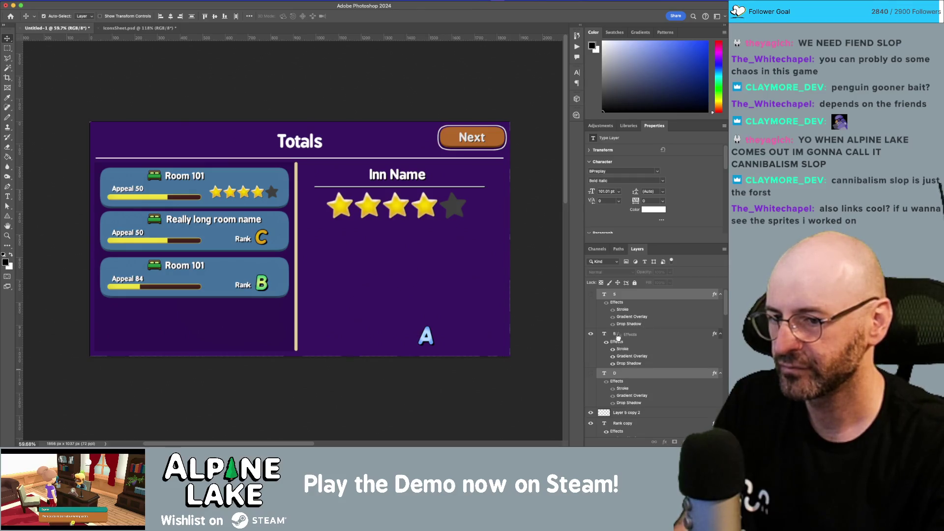
pyautogui.scroll(-1, 617, 331)
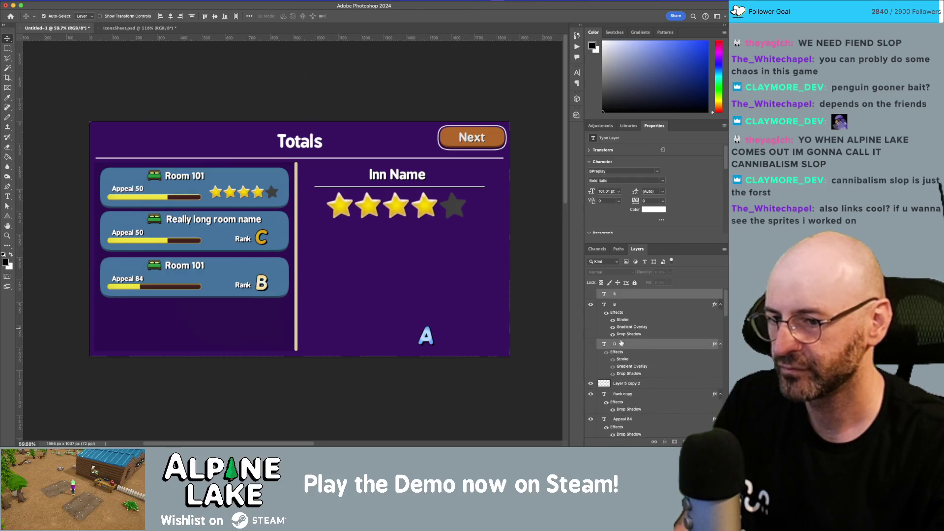
pyautogui.click(638, 348)
pyautogui.scroll(-4, 638, 347)
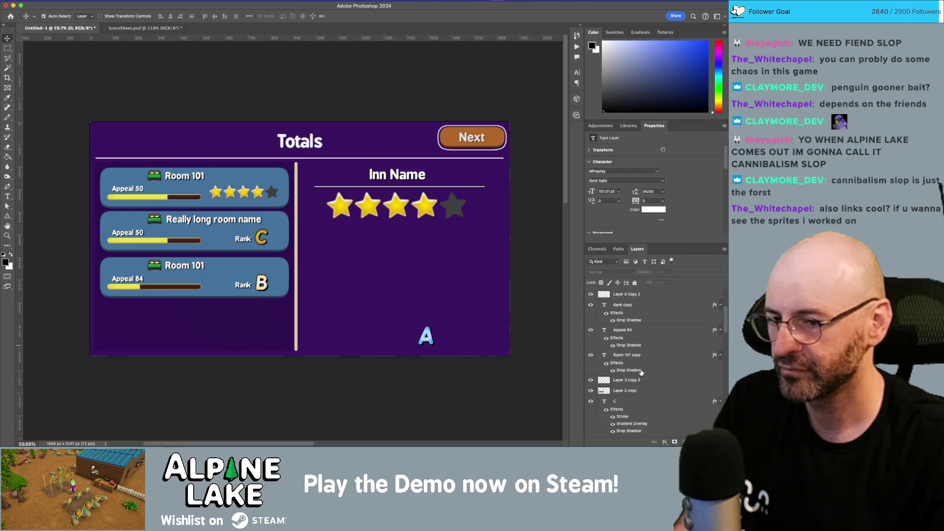
pyautogui.click(423, 339)
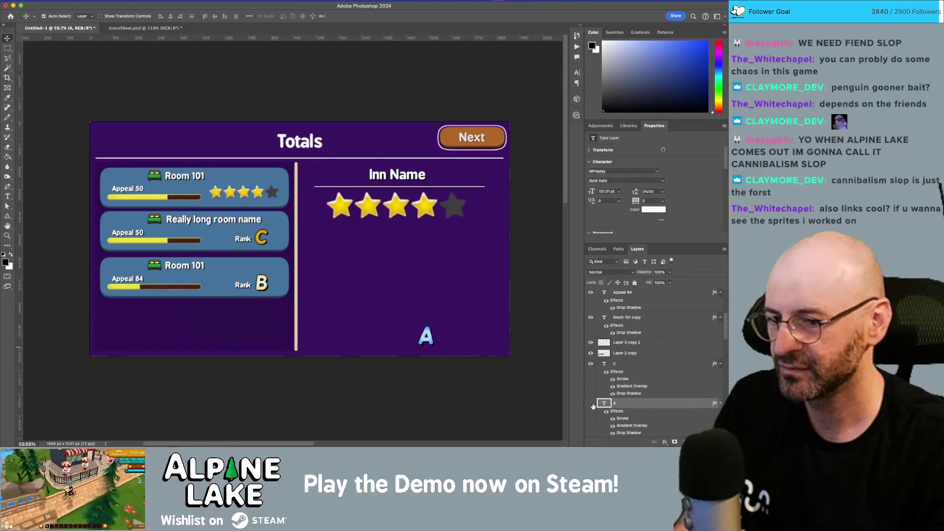
pyautogui.click(591, 404)
pyautogui.click(380, 284)
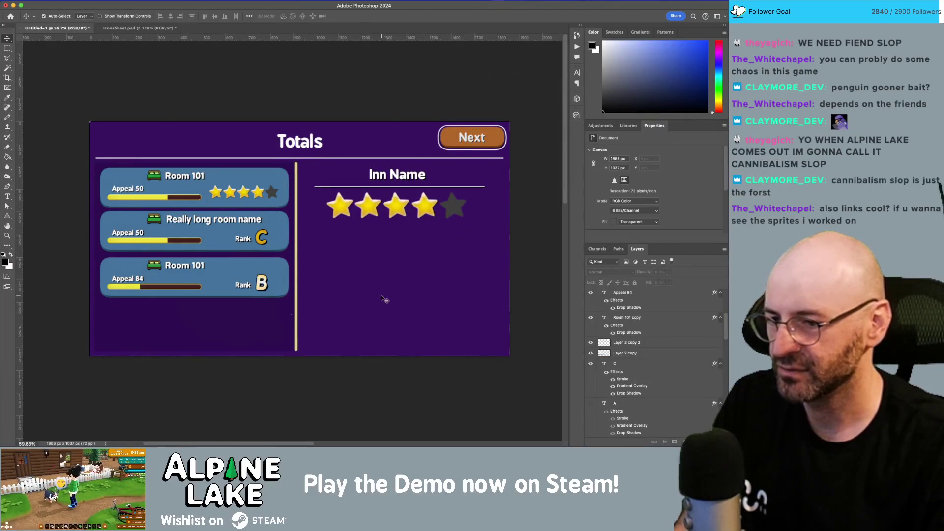
pyautogui.scroll(-5, 609, 363)
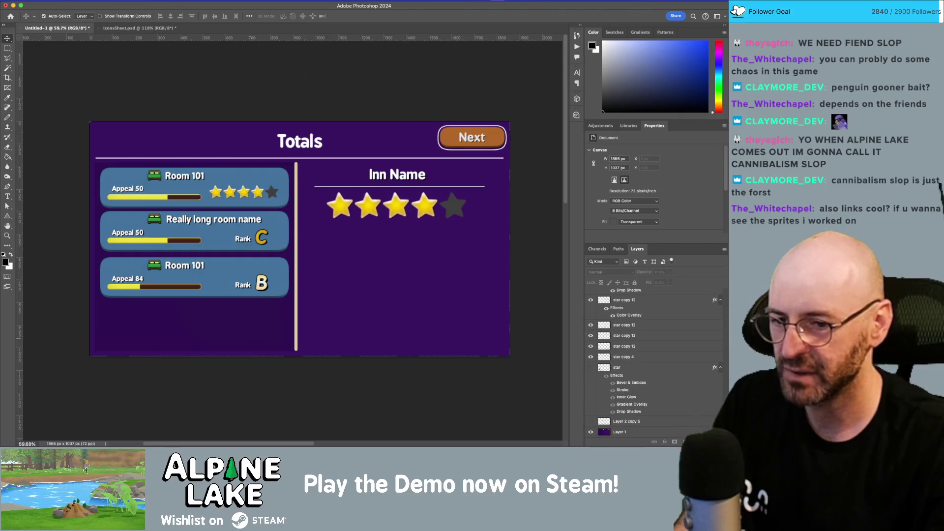
# - Duplicate the purple background Layer 1 and select the copy
pyautogui.moveTo(662, 435); pyautogui.dragTo(706, 442)
pyautogui.scroll(-1, 686, 418)
pyautogui.hotkey('alt', '[')
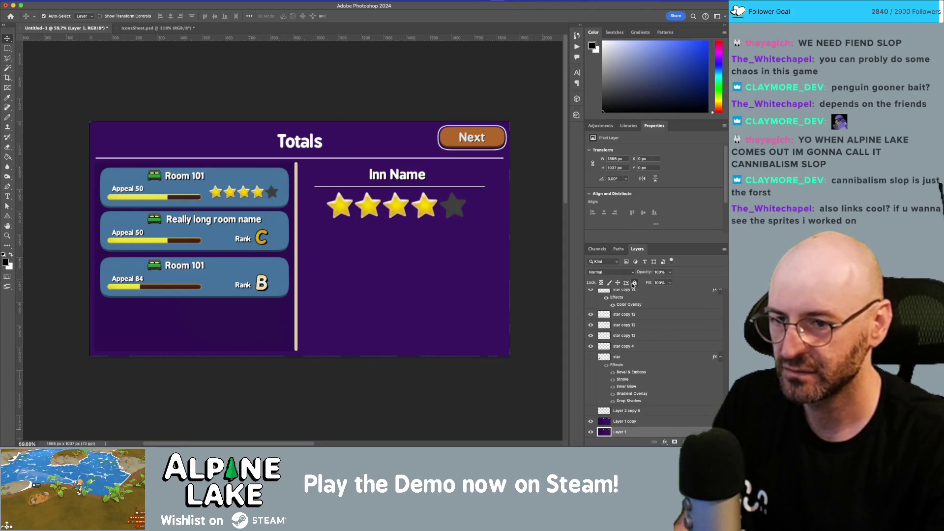
pyautogui.click(657, 421)
# - Paint out the tan divider line with a large brush in the sampled background purple
pyautogui.press('b')
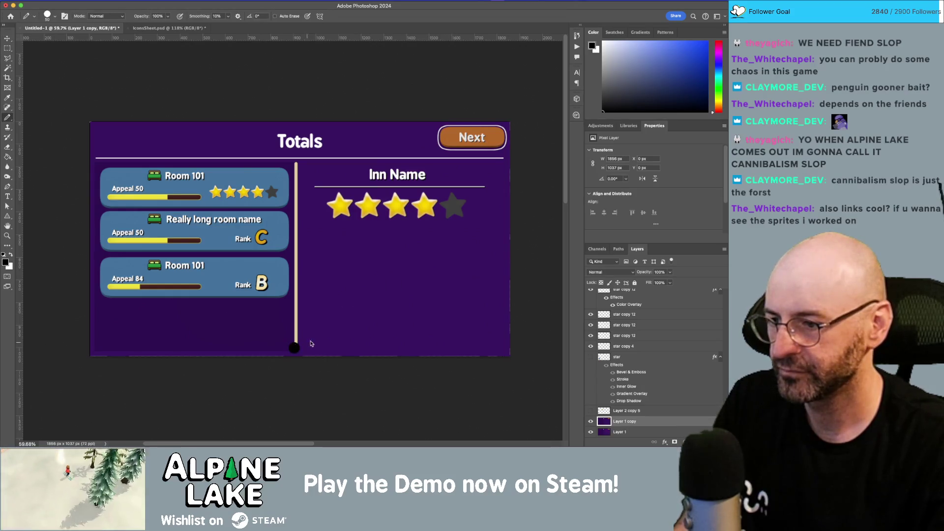
pyautogui.keyDown('alt'); pyautogui.click(349, 319); pyautogui.keyUp('alt')
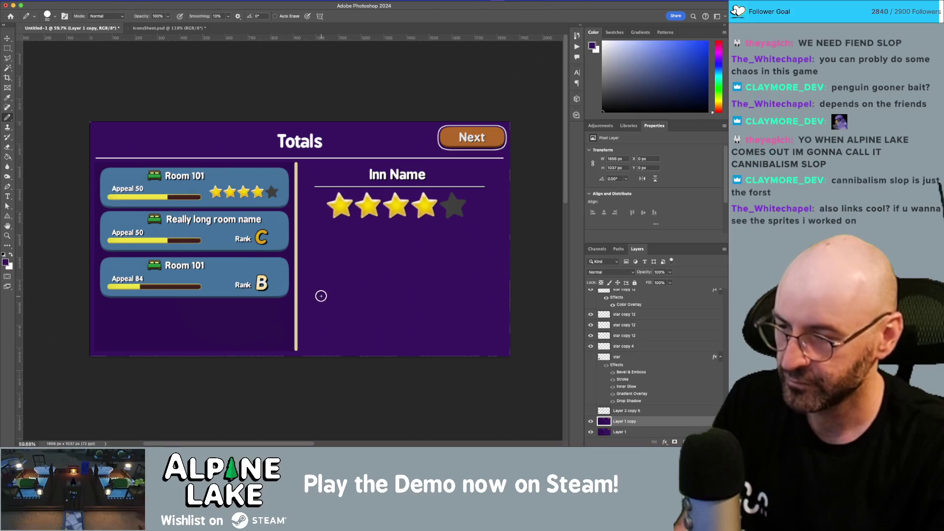
pyautogui.press(']')
pyautogui.press(']')
pyautogui.press(']')
pyautogui.press(']')
pyautogui.press(']')
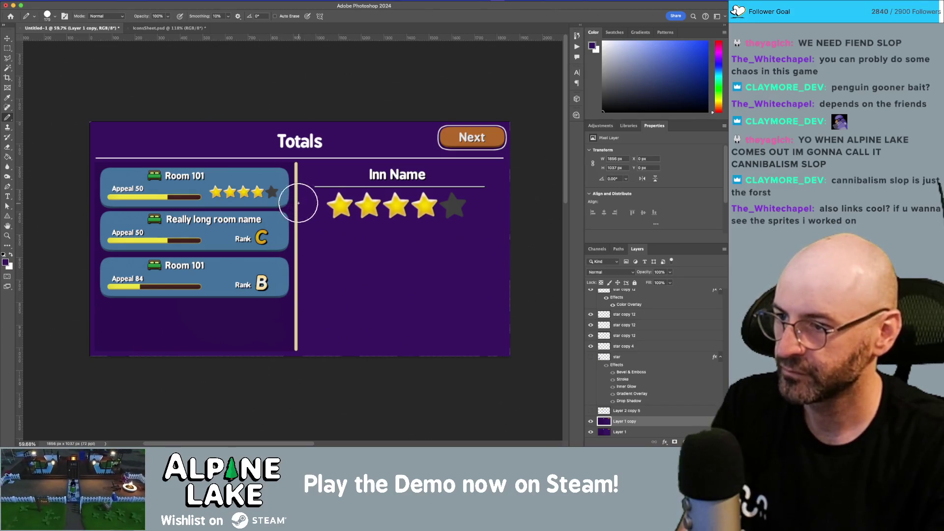
pyautogui.click(298, 206)
pyautogui.moveTo(298, 205); pyautogui.dragTo(688, 203)
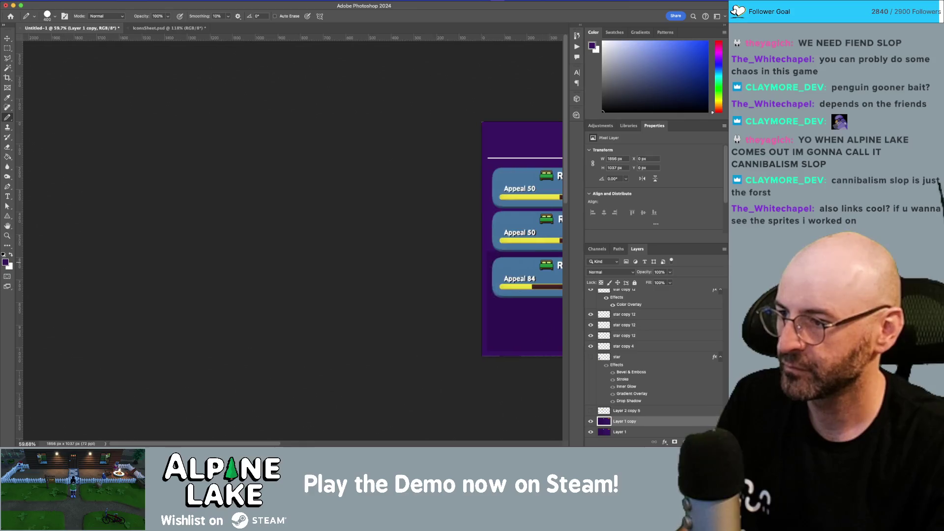
pyautogui.moveTo(333, 248); pyautogui.dragTo(89, 266)
pyautogui.moveTo(472, 286); pyautogui.dragTo(194, 369)
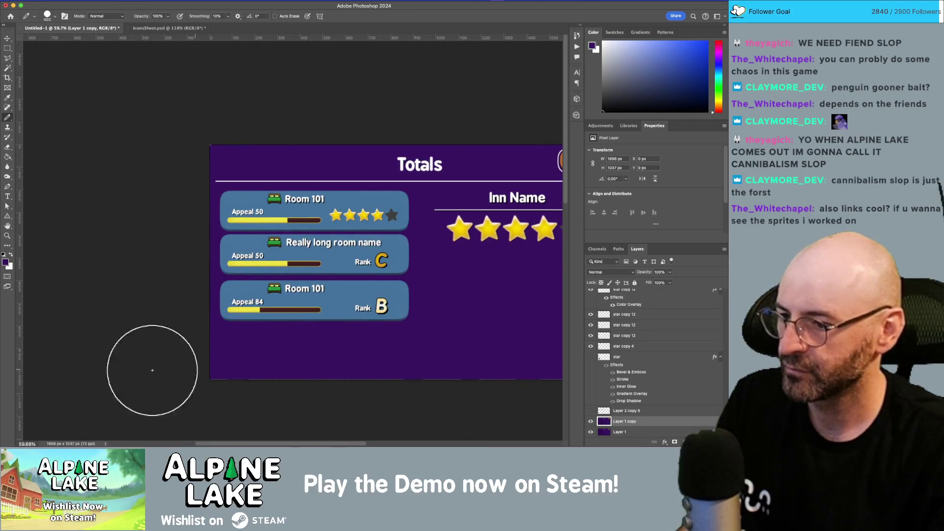
# - Lock the duplicated background layer after undoing an accidental Totals header move
pyautogui.moveTo(407, 337); pyautogui.dragTo(256, 333)
pyautogui.press('v')
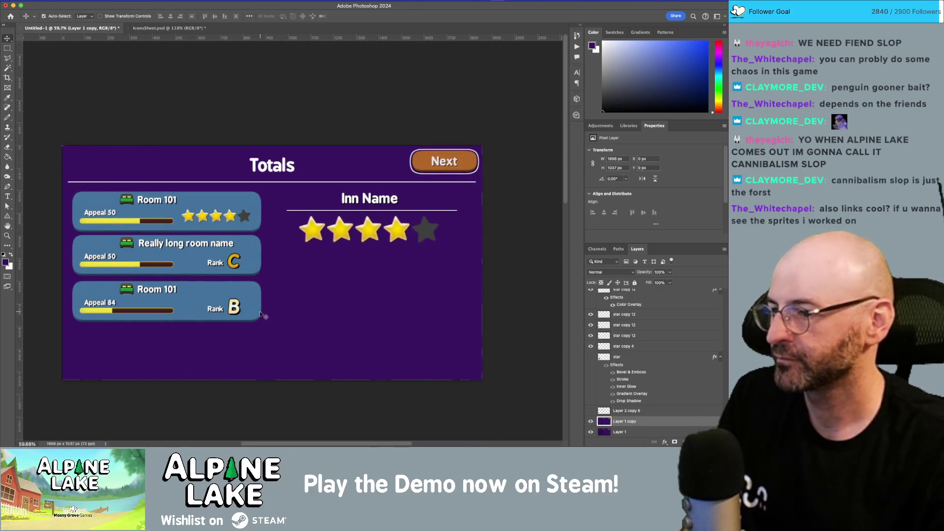
pyautogui.moveTo(299, 262)
pyautogui.mouseDown()
pyautogui.moveTo(442, 245)
pyautogui.moveTo(473, 232)
pyautogui.mouseUp()
pyautogui.hotkey('ctrl', 'z')
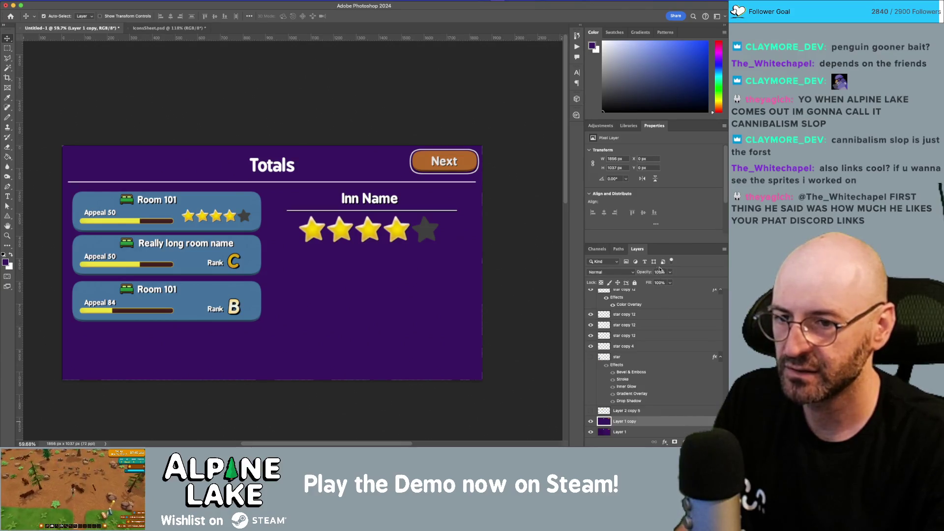
pyautogui.click(634, 283)
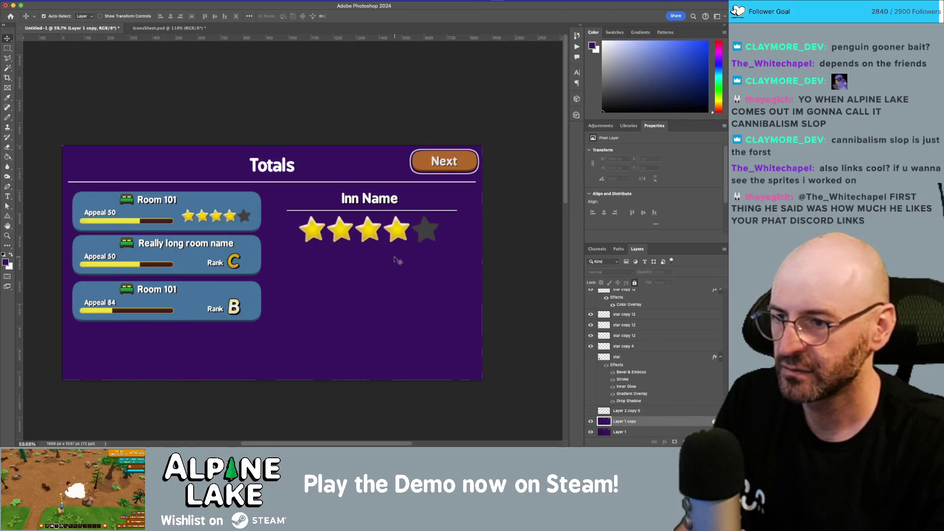
# - Move the three room cards lower on the canvas
pyautogui.moveTo(470, 273); pyautogui.dragTo(283, 192)
pyautogui.moveTo(355, 201); pyautogui.dragTo(256, 196)
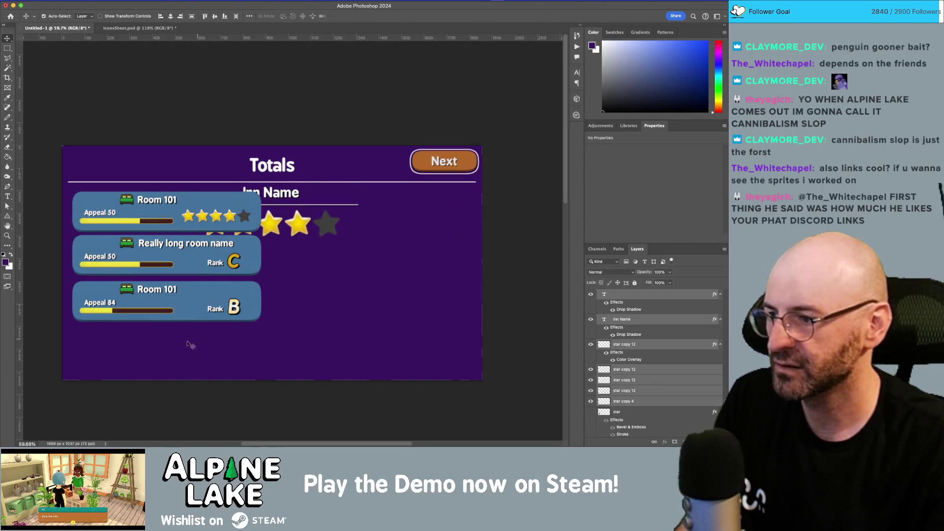
pyautogui.hotkey('ctrl', 'z')
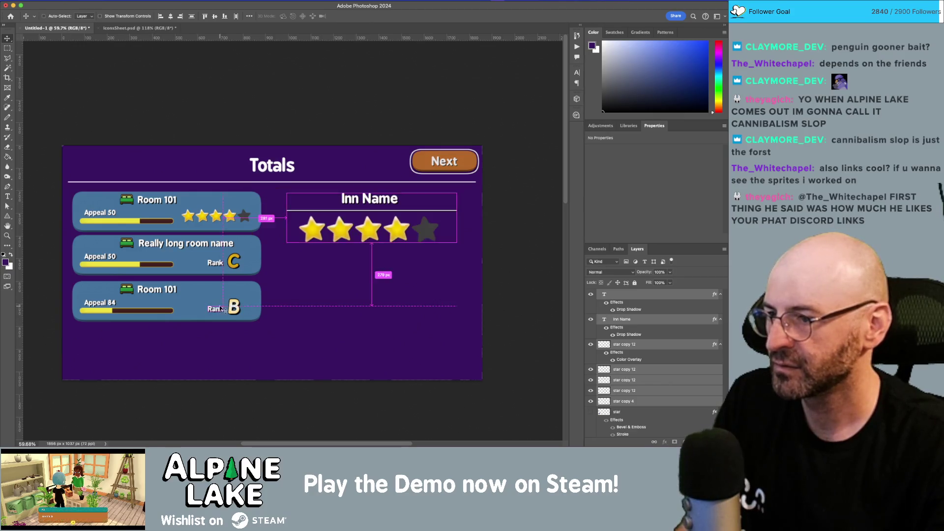
pyautogui.moveTo(285, 334)
pyautogui.mouseDown()
pyautogui.moveTo(143, 185)
pyautogui.moveTo(57, 184)
pyautogui.mouseUp()
pyautogui.moveTo(107, 207); pyautogui.dragTo(103, 260)
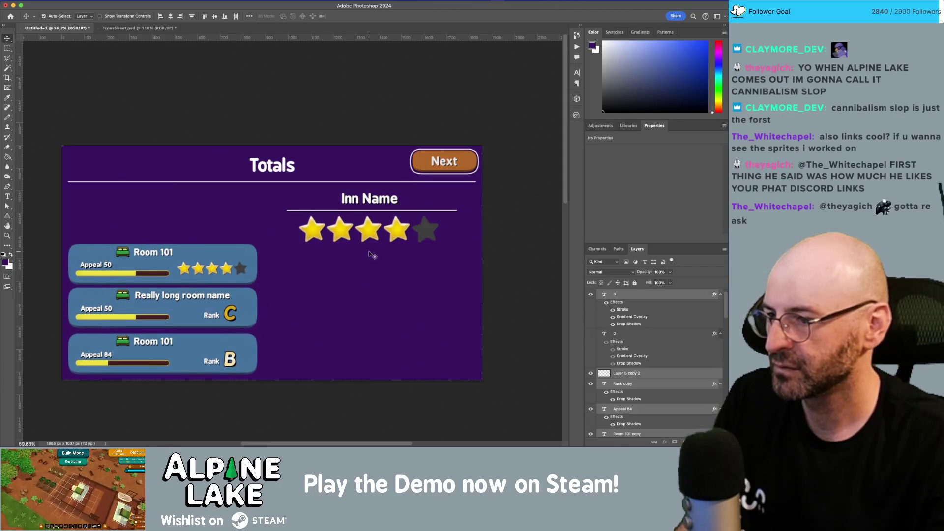
# - Centre Inn Name and stars above, and Alt-drag the room cards into a right column
pyautogui.moveTo(270, 257)
pyautogui.mouseDown()
pyautogui.moveTo(474, 186)
pyautogui.moveTo(490, 172)
pyautogui.mouseUp()
pyautogui.moveTo(365, 234)
pyautogui.mouseDown()
pyautogui.moveTo(162, 227)
pyautogui.moveTo(268, 233)
pyautogui.mouseUp()
pyautogui.moveTo(55, 242)
pyautogui.mouseDown()
pyautogui.moveTo(125, 249)
pyautogui.moveTo(288, 394)
pyautogui.mouseUp()
pyautogui.moveTo(189, 306); pyautogui.dragTo(404, 306)
pyautogui.click(375, 205)
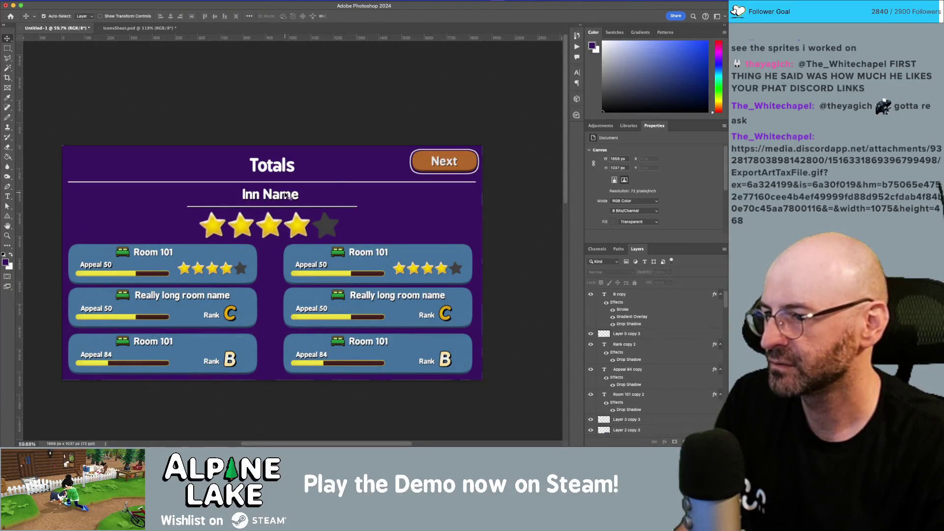
# - Place Inn Name on the same line, left of its five-star row, beneath Totals
pyautogui.moveTo(296, 198)
pyautogui.mouseDown()
pyautogui.moveTo(168, 219)
pyautogui.moveTo(168, 227)
pyautogui.mouseUp()
pyautogui.moveTo(108, 194)
pyautogui.mouseDown()
pyautogui.moveTo(344, 238)
pyautogui.moveTo(423, 241)
pyautogui.moveTo(350, 240)
pyautogui.mouseUp()
pyautogui.moveTo(114, 192); pyautogui.dragTo(366, 241)
pyautogui.moveTo(307, 226); pyautogui.dragTo(327, 208)
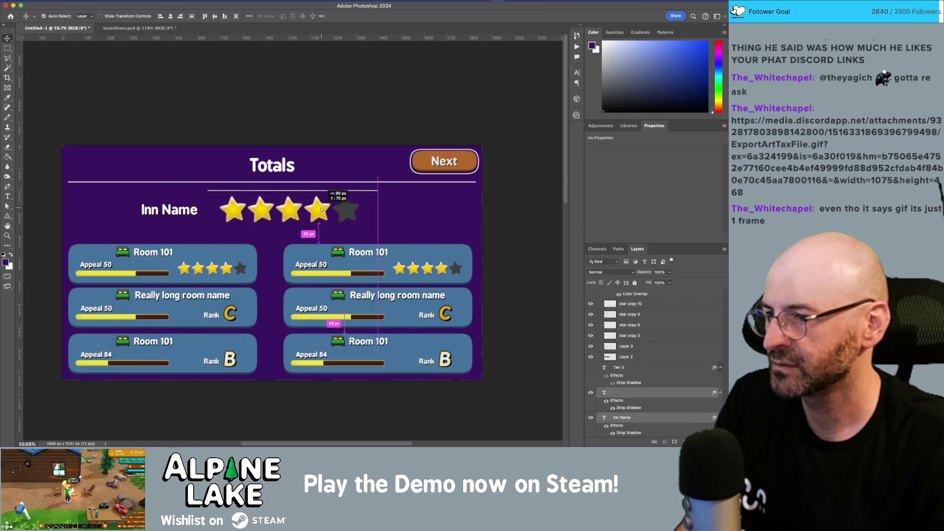
pyautogui.click(339, 193)
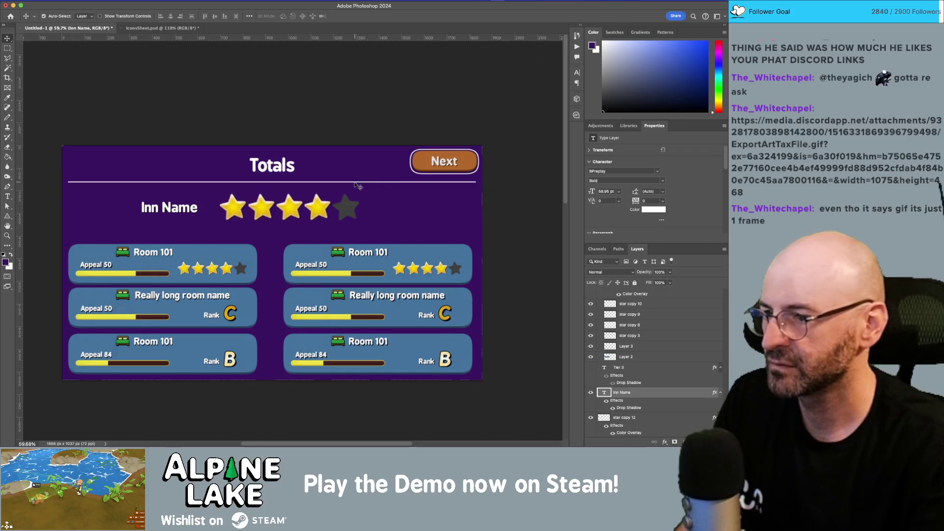
pyautogui.moveTo(369, 192); pyautogui.dragTo(99, 231)
pyautogui.moveTo(166, 210); pyautogui.dragTo(180, 202)
pyautogui.click(211, 237)
# - Try duplicating the top Room 101 row upward, then undo it
pyautogui.moveTo(52, 231)
pyautogui.mouseDown()
pyautogui.moveTo(509, 278)
pyautogui.moveTo(541, 296)
pyautogui.moveTo(532, 289)
pyautogui.mouseUp()
pyautogui.moveTo(400, 269); pyautogui.dragTo(399, 225)
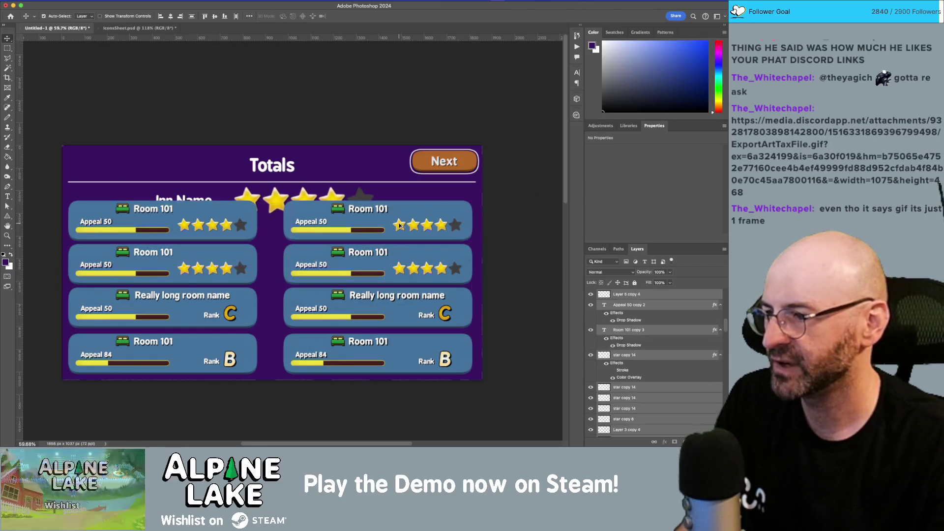
pyautogui.press('cmd+z')
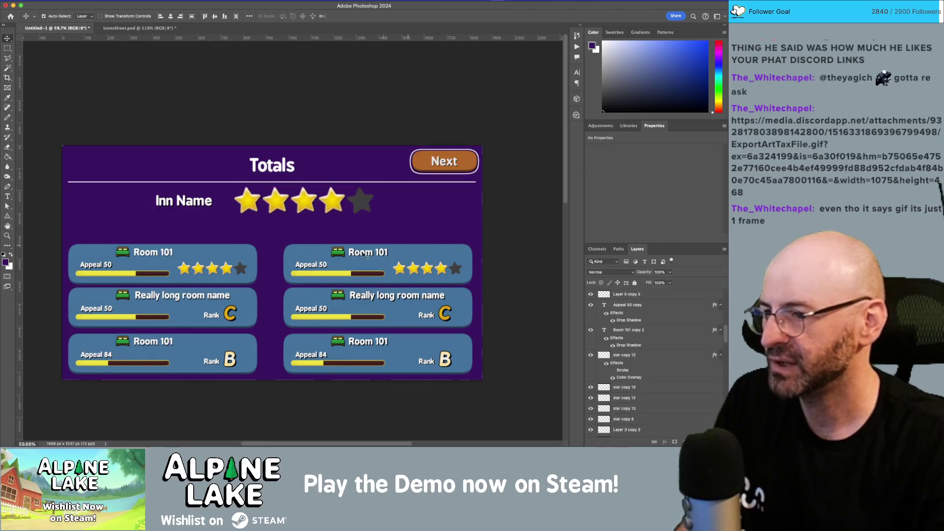
pyautogui.click(226, 210)
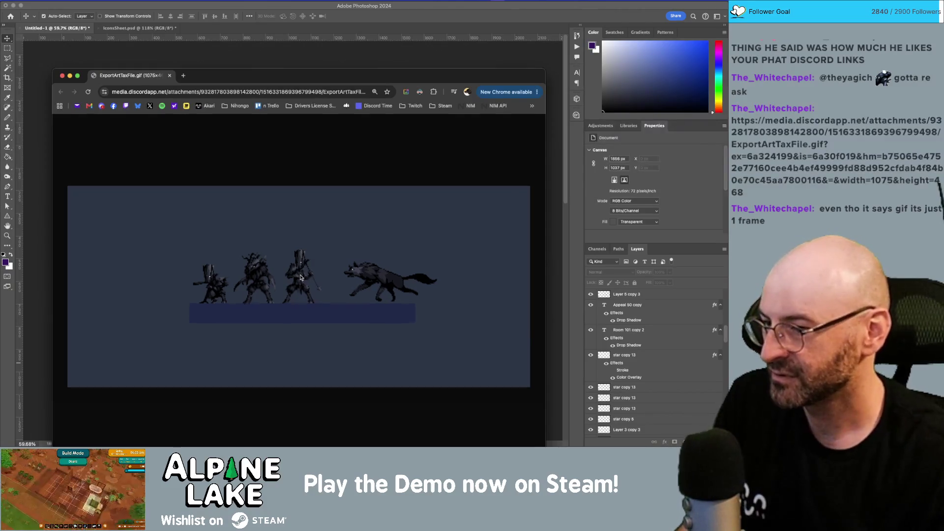
# - Look over the ExportArtTaxFile.gif image in Chrome and reposition its window
pyautogui.scroll(3, 301, 278)
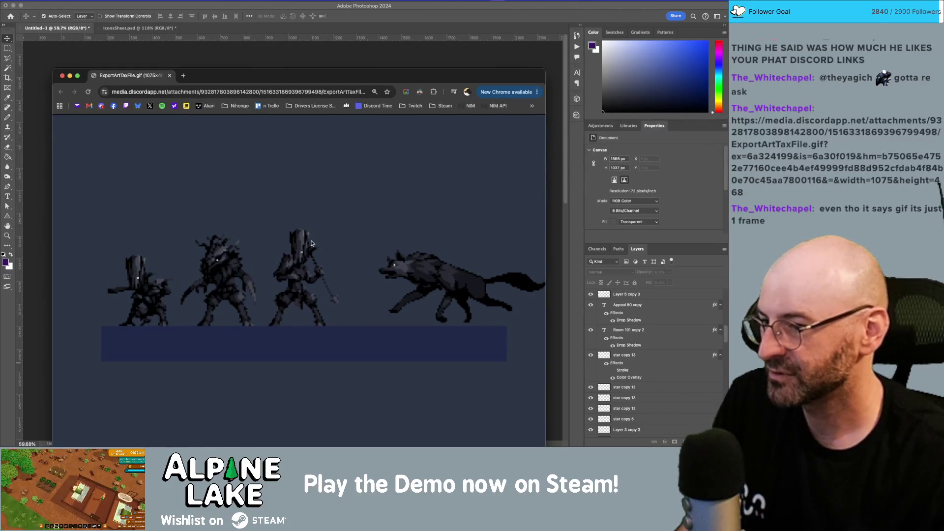
pyautogui.scroll(-1, 311, 243)
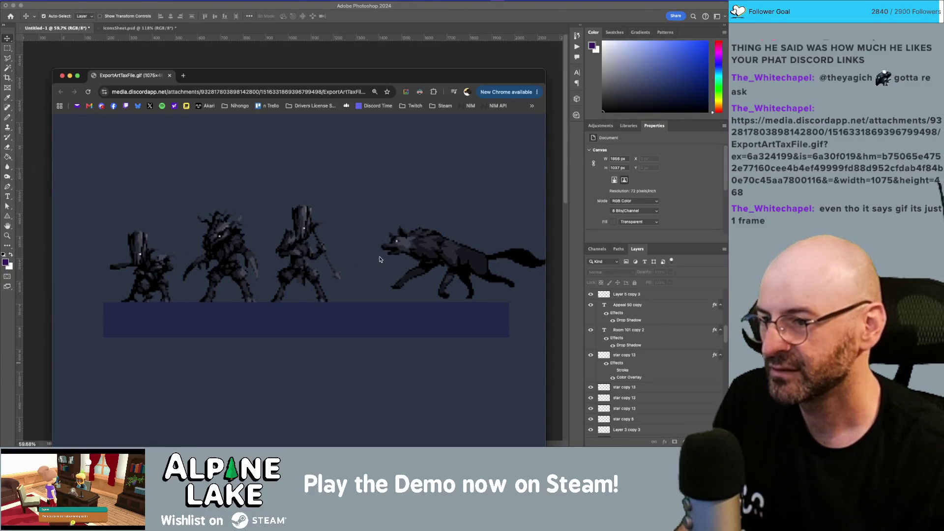
pyautogui.scroll(3, 466, 257)
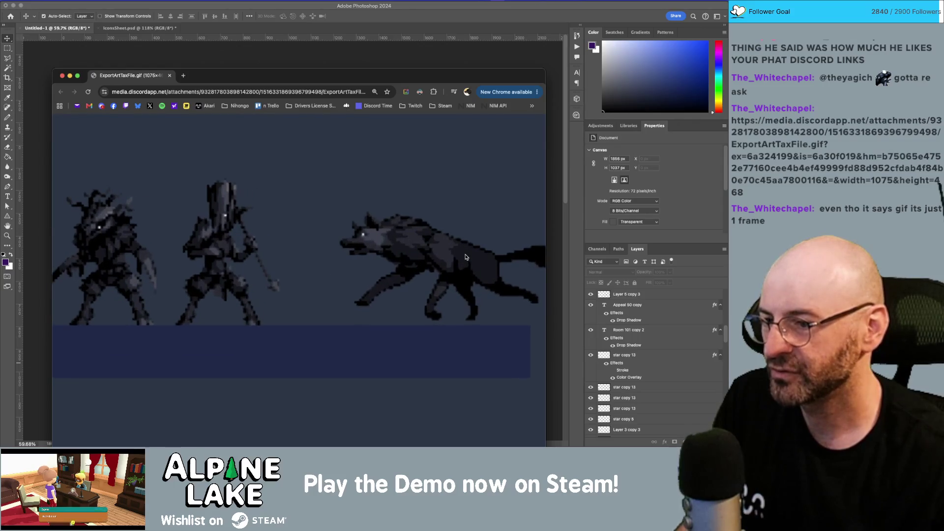
pyautogui.hscroll(-5, 466, 256)
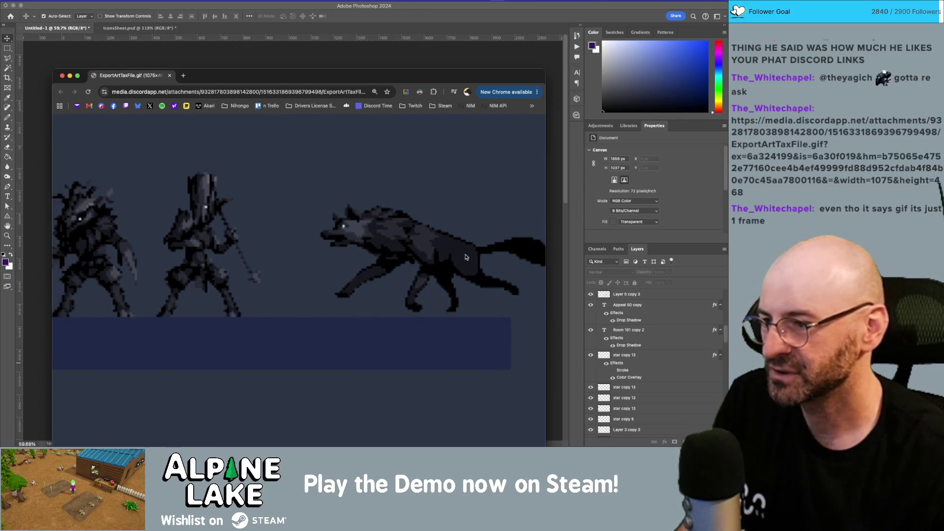
pyautogui.rightClick(126, 242)
pyautogui.click(201, 143)
pyautogui.scroll(1, 185, 228)
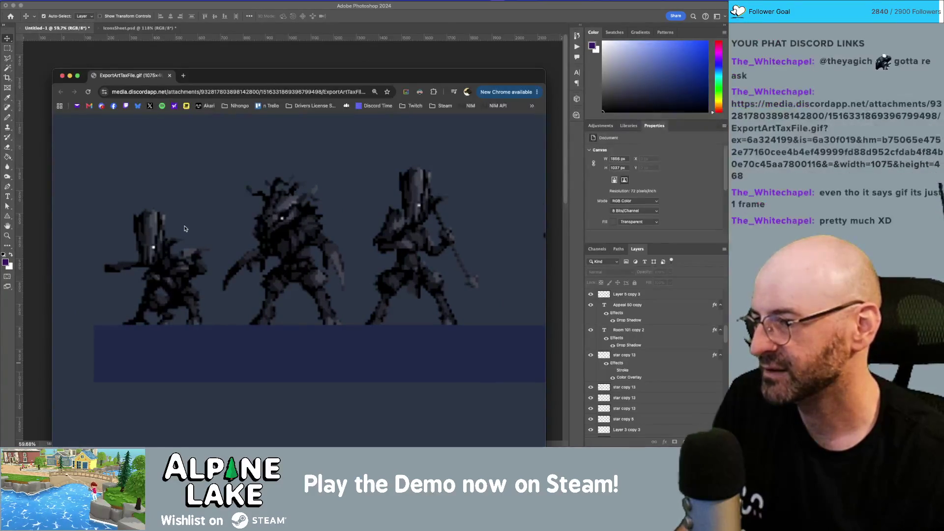
pyautogui.scroll(-5, 184, 228)
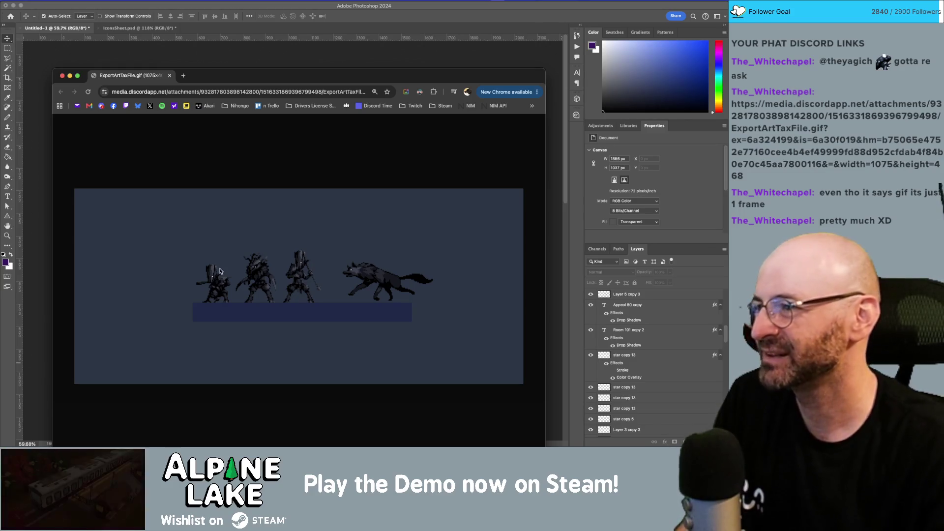
pyautogui.moveTo(203, 82); pyautogui.dragTo(215, 39)
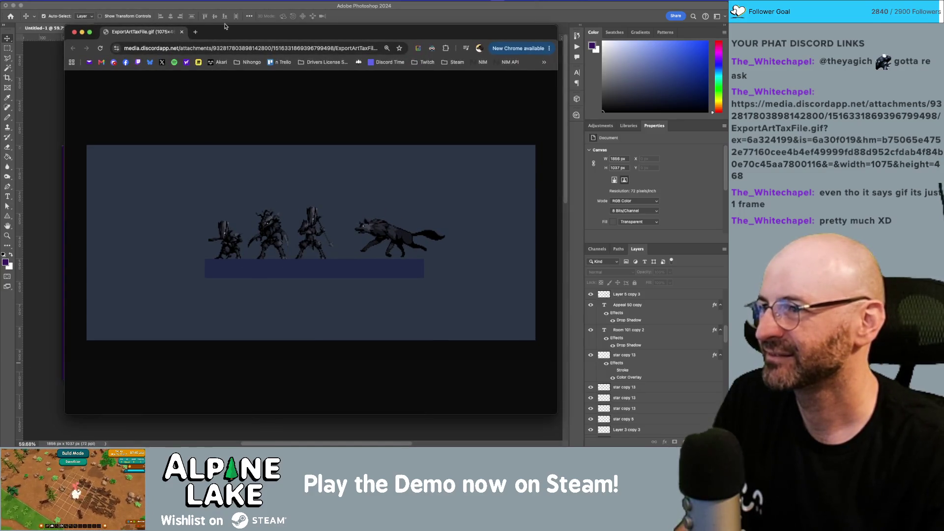
pyautogui.moveTo(226, 29); pyautogui.dragTo(227, 81)
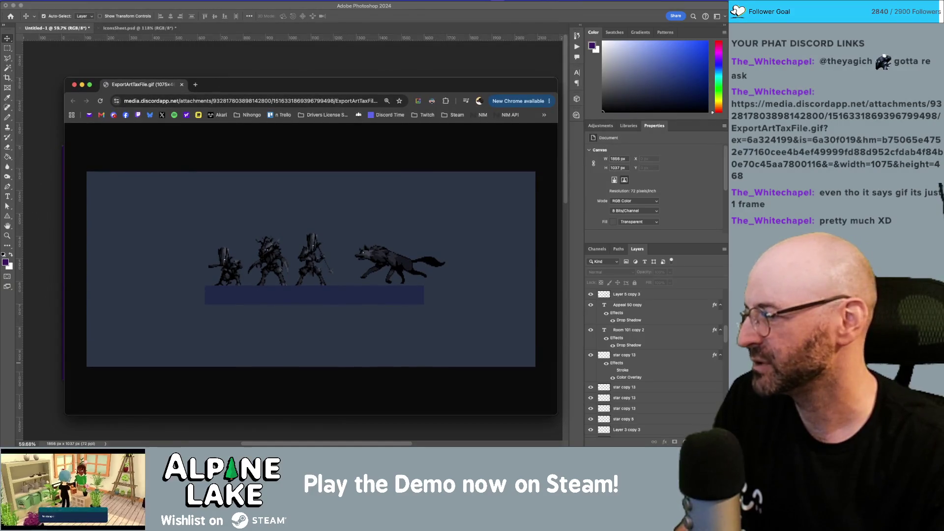
pyautogui.moveTo(301, 84); pyautogui.dragTo(305, 50)
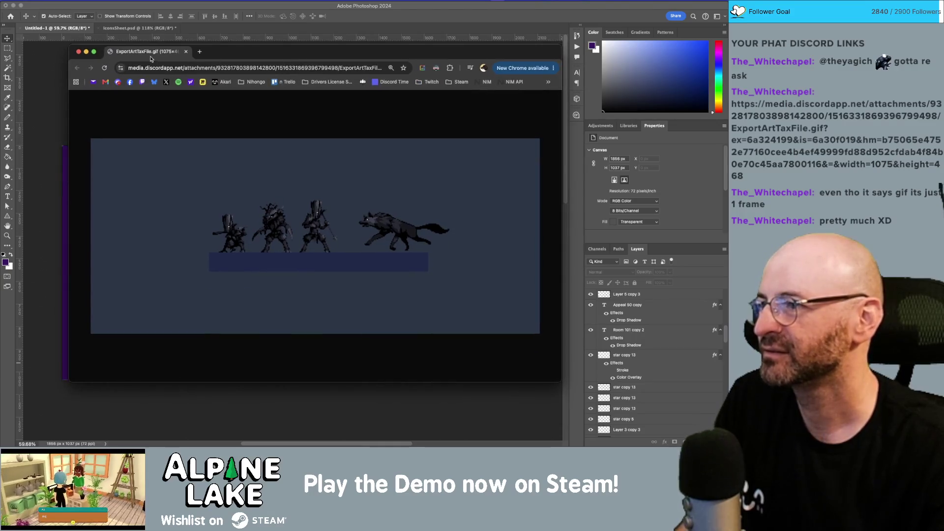
# - Close the HADALYTH ZERO store page and bring Photoshop's Totals mockup back to front
pyautogui.press('super+w')
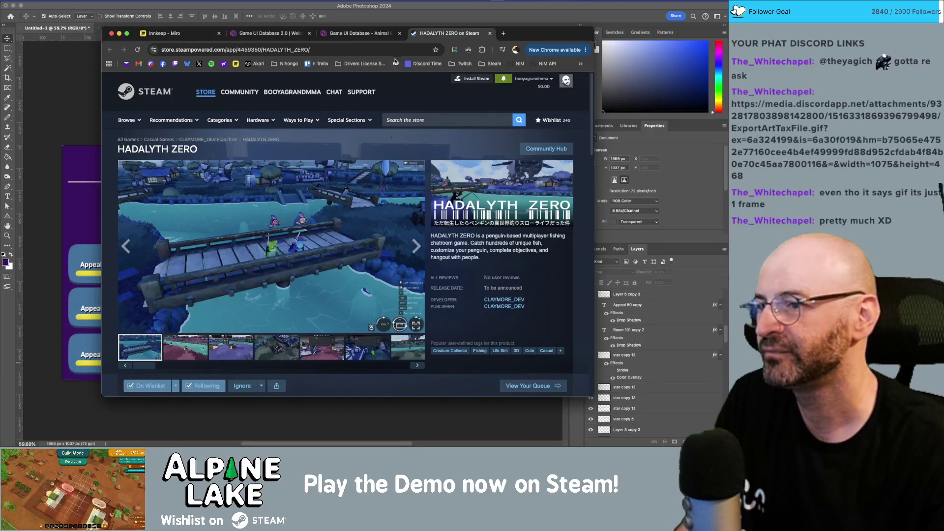
pyautogui.click(489, 33)
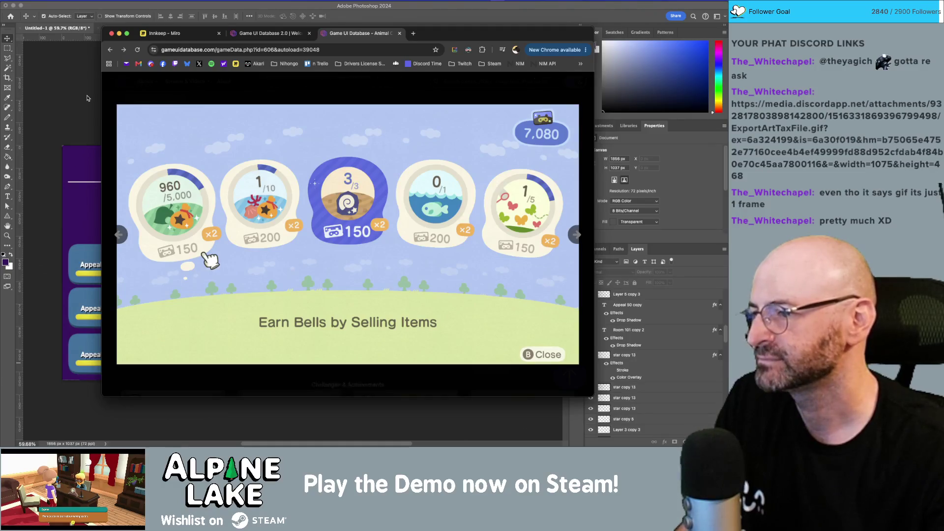
pyautogui.click(87, 99)
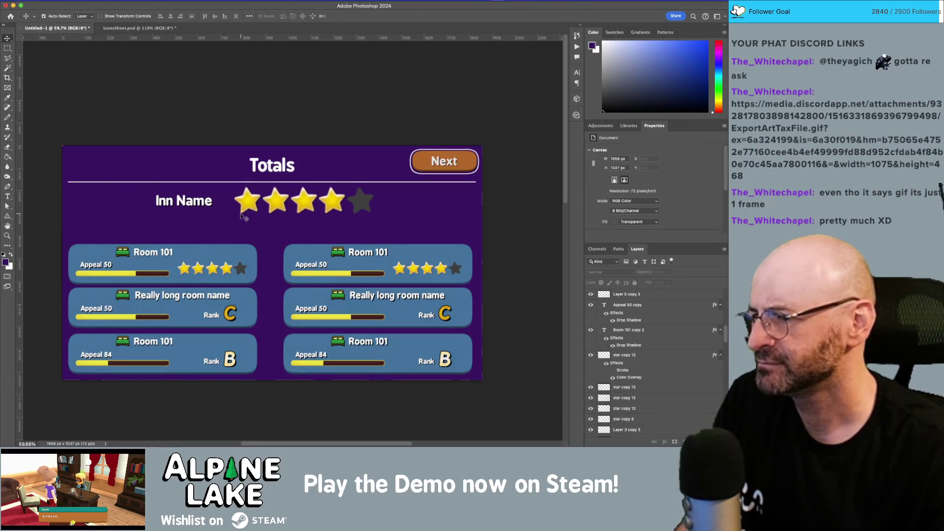
pyautogui.moveTo(48, 225)
pyautogui.mouseDown()
pyautogui.moveTo(370, 324)
pyautogui.moveTo(514, 403)
pyautogui.mouseUp()
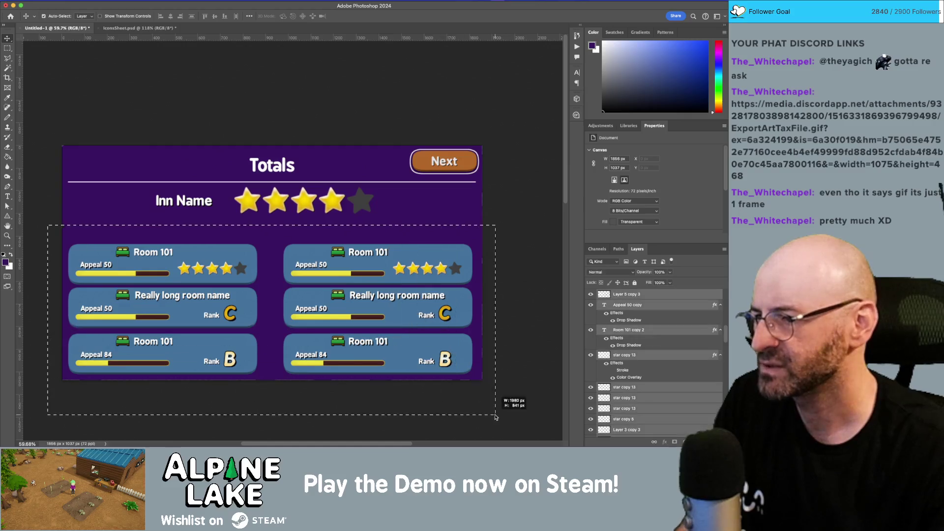
pyautogui.press('z')
pyautogui.scroll(3, 137, 257)
pyautogui.scroll(-3, 137, 257)
pyautogui.scroll(2, 136, 258)
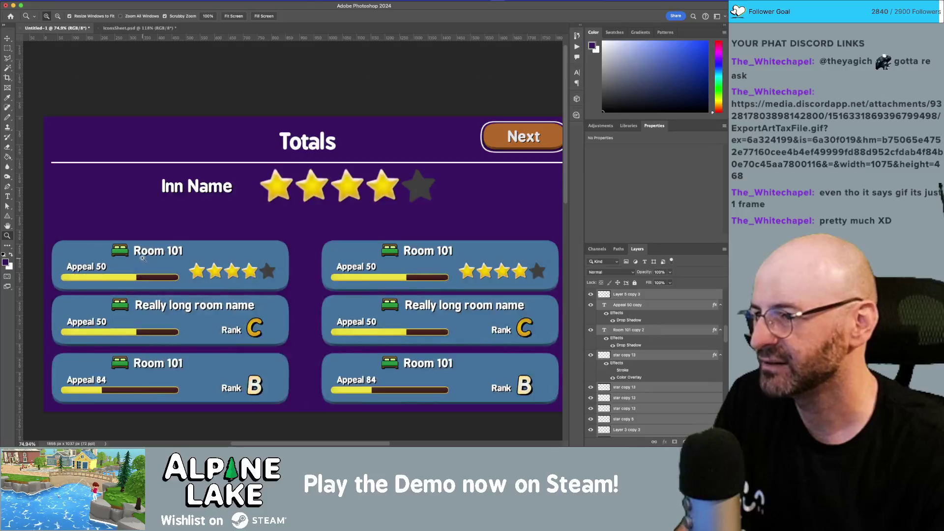
pyautogui.scroll(-3, 140, 256)
pyautogui.scroll(2, 141, 251)
pyautogui.scroll(3, 142, 251)
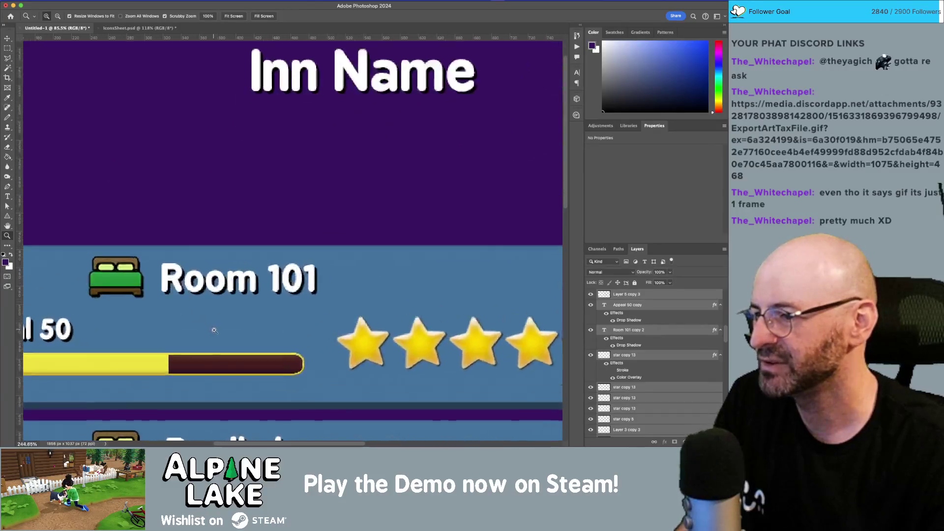
pyautogui.scroll(-3, 211, 329)
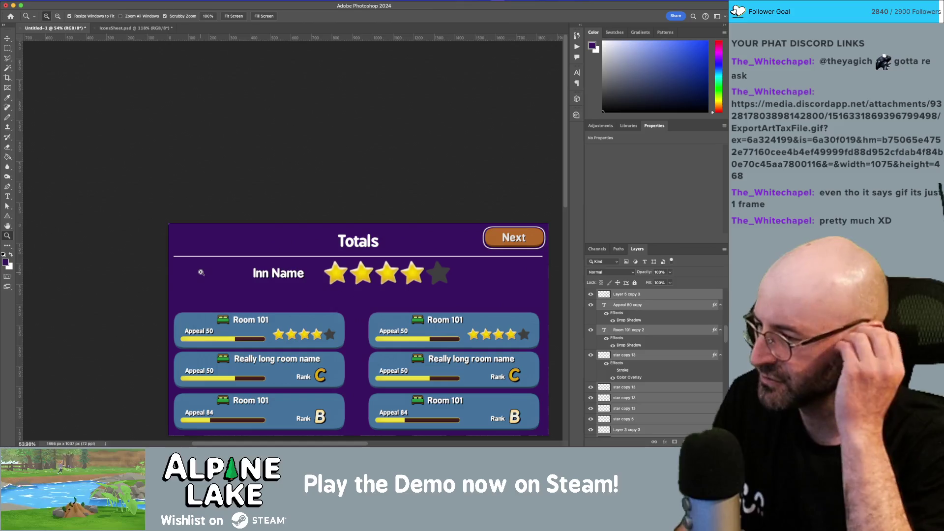
pyautogui.scroll(2, 201, 272)
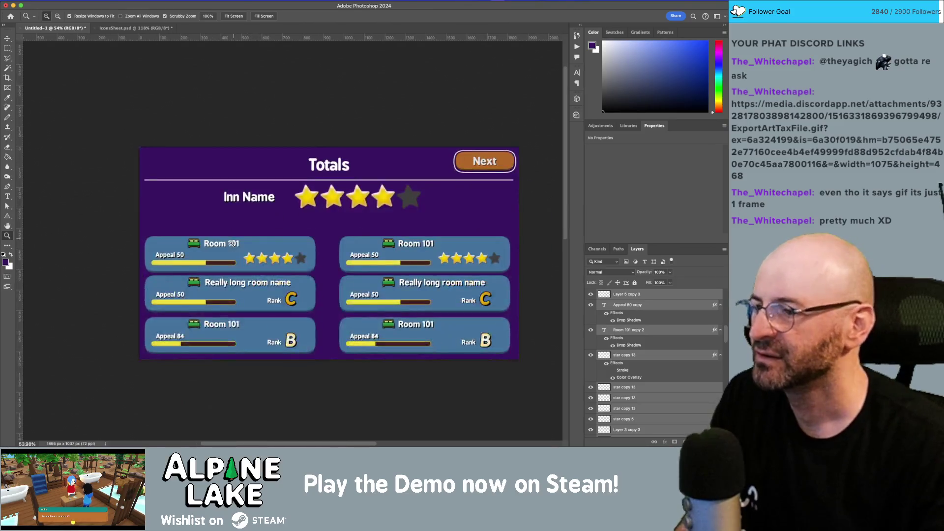
pyautogui.scroll(3, 243, 264)
pyautogui.scroll(-2, 243, 265)
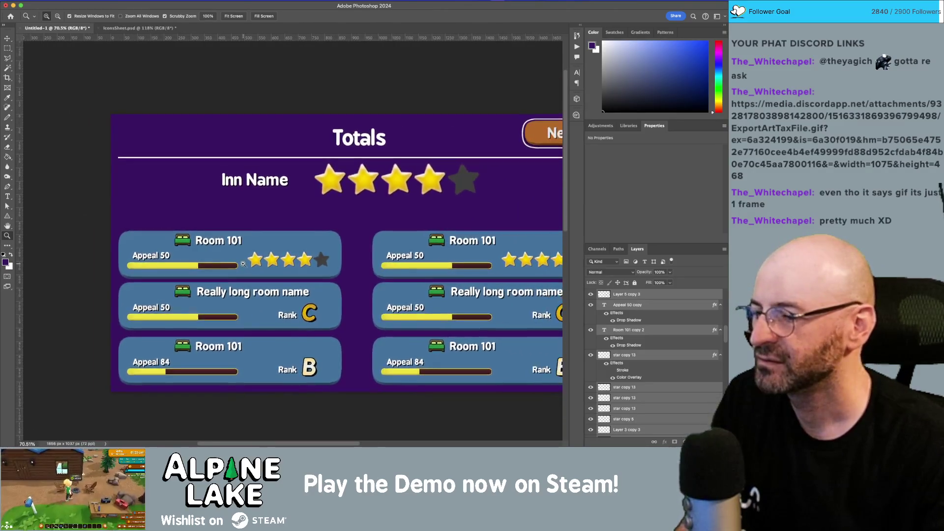
pyautogui.moveTo(327, 300); pyautogui.dragTo(248, 287)
pyautogui.scroll(10, 254, 338)
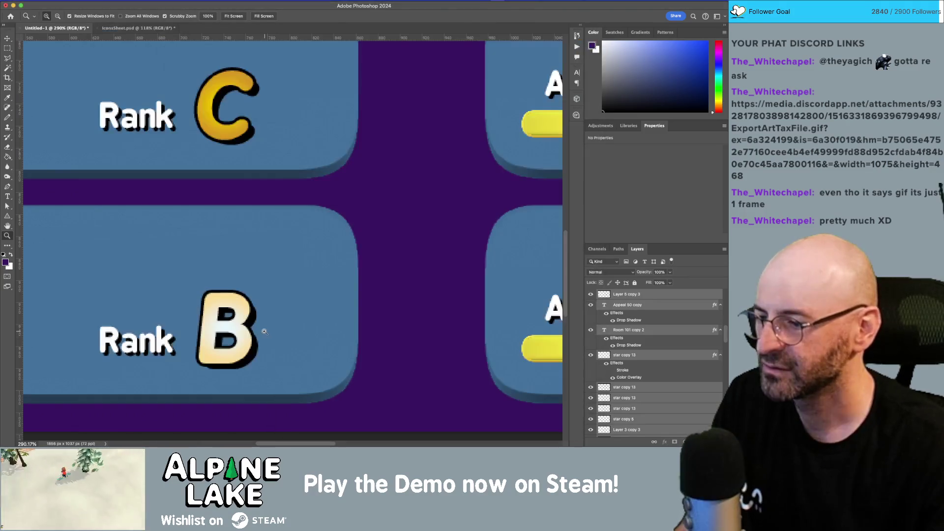
# - Inspect the gradient overlay in the lower-left rank letter B's layer style
pyautogui.keyDown('super'); pyautogui.click(288, 318); pyautogui.keyUp('super')
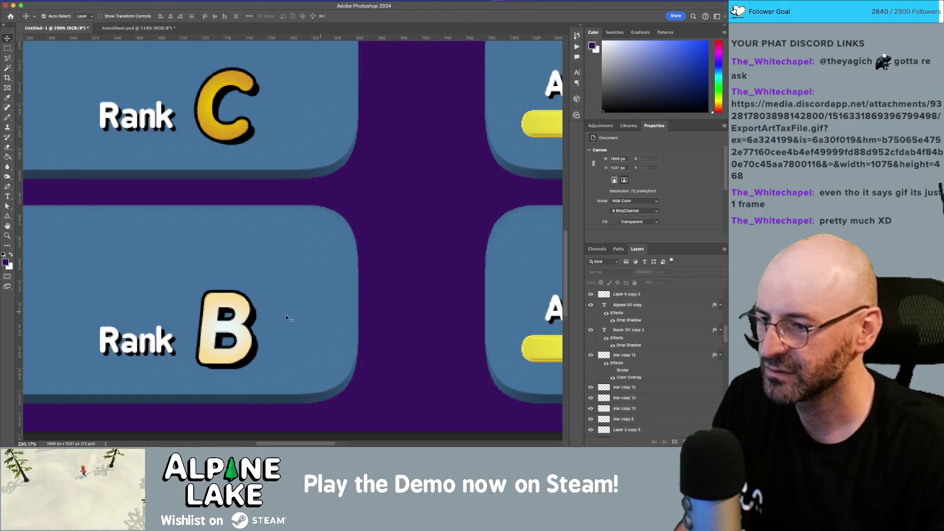
pyautogui.click(241, 342)
pyautogui.doubleClick(652, 404)
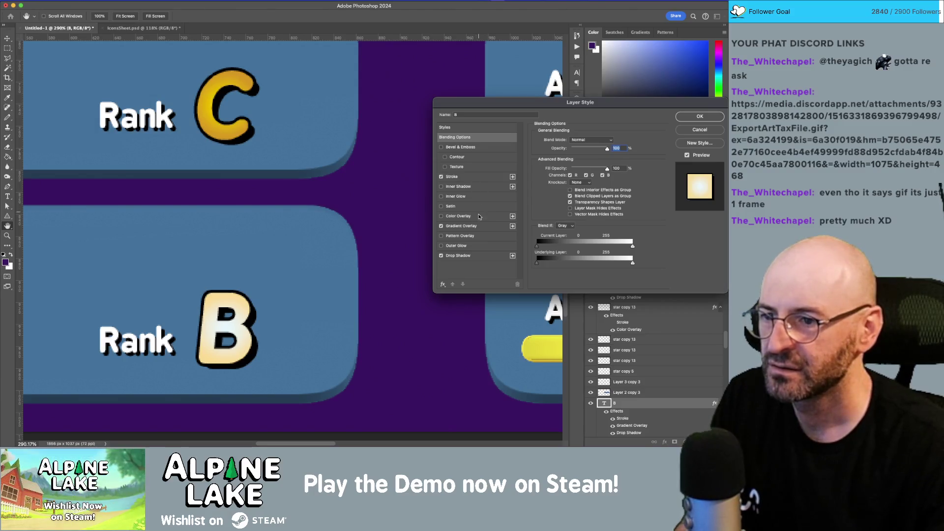
pyautogui.click(462, 226)
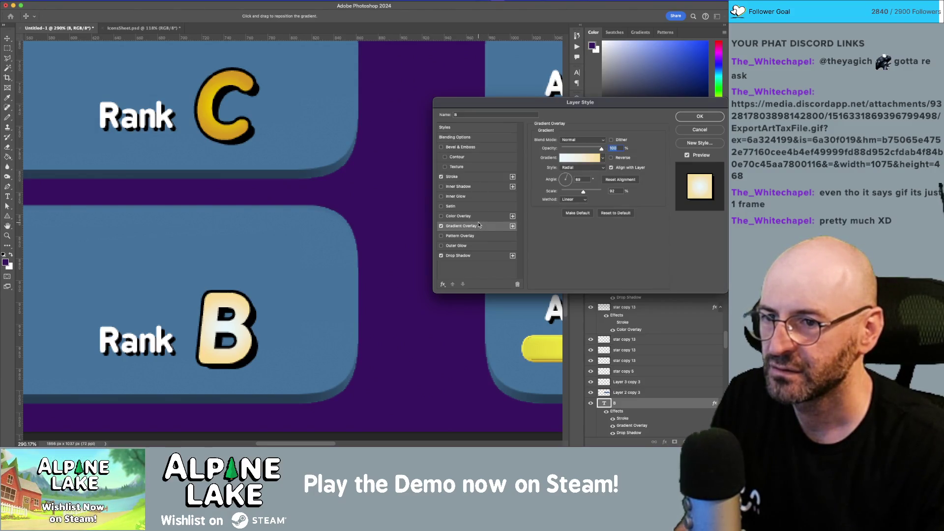
pyautogui.press('Return')
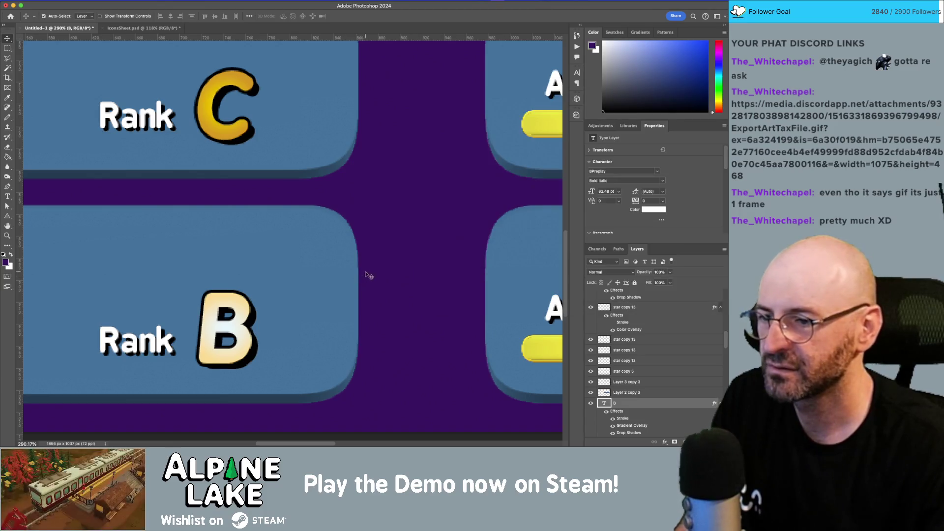
# - Change the lower-left card's rank letter from B to S and zoom out
pyautogui.press('t')
pyautogui.doubleClick(237, 325)
pyautogui.write('s')
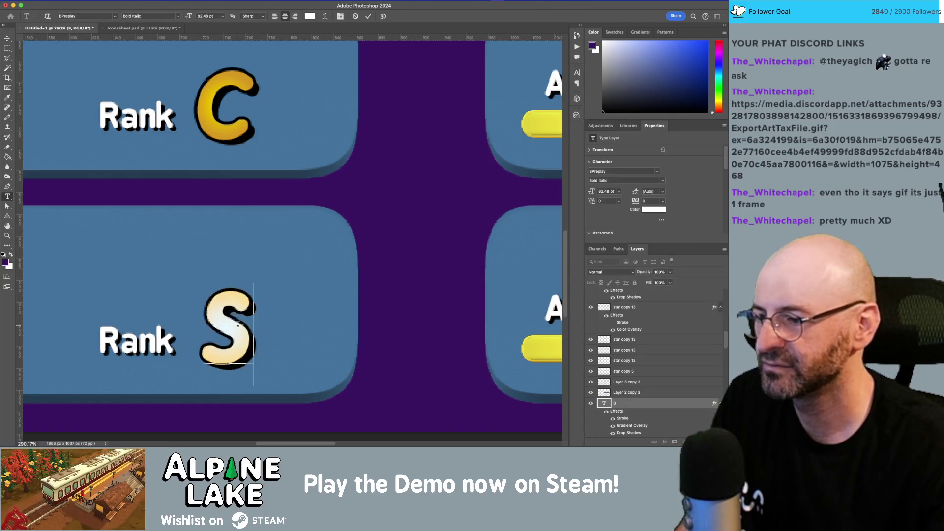
pyautogui.hotkey('ctrl', 'Return')
pyautogui.press('z')
pyautogui.keyDown('alt'); pyautogui.click(331, 244); pyautogui.keyUp('alt')
pyautogui.moveTo(330, 244); pyautogui.dragTo(300, 269)
pyautogui.hscroll(4, 423, 229)
# - Change the lower-right card's rank letter from B to S
pyautogui.press('t')
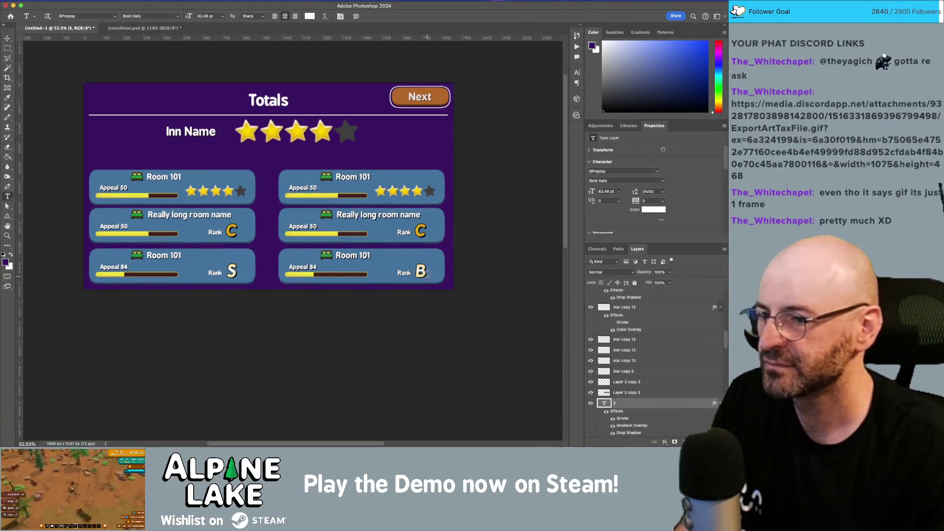
pyautogui.doubleClick(422, 271)
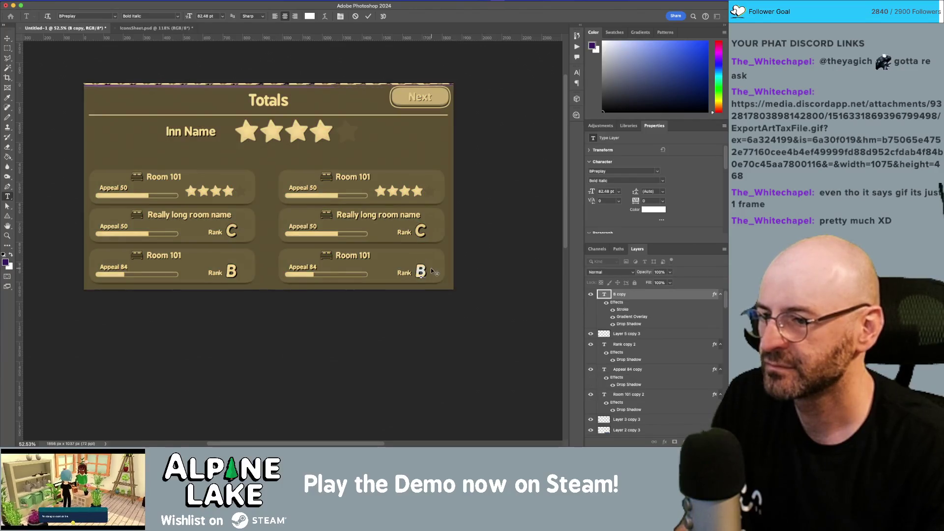
pyautogui.write('S')
pyautogui.press('Escape')
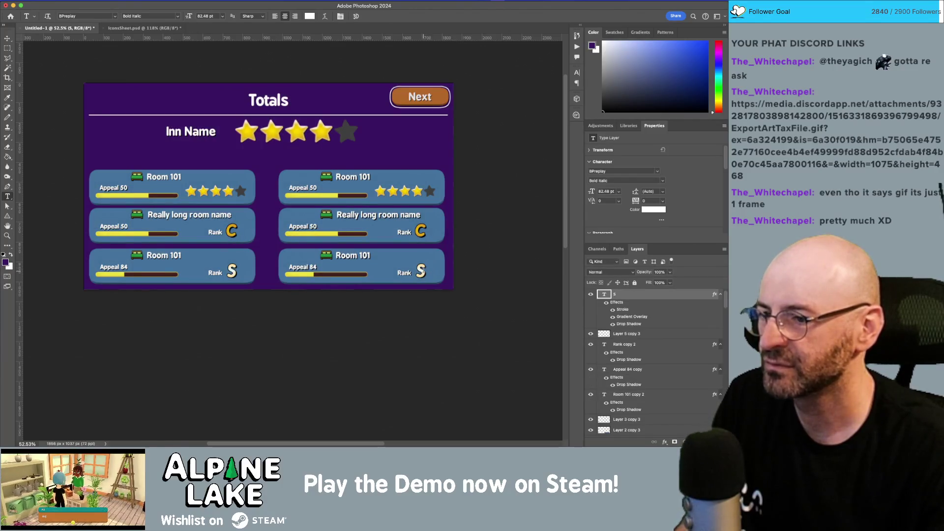
# - Box-select the star row on the top-left room card
pyautogui.press('v')
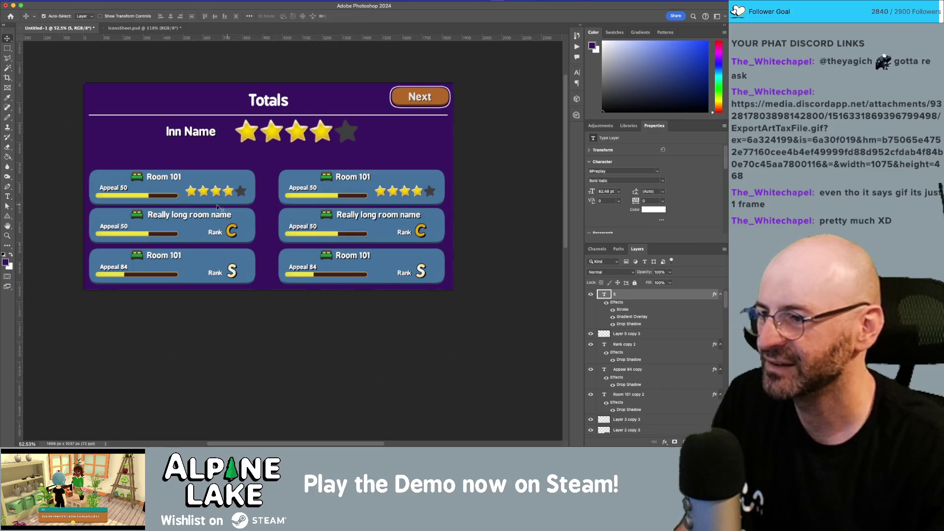
pyautogui.hscroll(-2, 206, 203)
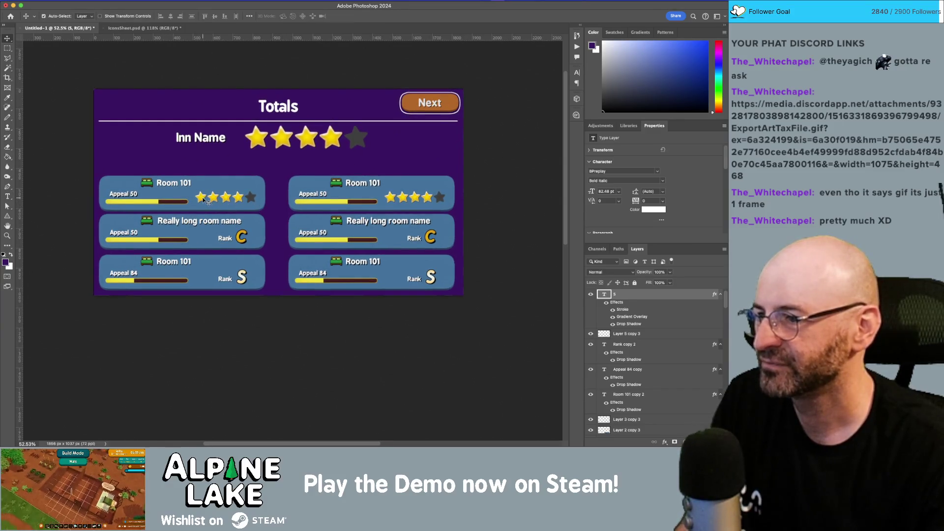
pyautogui.click(224, 198)
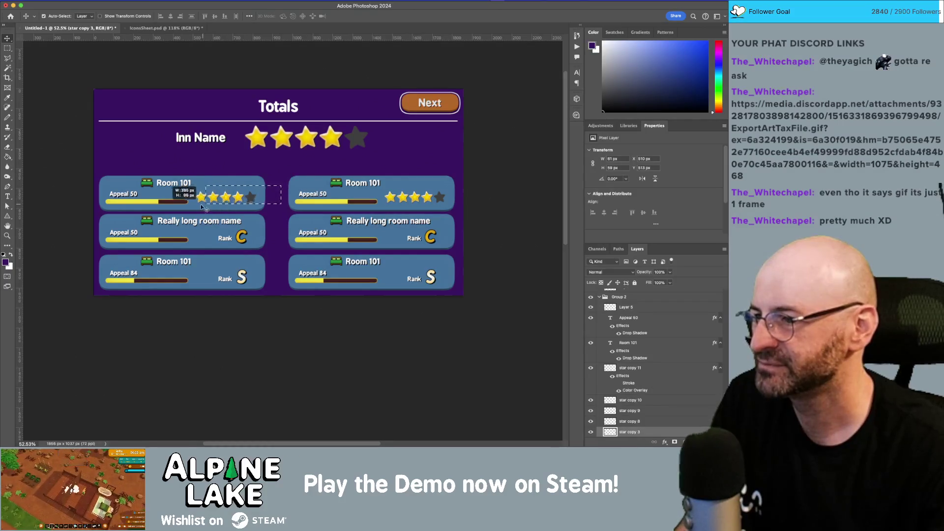
pyautogui.click(282, 158)
pyautogui.moveTo(245, 158)
pyautogui.mouseDown()
pyautogui.moveTo(372, 135)
pyautogui.moveTo(372, 126)
pyautogui.mouseUp()
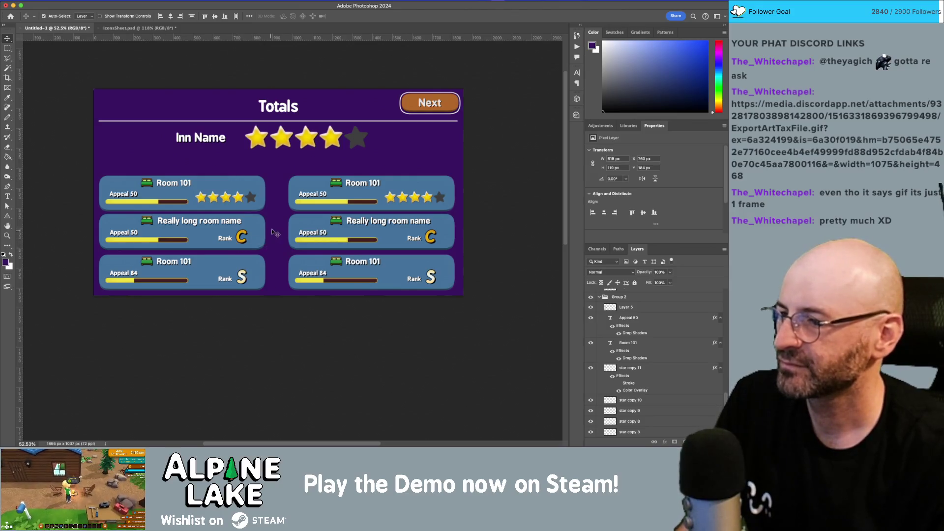
# - Zoom in and shift the first Room 101 card's bed icon and title to the card's left edge
pyautogui.press('z')
pyautogui.moveTo(236, 233); pyautogui.dragTo(242, 237)
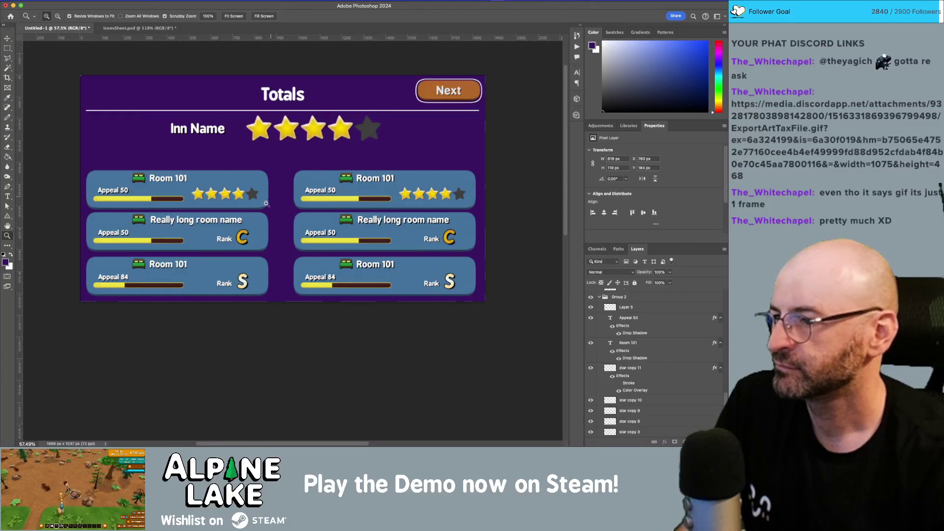
pyautogui.moveTo(209, 223); pyautogui.dragTo(218, 222)
pyautogui.press('v')
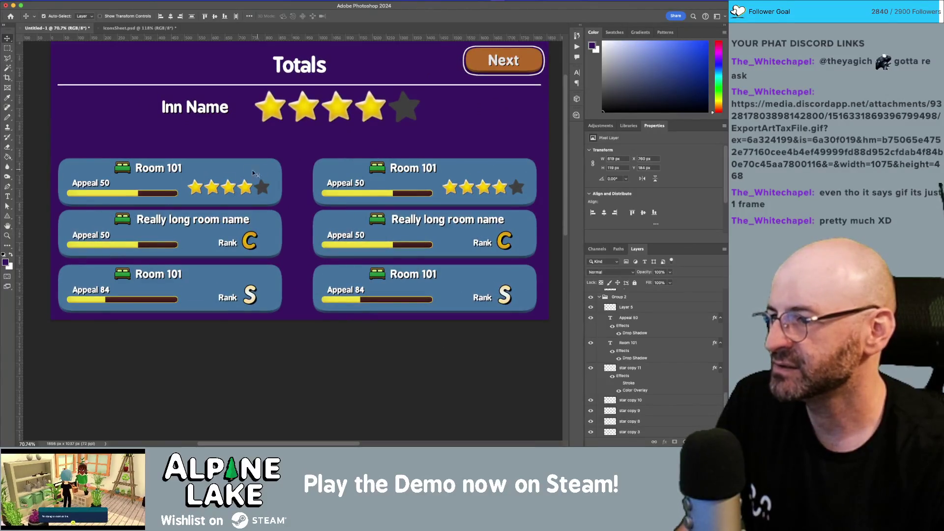
pyautogui.click(135, 171)
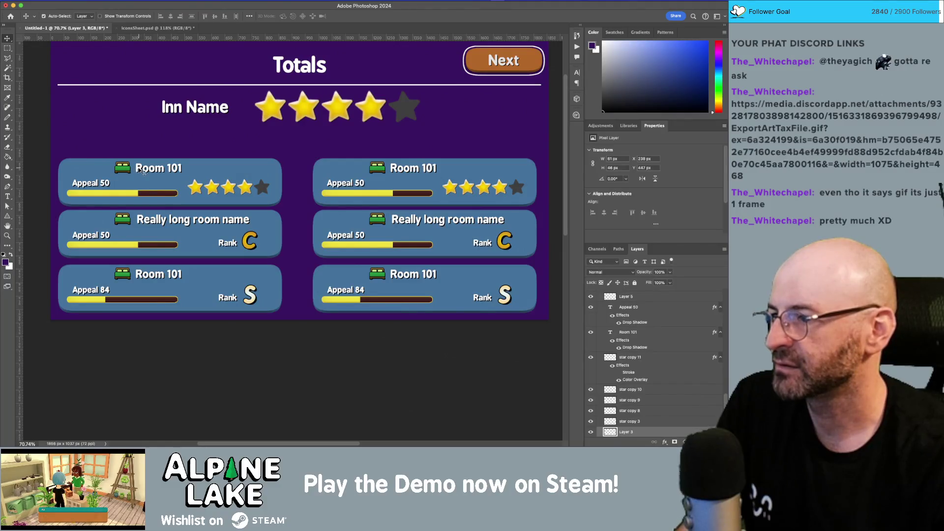
pyautogui.click(144, 172)
pyautogui.moveTo(99, 134); pyautogui.dragTo(161, 169)
pyautogui.moveTo(92, 166)
pyautogui.mouseDown()
pyautogui.moveTo(78, 167)
pyautogui.moveTo(92, 166)
pyautogui.moveTo(86, 171)
pyautogui.mouseUp()
pyautogui.click(159, 192)
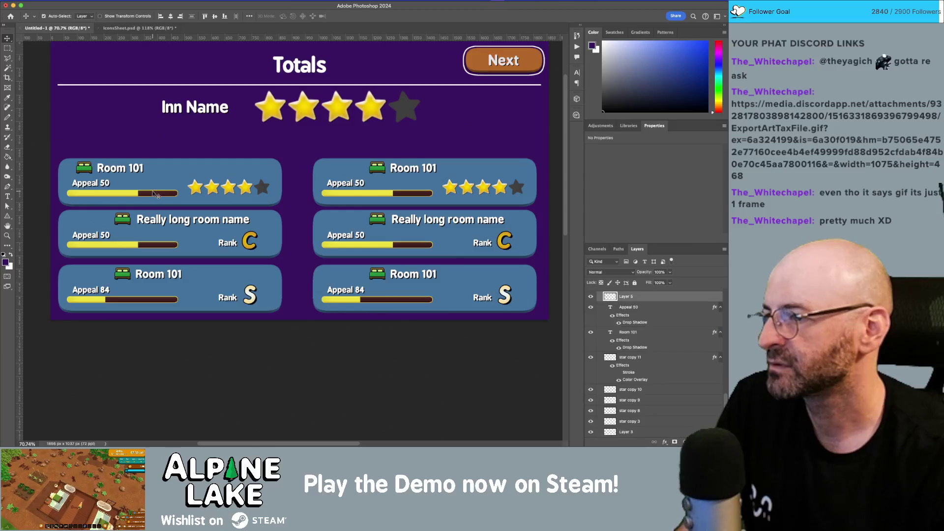
# - Shorten the first card's appeal bar by sliding its right end left
pyautogui.press('m')
pyautogui.moveTo(132, 182)
pyautogui.mouseDown()
pyautogui.moveTo(199, 194)
pyautogui.moveTo(179, 200)
pyautogui.mouseUp()
pyautogui.press('v')
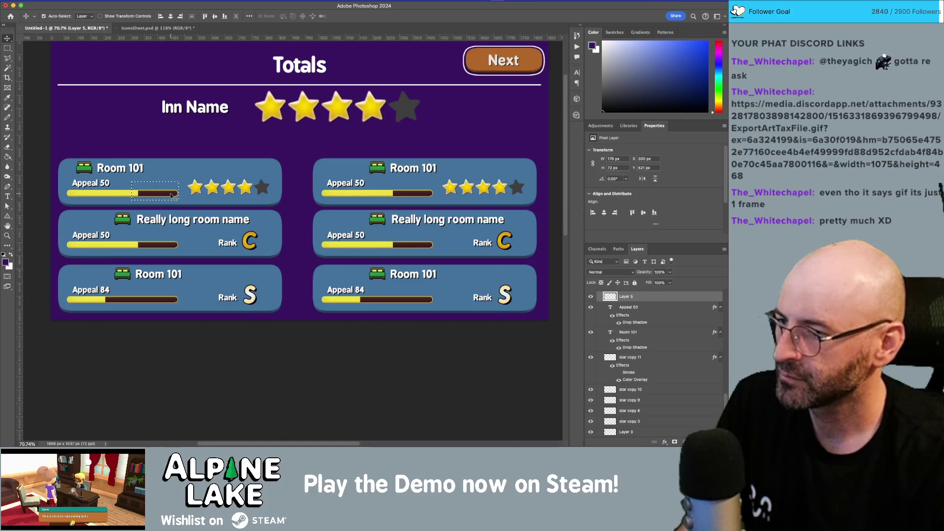
pyautogui.moveTo(153, 195); pyautogui.dragTo(120, 193)
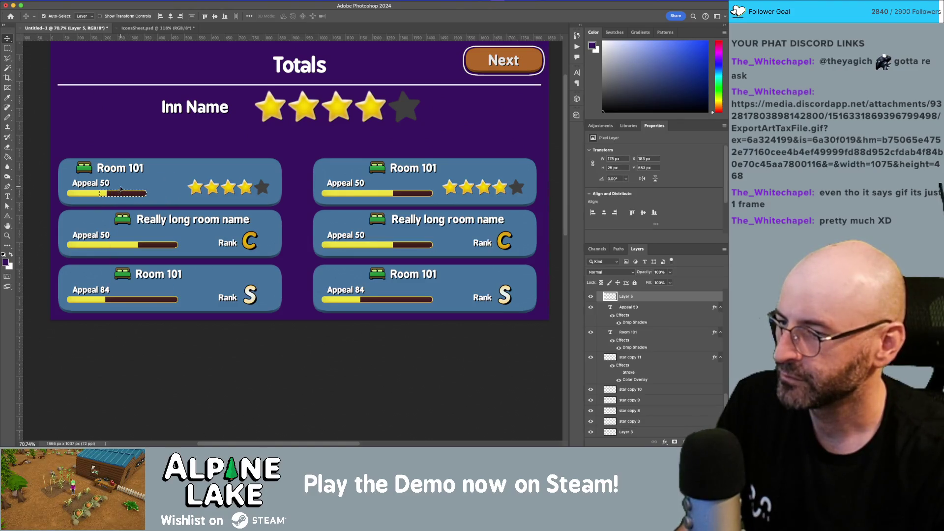
pyautogui.press('m')
pyautogui.hotkey('ctrl', 'd')
# - Narrow the first card's background panel by pulling its right end left
pyautogui.press('v')
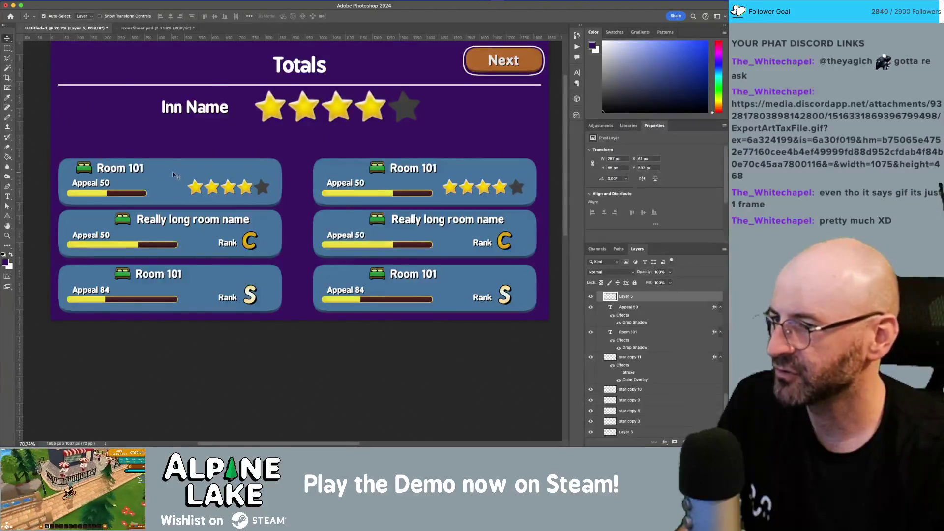
pyautogui.click(179, 168)
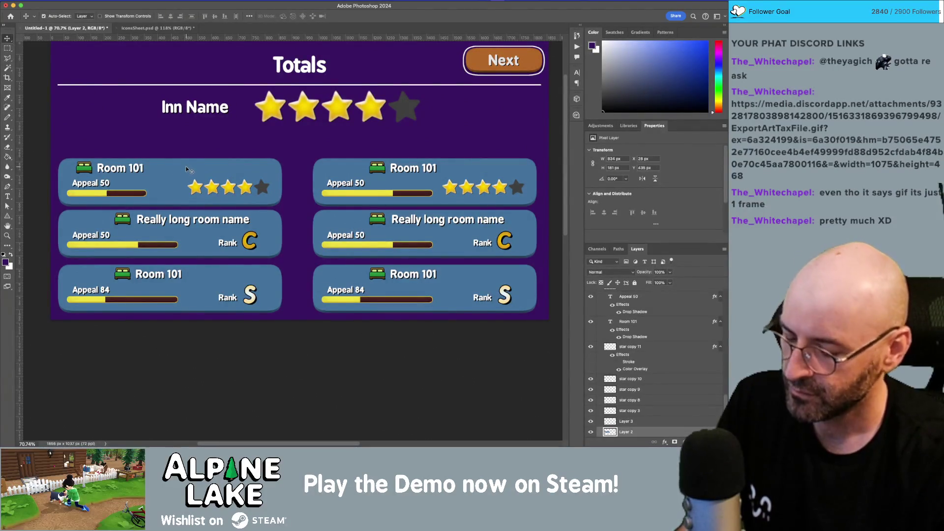
pyautogui.press('m')
pyautogui.moveTo(294, 146); pyautogui.dragTo(227, 219)
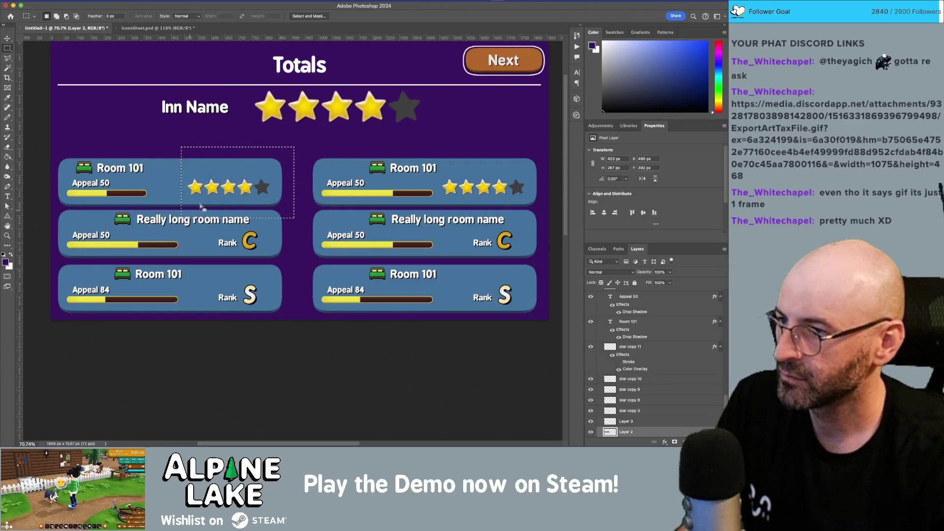
pyautogui.press('v')
pyautogui.moveTo(242, 177); pyautogui.dragTo(147, 178)
pyautogui.press('m')
# - Select the first card's five star layers to hide its star rating
pyautogui.click(224, 163)
pyautogui.press('v')
pyautogui.click(230, 189)
pyautogui.moveTo(273, 175); pyautogui.dragTo(186, 197)
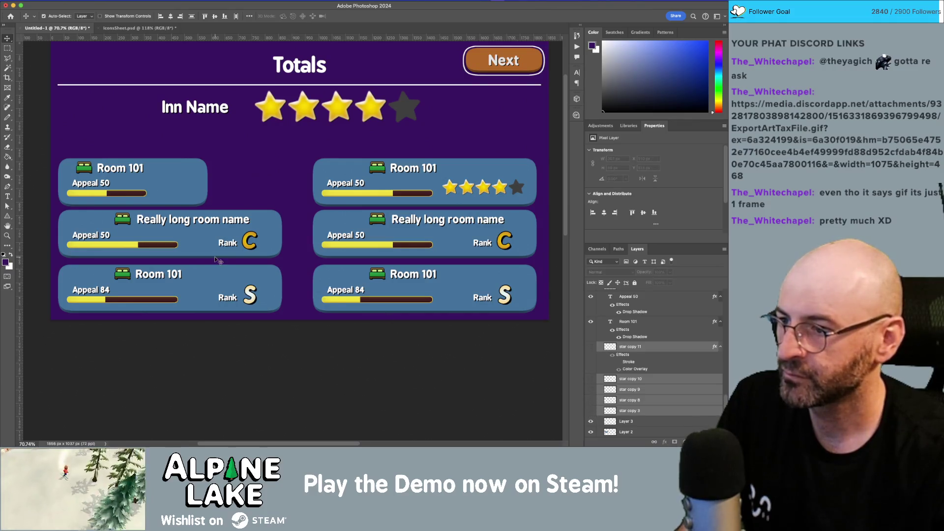
pyautogui.click(251, 240)
# - Copy the Rank C label into the first Room 101 card
pyautogui.click(232, 245)
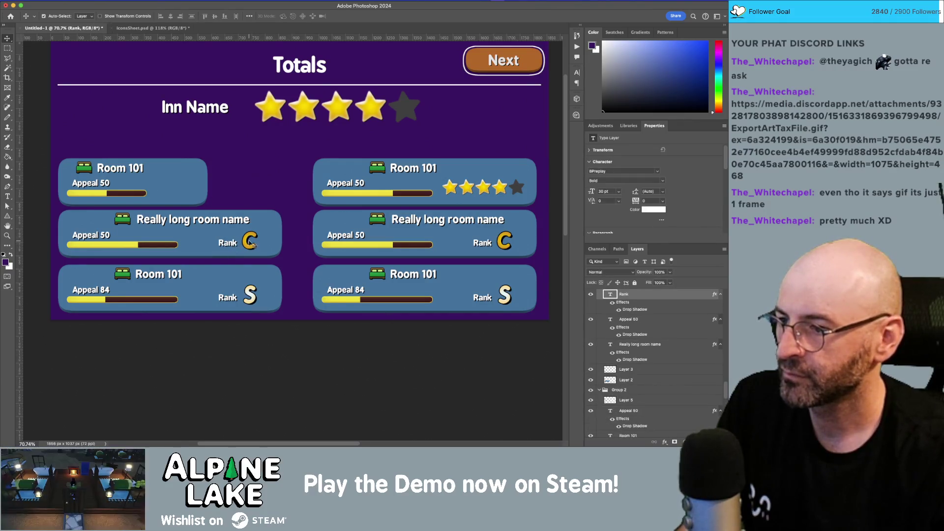
pyautogui.click(248, 247)
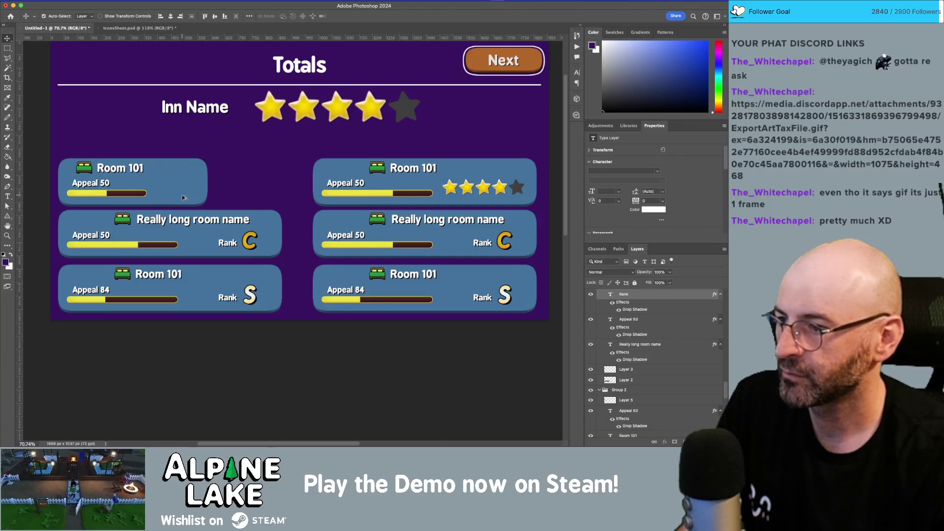
pyautogui.moveTo(244, 245)
pyautogui.mouseDown()
pyautogui.moveTo(196, 179)
pyautogui.moveTo(185, 189)
pyautogui.mouseUp()
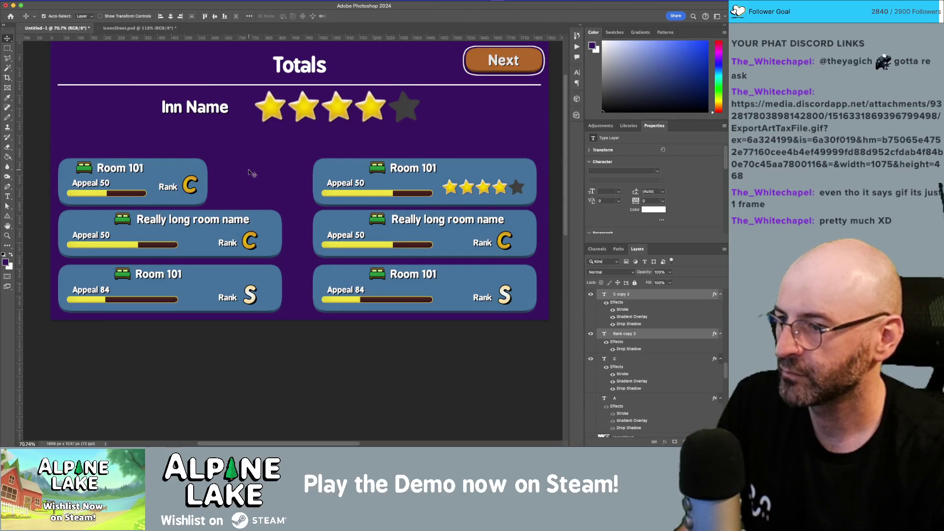
# - Delete the right column of room cards
pyautogui.moveTo(281, 143); pyautogui.dragTo(569, 331)
pyautogui.moveTo(304, 145); pyautogui.dragTo(570, 330)
pyautogui.press('Delete')
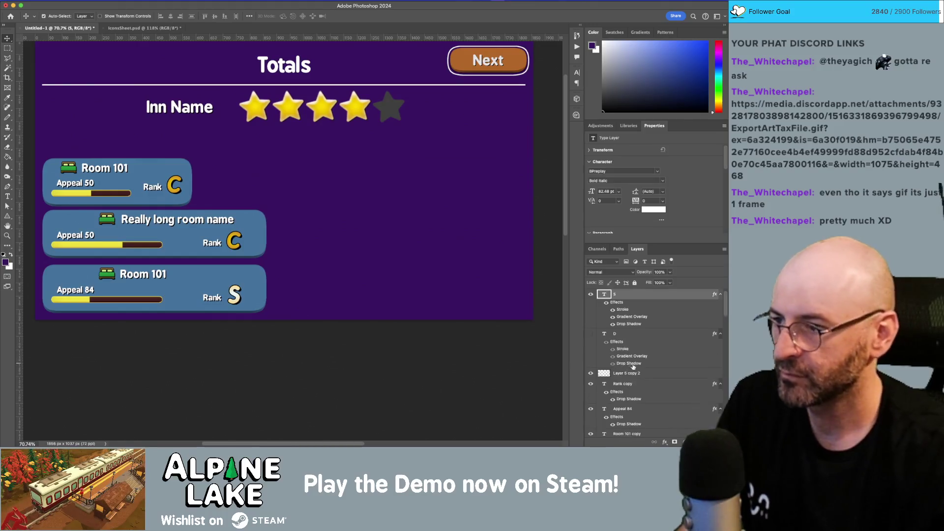
# - Make two evenly spaced copies of the card to its right and delete the two lower panels
pyautogui.moveTo(224, 143); pyautogui.dragTo(29, 214)
pyautogui.moveTo(94, 184)
pyautogui.mouseDown()
pyautogui.moveTo(487, 185)
pyautogui.moveTo(465, 185)
pyautogui.moveTo(475, 185)
pyautogui.mouseUp()
pyautogui.moveTo(232, 153)
pyautogui.mouseDown()
pyautogui.moveTo(389, 192)
pyautogui.moveTo(388, 217)
pyautogui.mouseUp()
pyautogui.moveTo(345, 195); pyautogui.dragTo(333, 197)
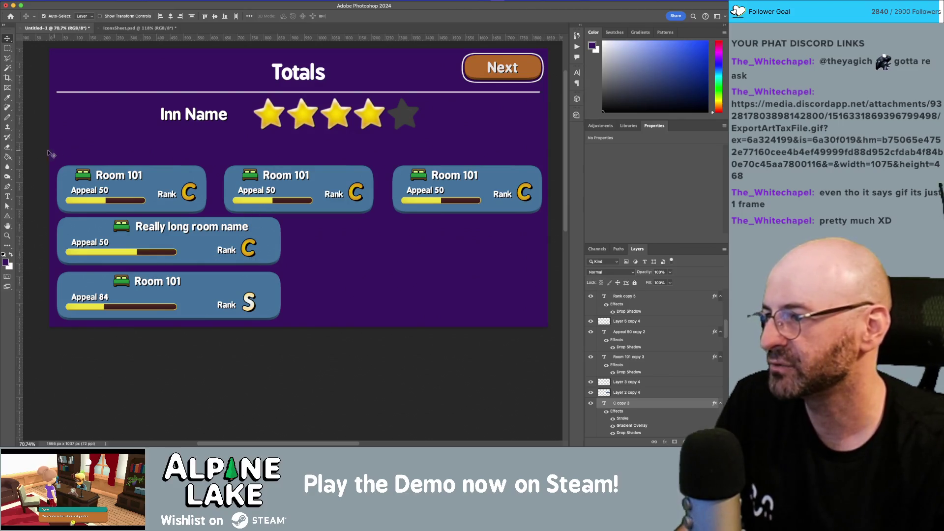
pyautogui.moveTo(301, 329)
pyautogui.mouseDown()
pyautogui.moveTo(105, 201)
pyautogui.moveTo(79, 202)
pyautogui.moveTo(83, 219)
pyautogui.mouseUp()
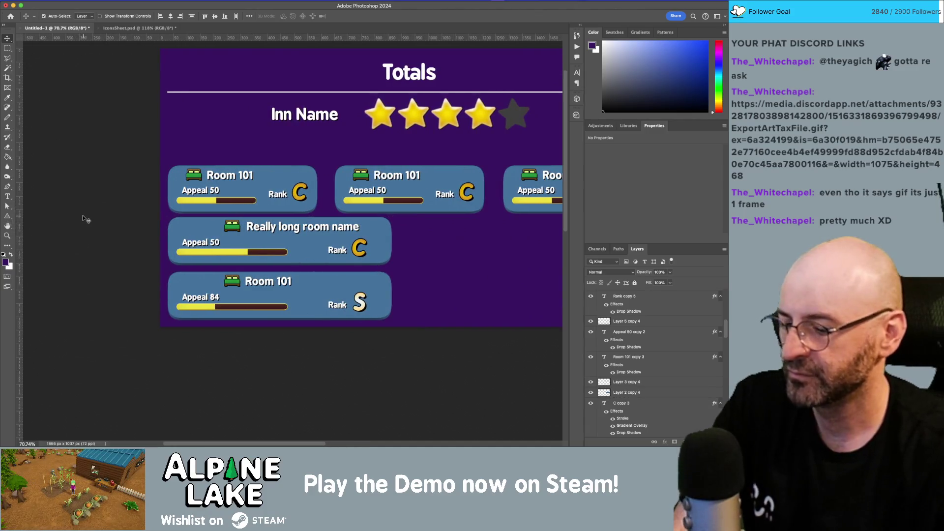
pyautogui.press('Delete')
# - Nudge the first card's Appeal 50, Rank and C text upward
pyautogui.hscroll(5, 226, 217)
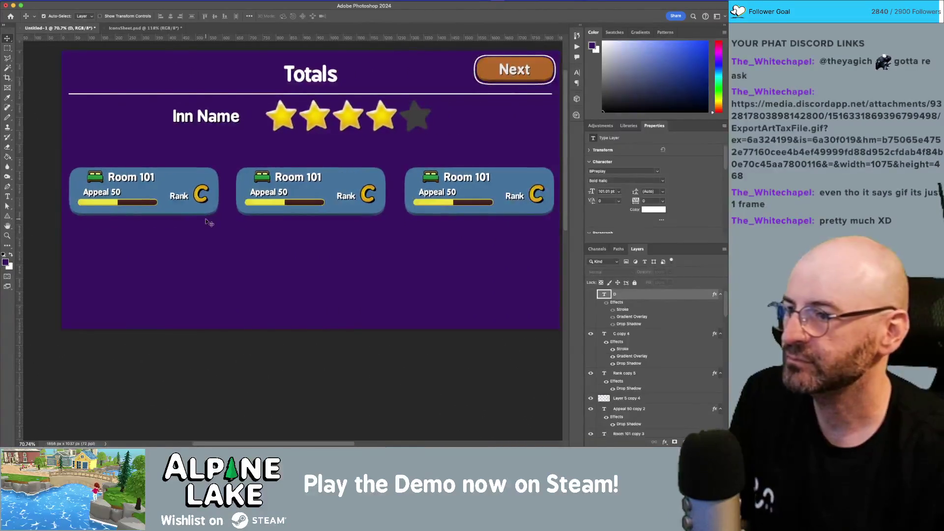
pyautogui.hscroll(5, 173, 236)
pyautogui.hscroll(-8, 252, 242)
pyautogui.press('z')
pyautogui.moveTo(172, 236); pyautogui.dragTo(203, 269)
pyautogui.press('v')
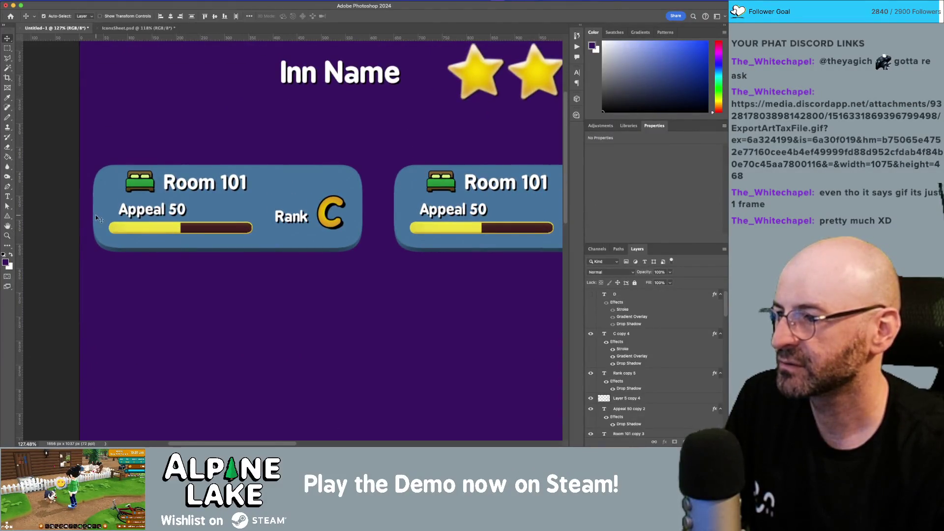
pyautogui.moveTo(68, 203); pyautogui.dragTo(305, 231)
pyautogui.hotkey('shift', 'Up')
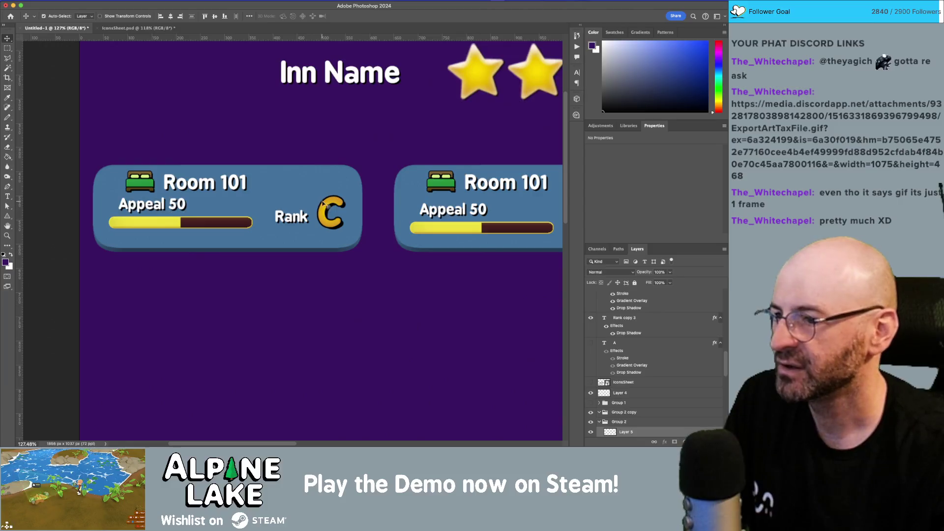
pyautogui.click(320, 219)
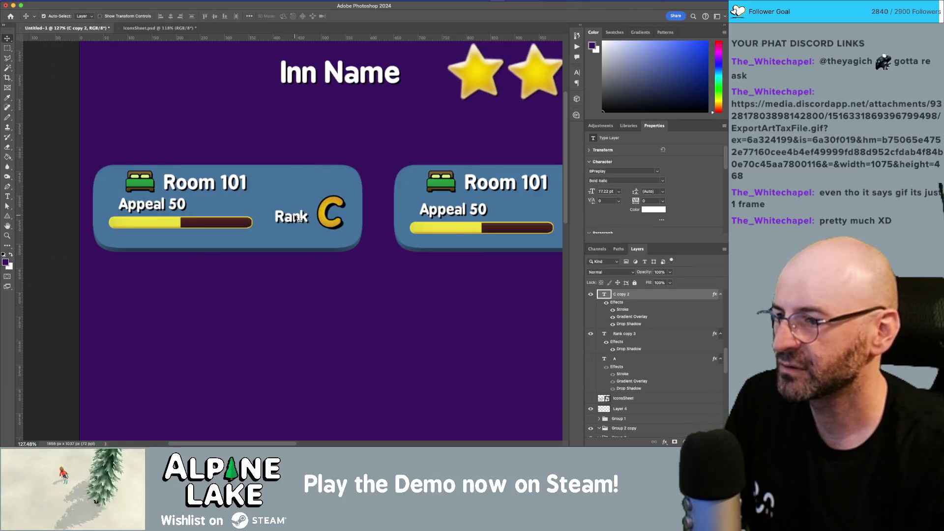
pyautogui.keyDown('shift'); pyautogui.click(299, 218); pyautogui.keyUp('shift')
pyautogui.press('Up')
pyautogui.press('Up')
pyautogui.press('Up')
pyautogui.press('Up')
# - Shorten the first card by raising its bottom edge closer to the appeal bar
pyautogui.click(307, 228)
pyautogui.press('m')
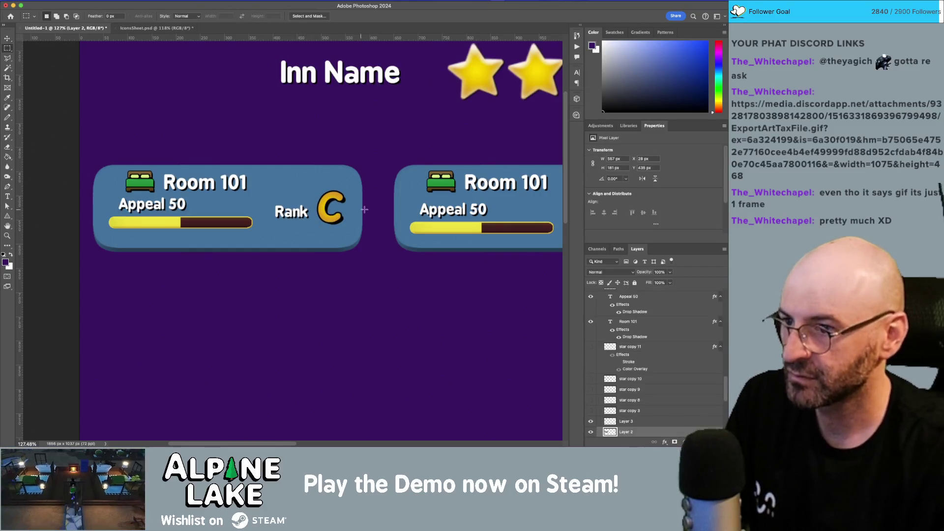
pyautogui.moveTo(371, 206); pyautogui.dragTo(64, 256)
pyautogui.press('v')
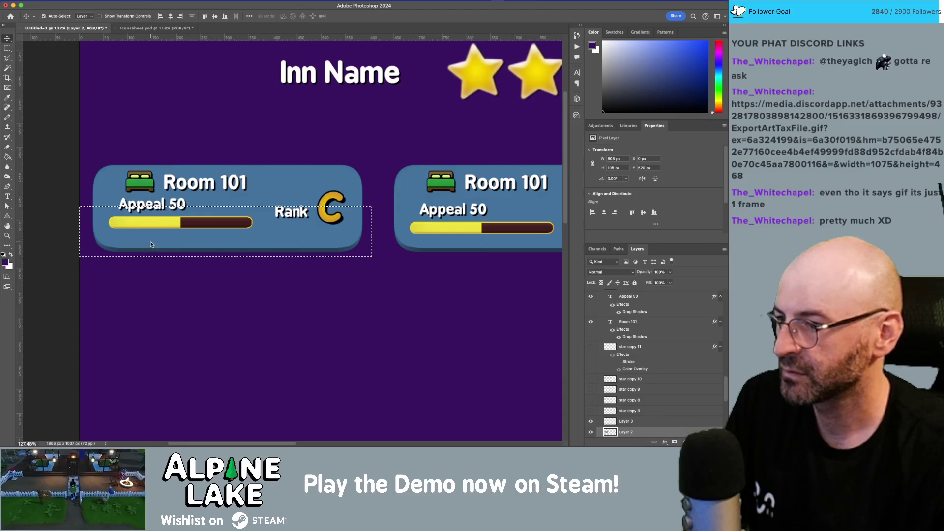
pyautogui.click(150, 243)
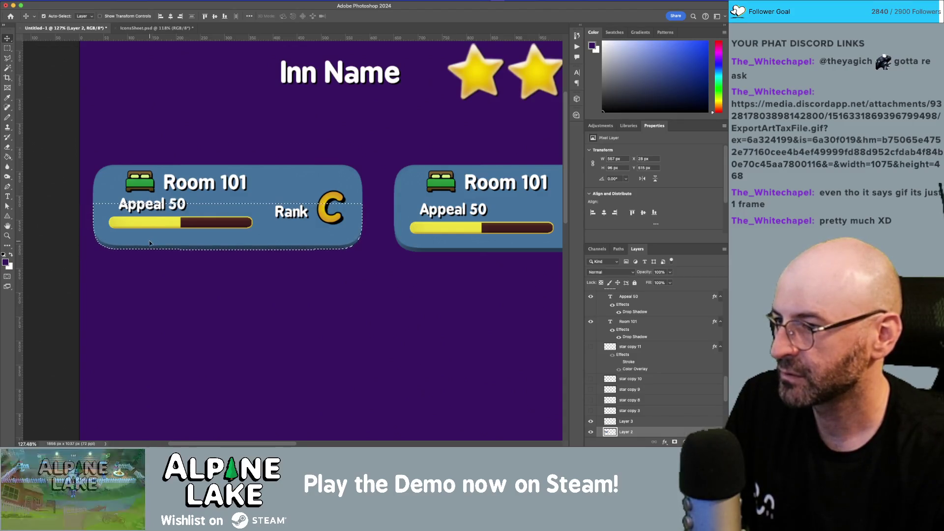
pyautogui.press('Up')
pyautogui.press('Up')
pyautogui.press('Up')
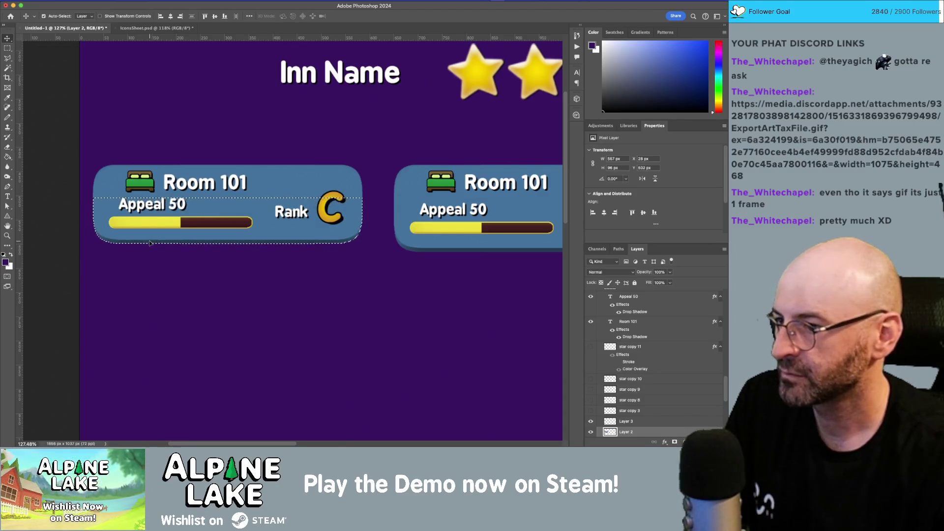
pyautogui.hotkey('ctrl', 'd')
pyautogui.press('z')
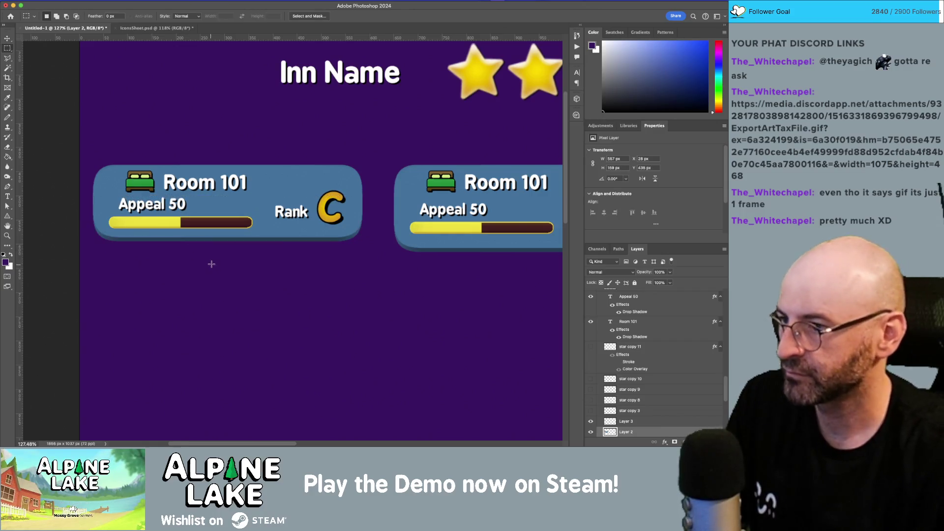
pyautogui.scroll(-3, 243, 254)
pyautogui.scroll(-2, 242, 253)
pyautogui.scroll(3, 257, 242)
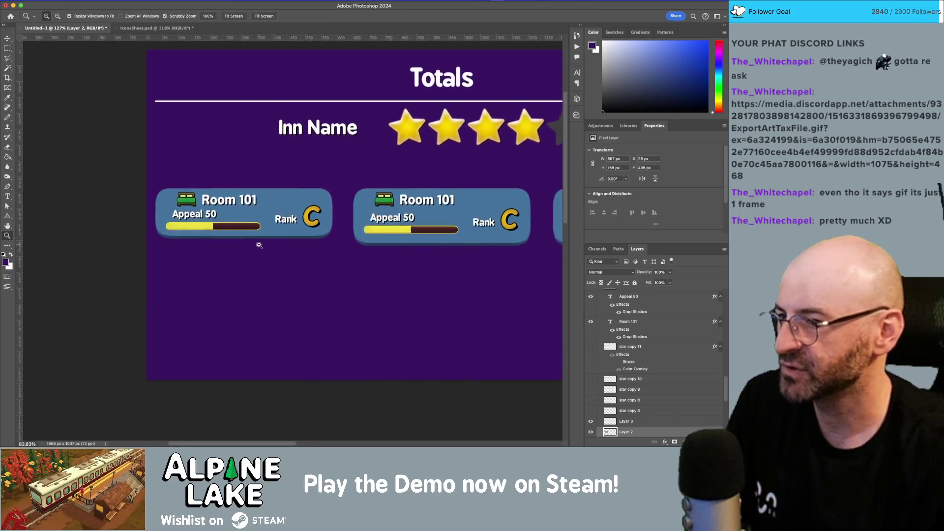
# - Set the Appeal 50 text to 25 pt and reposition it slightly
pyautogui.scroll(2, 207, 218)
pyautogui.press('v')
pyautogui.click(206, 218)
pyautogui.press('t')
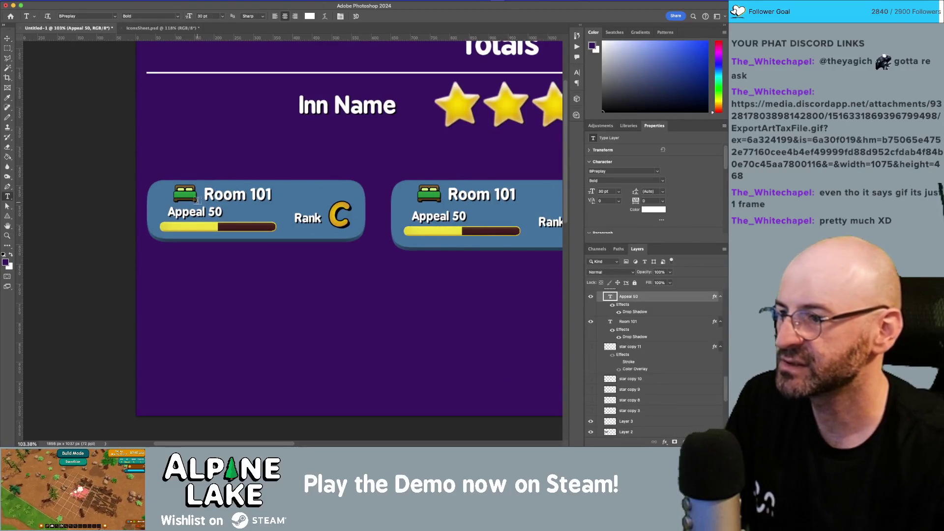
pyautogui.click(198, 211)
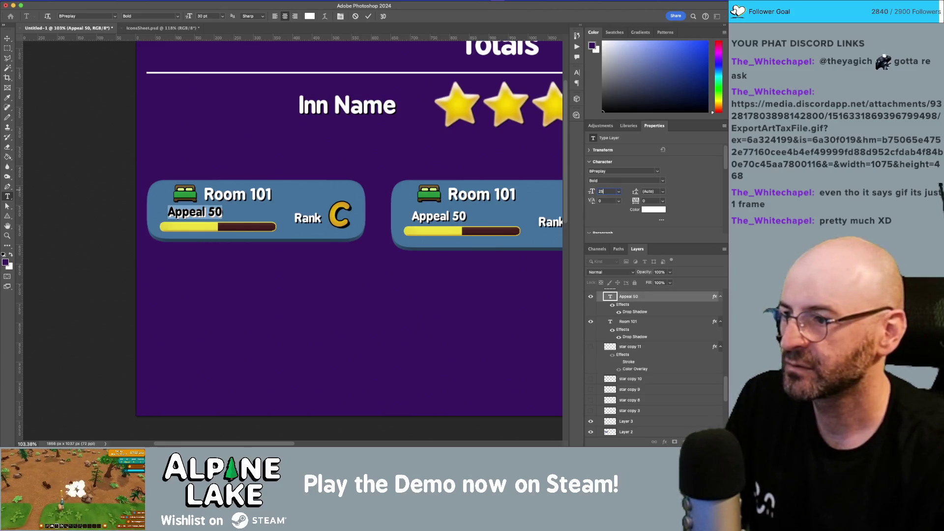
pyautogui.write('25')
pyautogui.press('Return')
pyautogui.press('Escape')
pyautogui.press('v')
pyautogui.moveTo(203, 220)
pyautogui.mouseDown()
pyautogui.moveTo(254, 217)
pyautogui.moveTo(185, 217)
pyautogui.mouseUp()
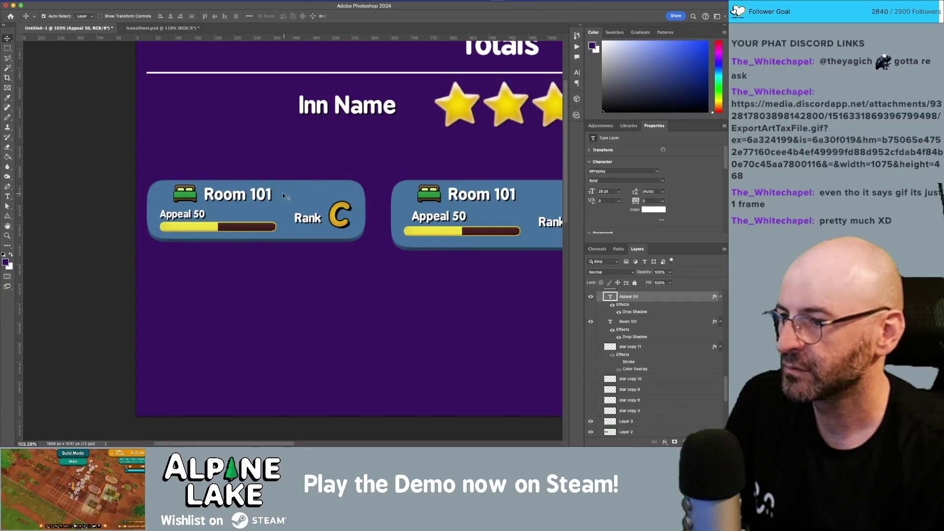
# - Move the bed icon and Room 101 label left and slightly up, above Appeal 50
pyautogui.click(213, 199)
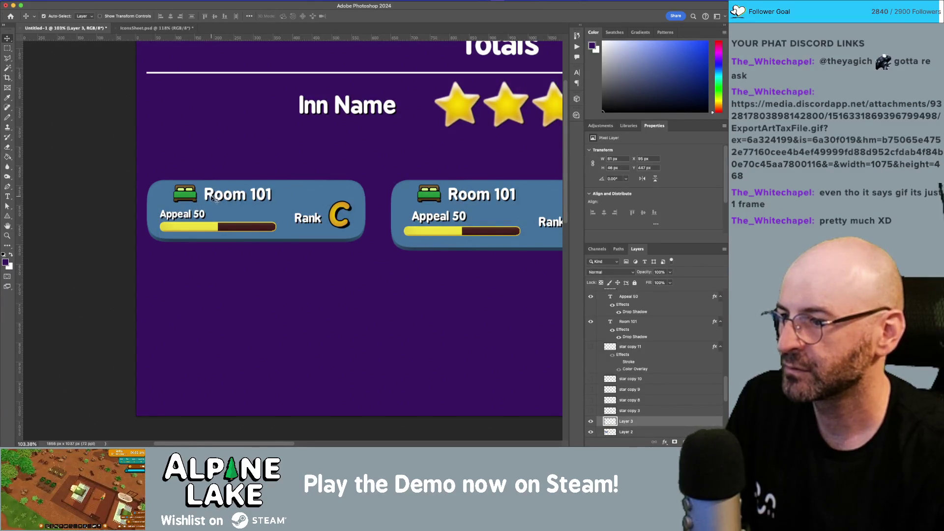
pyautogui.click(214, 198)
pyautogui.moveTo(209, 197); pyautogui.dragTo(192, 200)
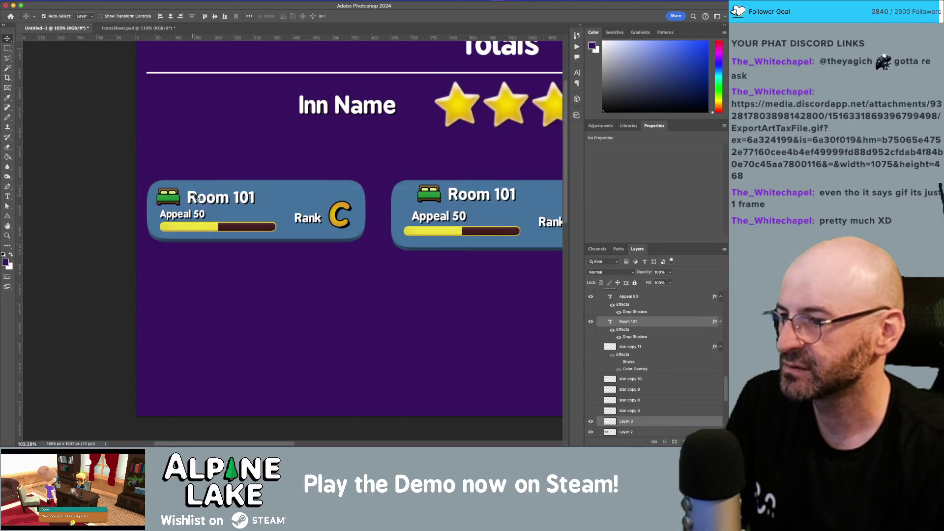
pyautogui.press('Up')
pyautogui.press('Up')
pyautogui.scroll(-5, 343, 190)
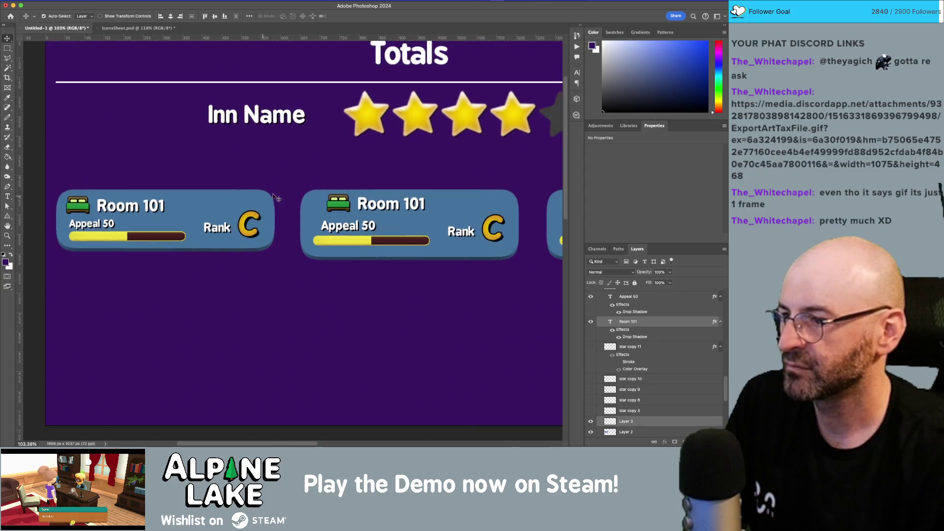
pyautogui.scroll(2, 304, 189)
pyautogui.moveTo(304, 190)
pyautogui.mouseDown()
pyautogui.moveTo(259, 192)
pyautogui.moveTo(541, 251)
pyautogui.mouseUp()
# - Delete the second and third room cards, keeping the single card in its place
pyautogui.press('Delete')
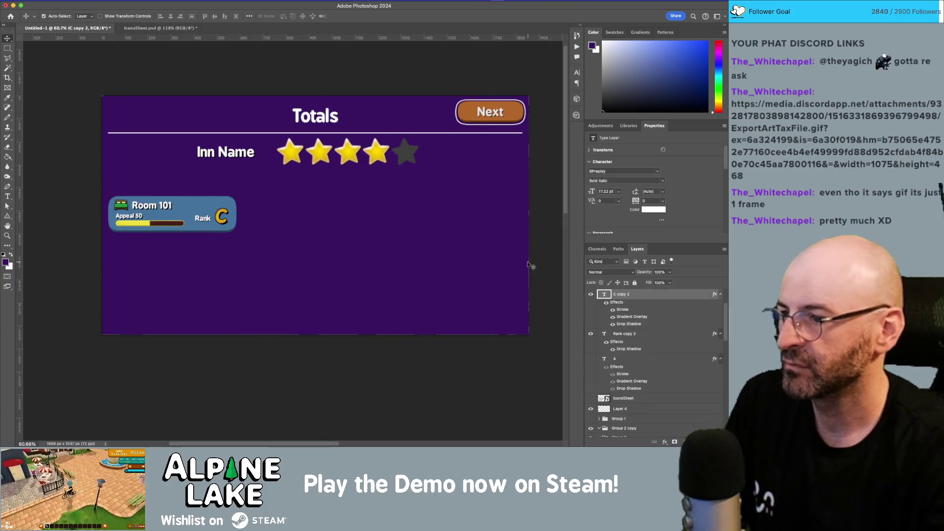
pyautogui.moveTo(255, 187); pyautogui.dragTo(84, 226)
pyautogui.moveTo(147, 220)
pyautogui.mouseDown()
pyautogui.moveTo(145, 196)
pyautogui.moveTo(164, 311)
pyautogui.moveTo(154, 311)
pyautogui.mouseUp()
pyautogui.hotkey('ctrl', 'z')
pyautogui.moveTo(168, 227); pyautogui.dragTo(168, 307)
pyautogui.hotkey('ctrl', 'z')
pyautogui.hotkey('ctrl', 'z')
pyautogui.hotkey('ctrl', 'z')
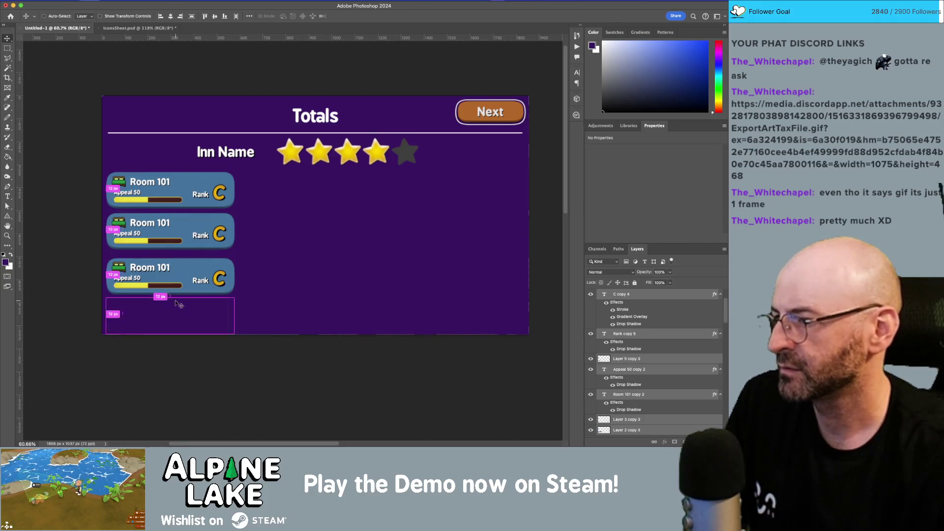
pyautogui.hotkey('ctrl', 'z')
pyautogui.hotkey('ctrl', 'z')
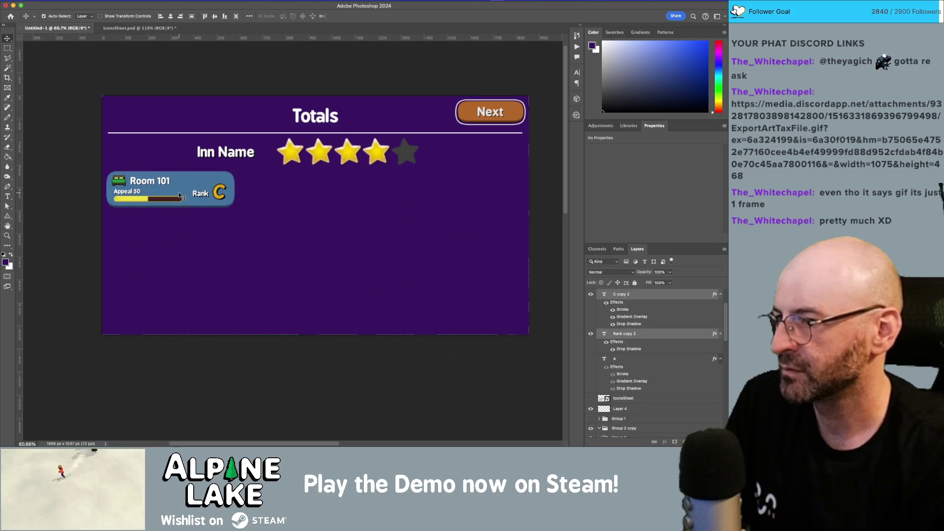
# - Duplicate the card into a column of four and copy that column to the right
pyautogui.moveTo(175, 188); pyautogui.dragTo(177, 304)
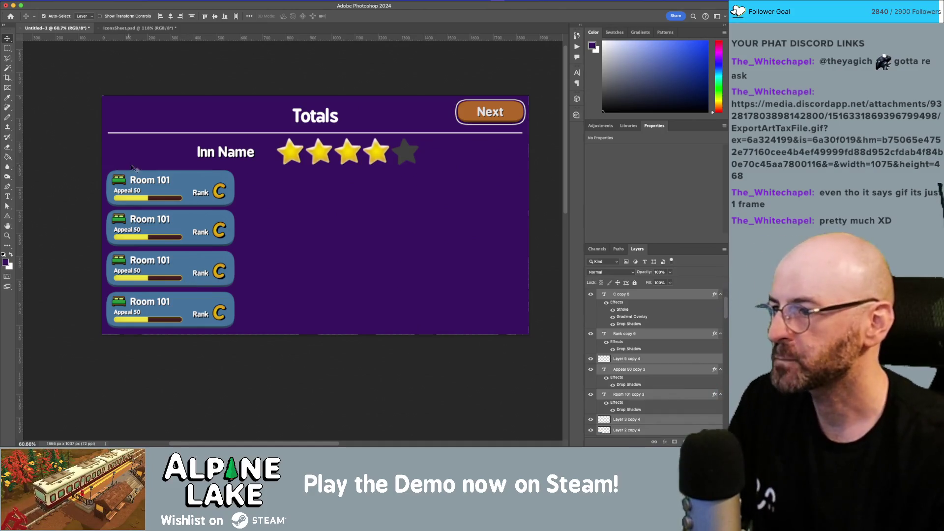
pyautogui.moveTo(246, 241)
pyautogui.mouseDown()
pyautogui.moveTo(243, 165)
pyautogui.moveTo(342, 191)
pyautogui.moveTo(469, 183)
pyautogui.moveTo(448, 187)
pyautogui.mouseUp()
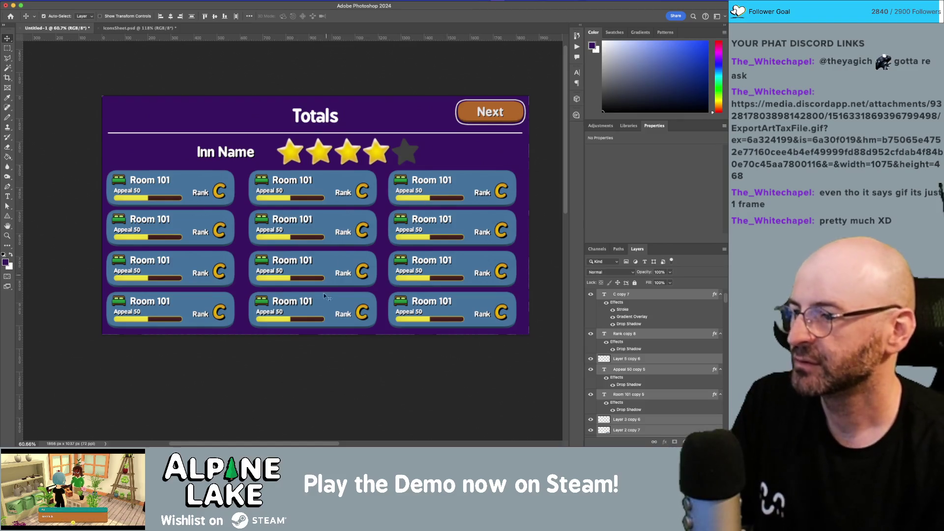
pyautogui.click(305, 363)
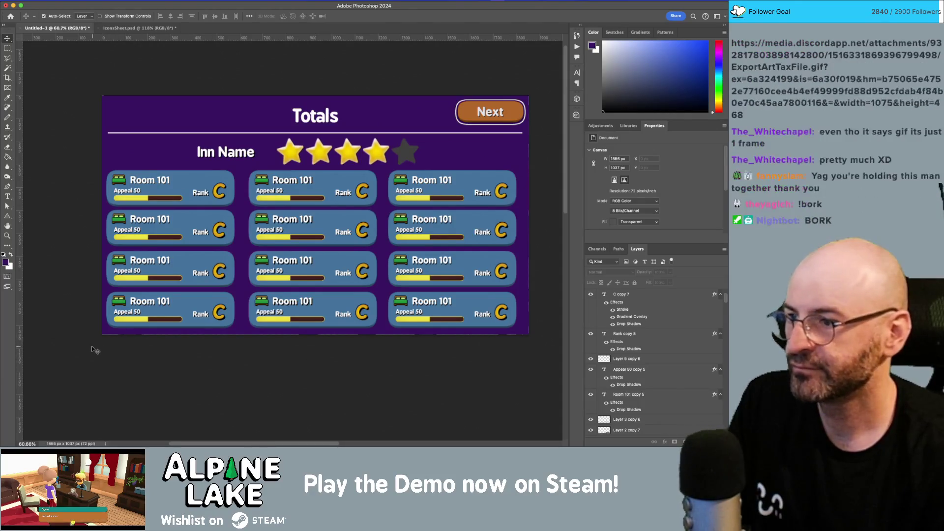
# - Nudge the left, middle and then all card columns with arrow keys to centre the grid
pyautogui.moveTo(83, 354)
pyautogui.mouseDown()
pyautogui.moveTo(164, 232)
pyautogui.moveTo(241, 169)
pyautogui.mouseUp()
pyautogui.press('Right')
pyautogui.press('Right')
pyautogui.press('Right')
pyautogui.hotkey('shift', 'Right')
pyautogui.hotkey('shift', 'Right')
pyautogui.press('Right')
pyautogui.press('Right')
pyautogui.press('Right')
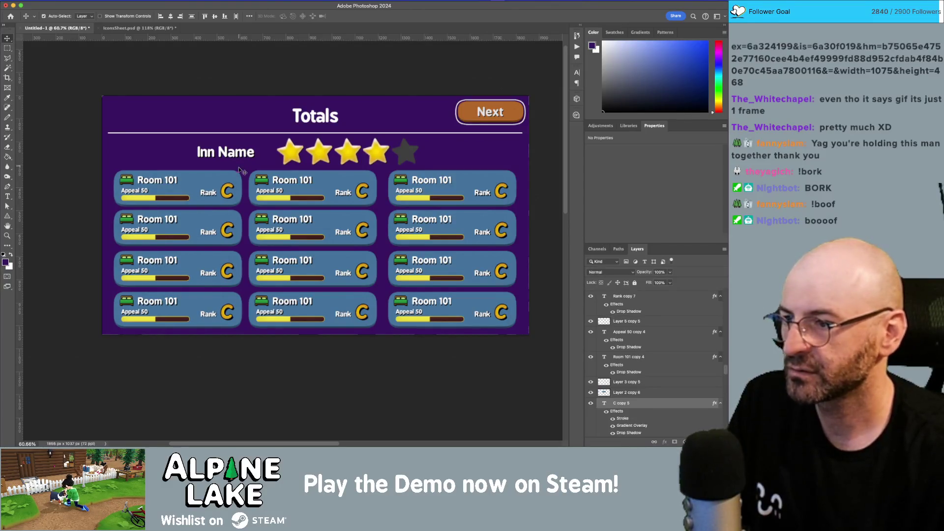
pyautogui.moveTo(96, 357)
pyautogui.mouseDown()
pyautogui.moveTo(348, 211)
pyautogui.moveTo(383, 171)
pyautogui.mouseUp()
pyautogui.hotkey('shift', 'Right')
pyautogui.hotkey('shift', 'Right')
pyautogui.hotkey('shift', 'Right')
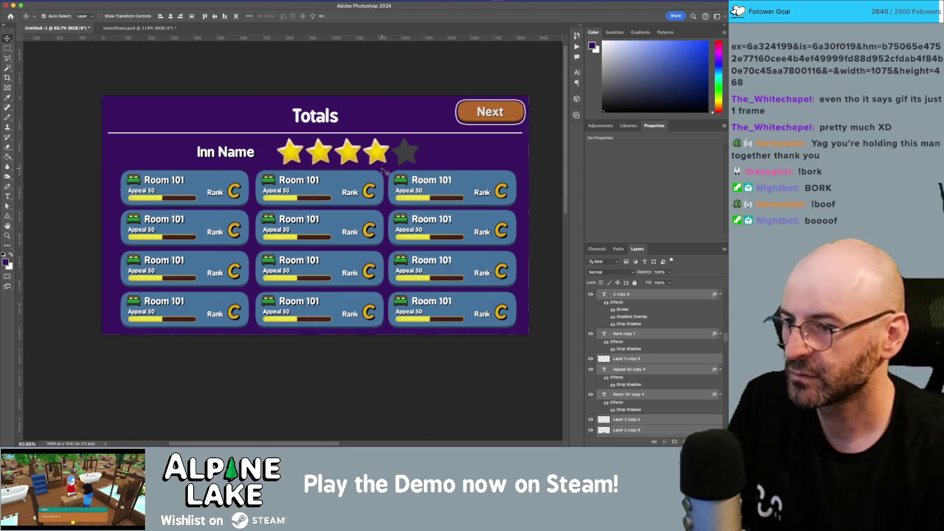
pyautogui.hotkey('shift', 'Left')
pyautogui.hotkey('shift', 'Left')
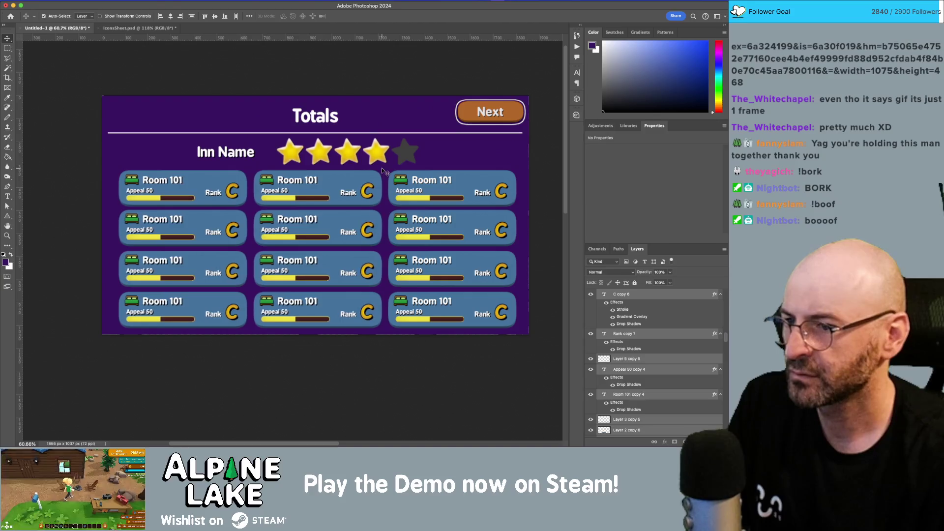
pyautogui.moveTo(508, 231)
pyautogui.mouseDown()
pyautogui.moveTo(565, 152)
pyautogui.moveTo(547, 169)
pyautogui.mouseUp()
pyautogui.hotkey('shift', 'Left')
pyautogui.hotkey('shift', 'Left')
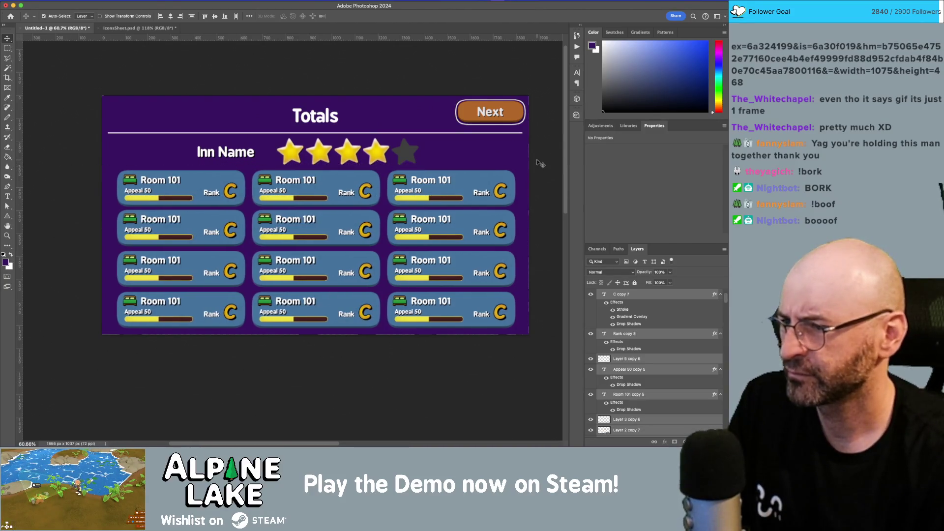
pyautogui.hotkey('shift', 'Right')
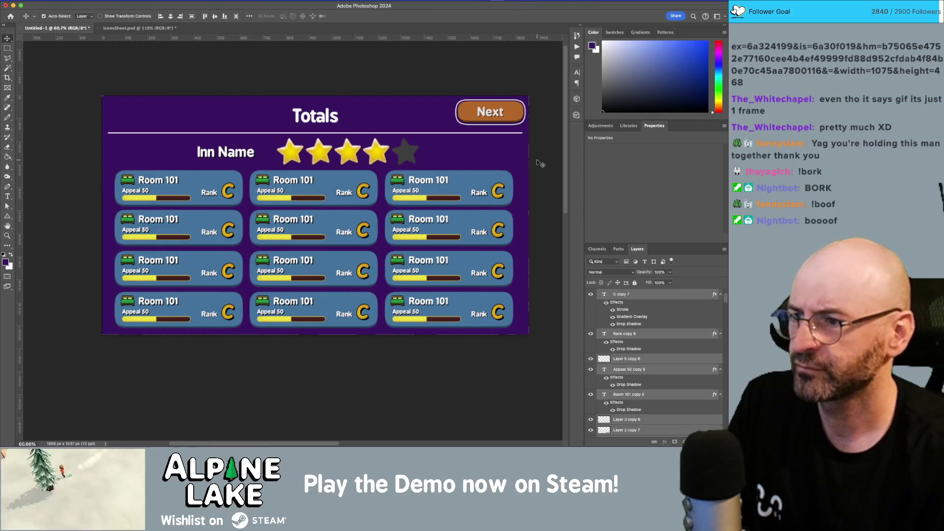
# - Nudge the card grid right and scale the star row down to 531 px wide
pyautogui.hotkey('shift', 'Right')
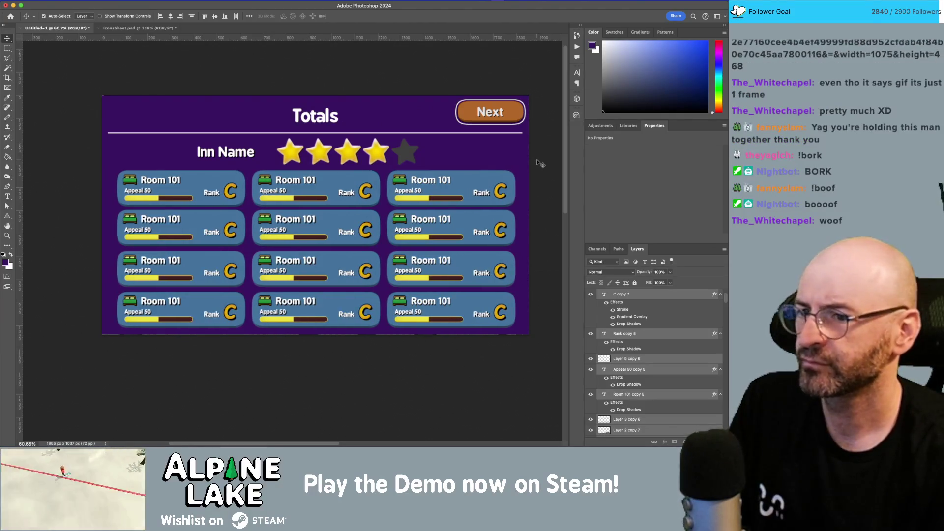
pyautogui.click(335, 152)
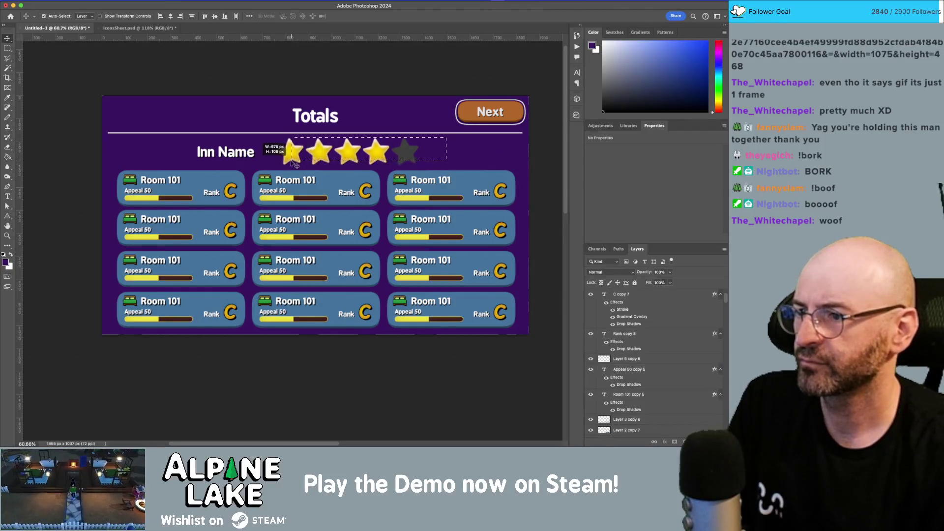
pyautogui.hotkey('shift', 'Left')
pyautogui.hotkey('shift', 'Left')
pyautogui.hotkey('shift', 'Left')
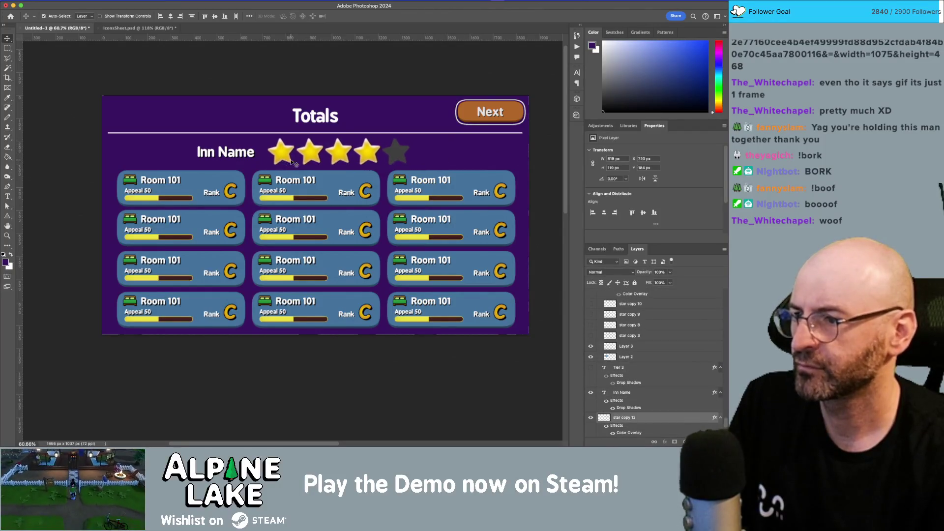
pyautogui.hotkey('ctrl', 't')
pyautogui.moveTo(406, 163); pyautogui.dragTo(392, 157)
pyautogui.press('Return')
# - Nudge the resized stars into place and bring the Chrome search window forward
pyautogui.press('Down')
pyautogui.press('Down')
pyautogui.press('Down')
pyautogui.press('Right')
pyautogui.press('Right')
pyautogui.press('Right')
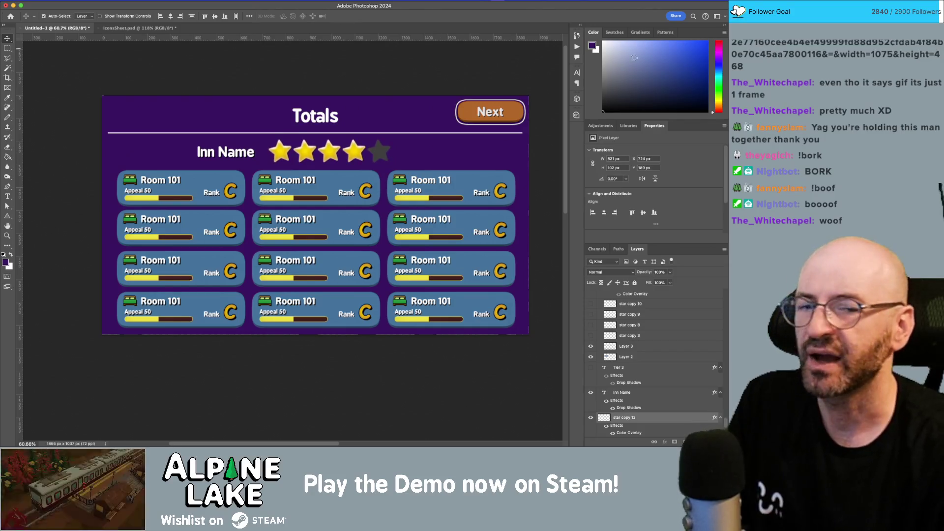
pyautogui.press('super+Tab')
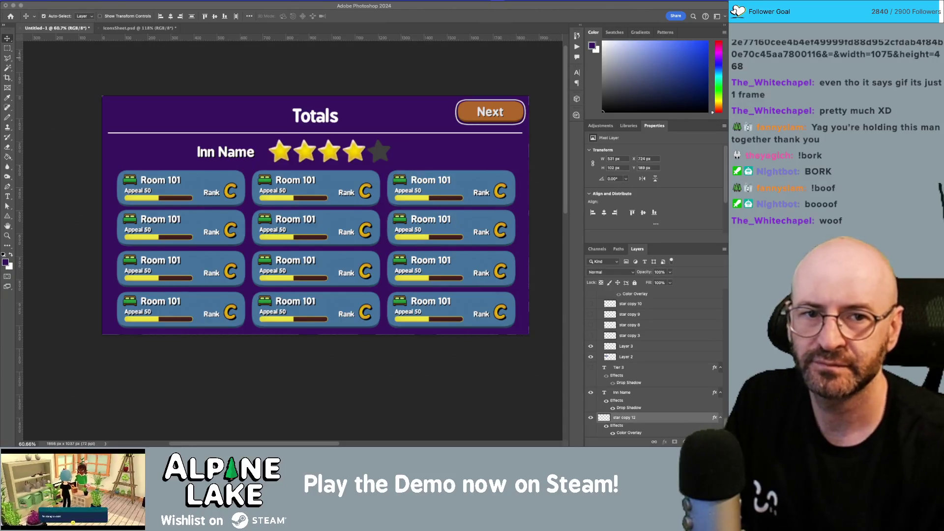
pyautogui.press('super+Tab')
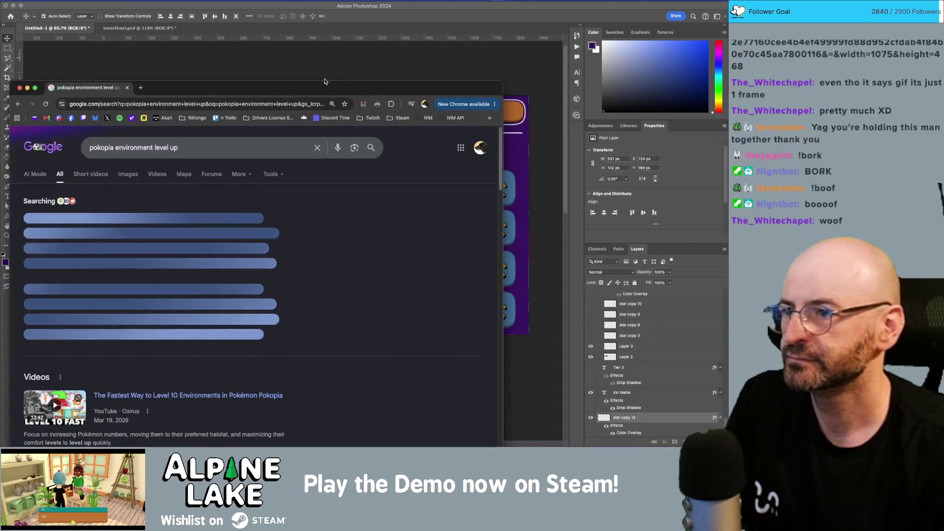
# - Show image results for 'pokopia environment level up' and preview the Eurogamer environment level image
pyautogui.click(201, 129)
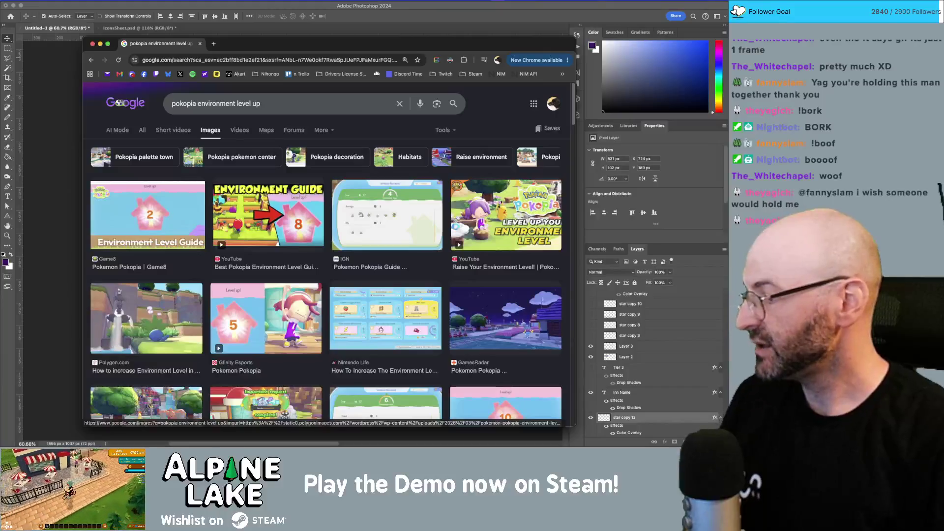
pyautogui.press('super+Tab')
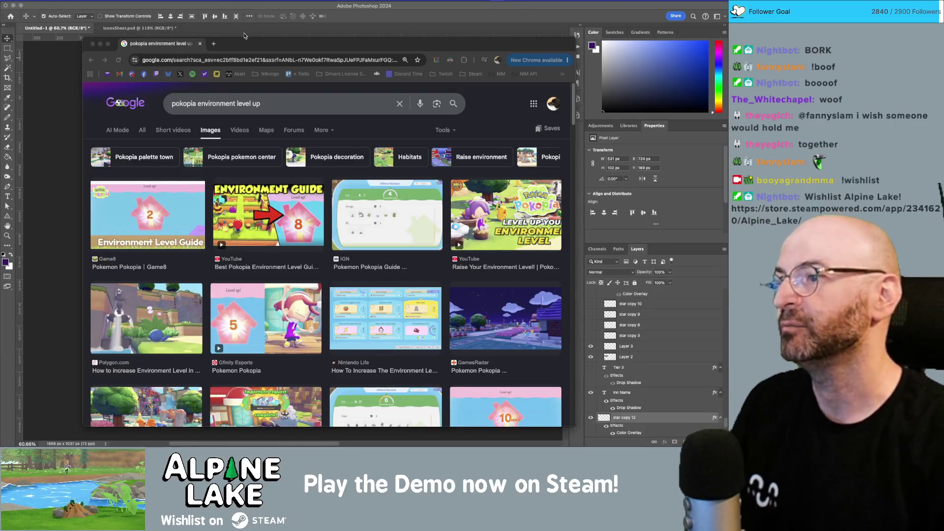
pyautogui.moveTo(251, 50)
pyautogui.mouseDown()
pyautogui.moveTo(256, 19)
pyautogui.moveTo(254, 29)
pyautogui.mouseUp()
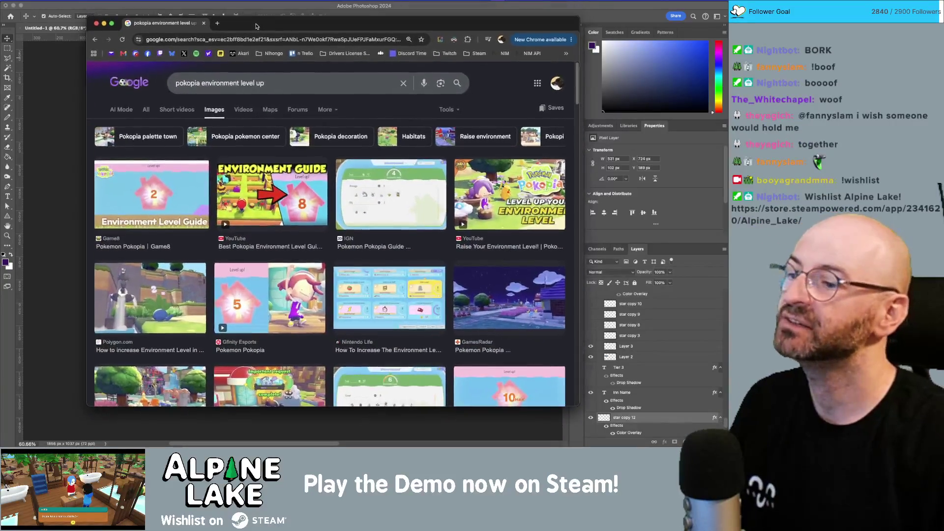
pyautogui.scroll(-5, 329, 231)
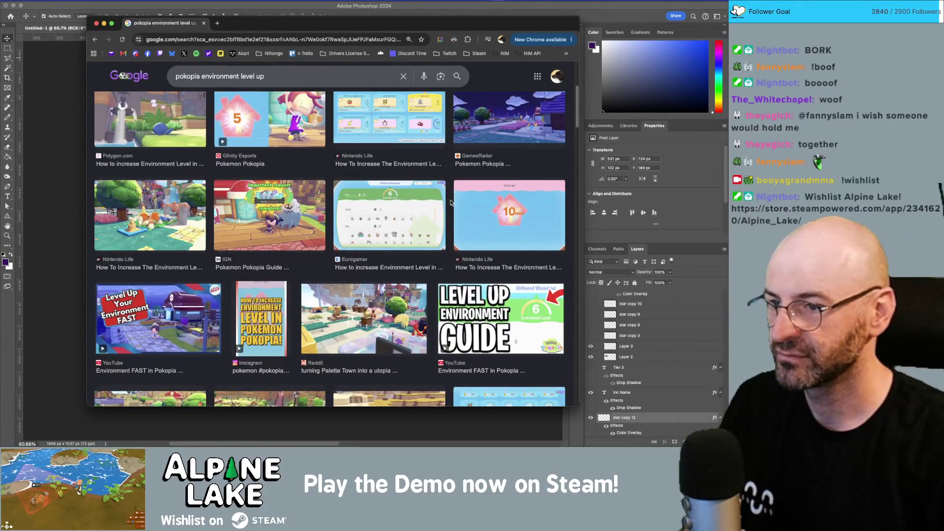
pyautogui.click(412, 212)
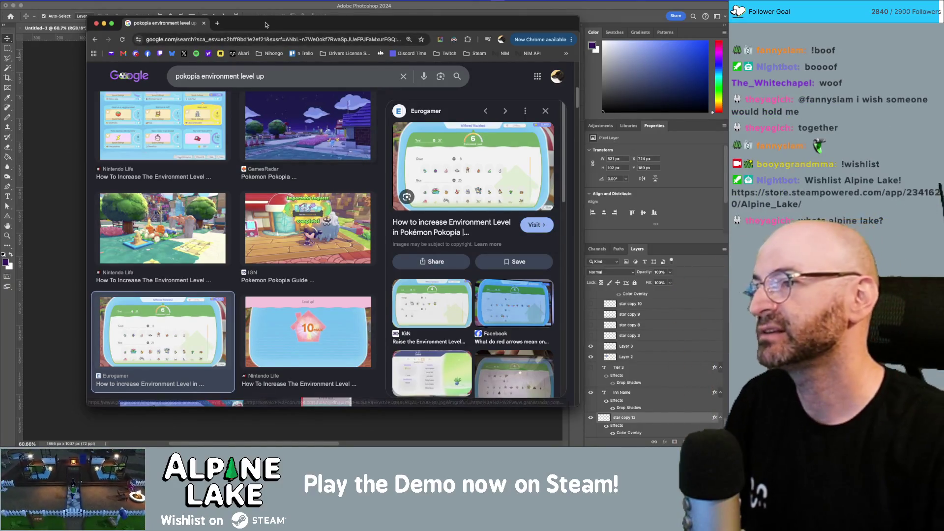
# - Reposition the Chrome window and open the IGN Pokopia environment level walkthrough image preview
pyautogui.moveTo(269, 26); pyautogui.dragTo(269, 39)
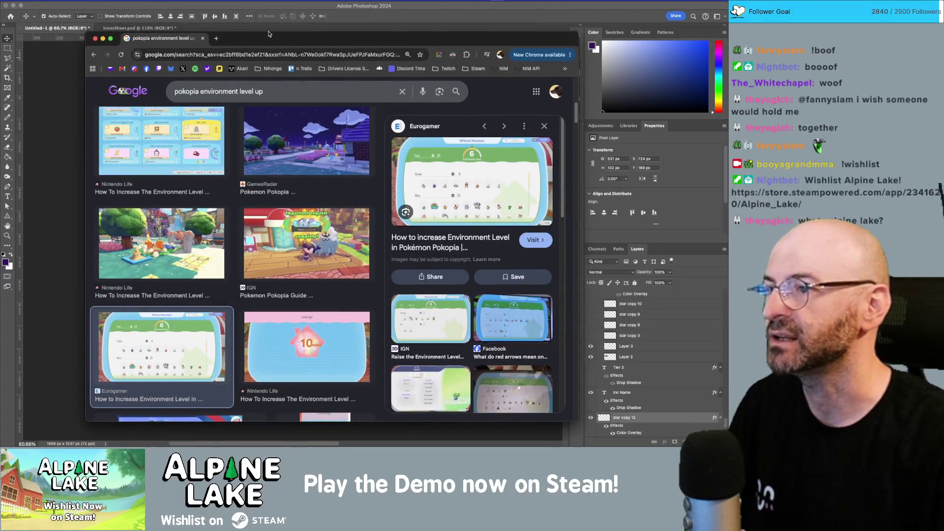
pyautogui.moveTo(268, 34); pyautogui.dragTo(262, 45)
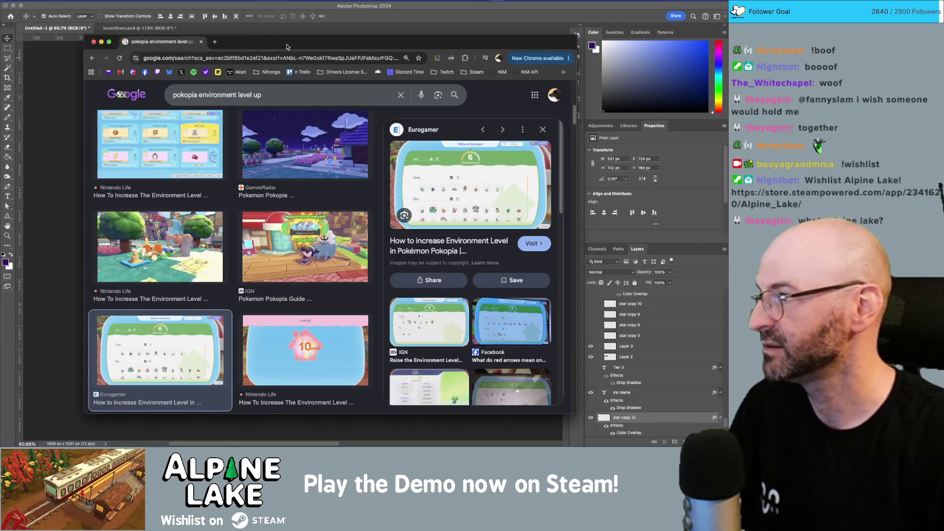
pyautogui.moveTo(290, 45); pyautogui.dragTo(279, 56)
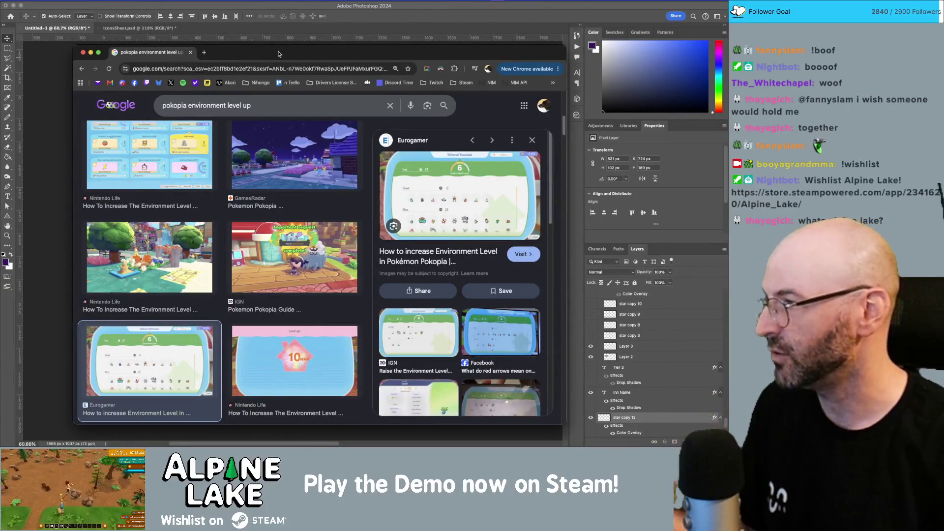
pyautogui.moveTo(276, 52)
pyautogui.mouseDown()
pyautogui.moveTo(228, 50)
pyautogui.moveTo(243, 48)
pyautogui.moveTo(252, 62)
pyautogui.mouseUp()
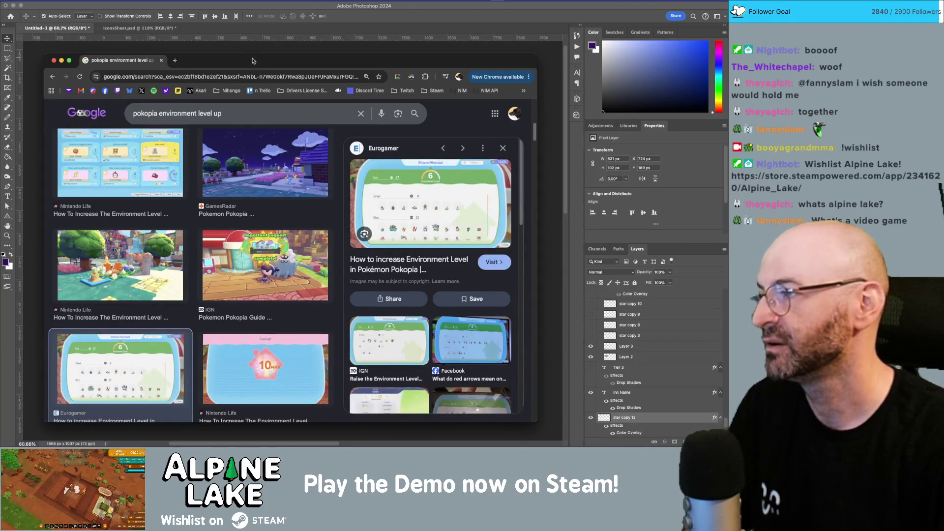
pyautogui.moveTo(248, 64); pyautogui.dragTo(249, 61)
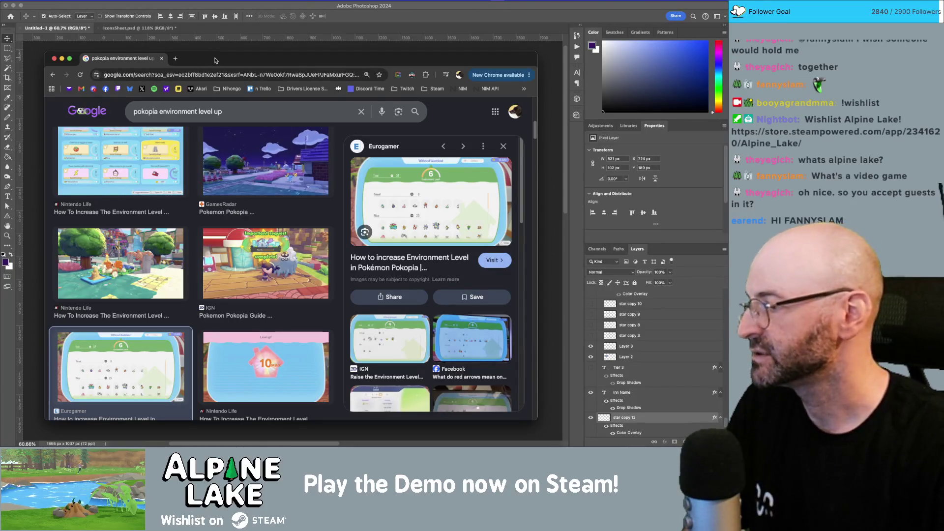
pyautogui.moveTo(266, 60)
pyautogui.mouseDown()
pyautogui.moveTo(296, 59)
pyautogui.moveTo(253, 61)
pyautogui.moveTo(289, 37)
pyautogui.mouseUp()
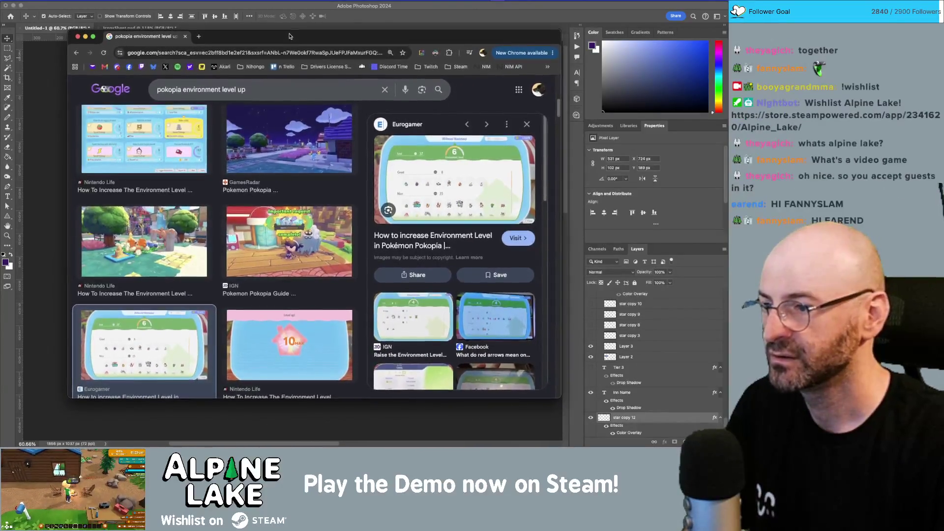
pyautogui.click(299, 234)
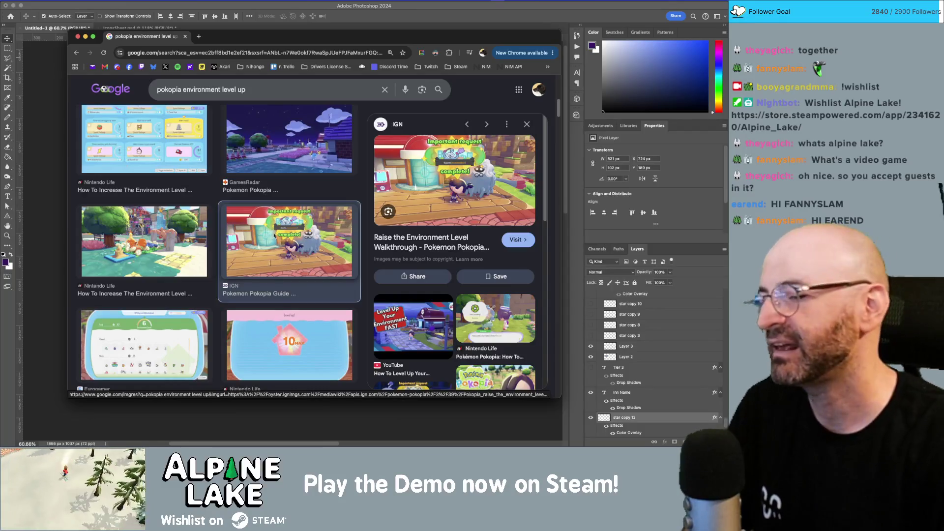
# - Browse the image results, preview the IGN Pokopia Guide level-up image, then hide Chrome
pyautogui.scroll(-5, 306, 240)
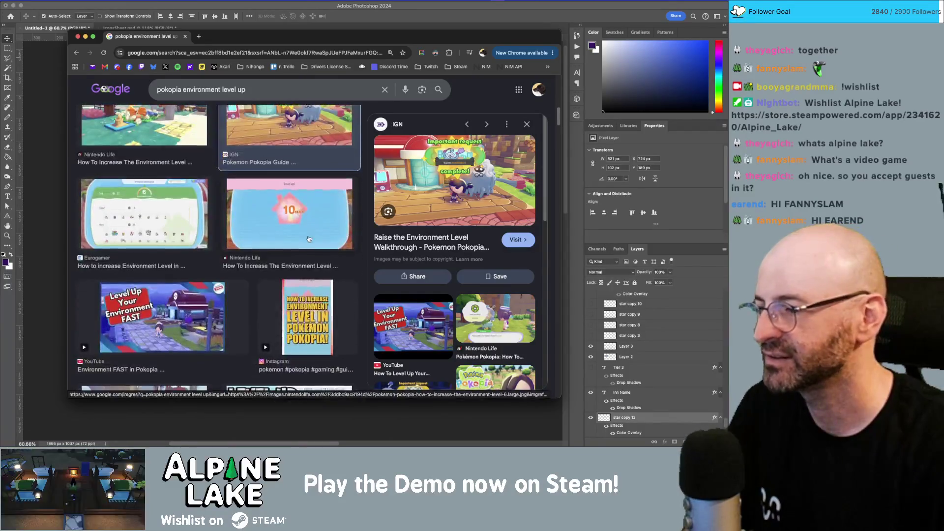
pyautogui.scroll(-5, 306, 239)
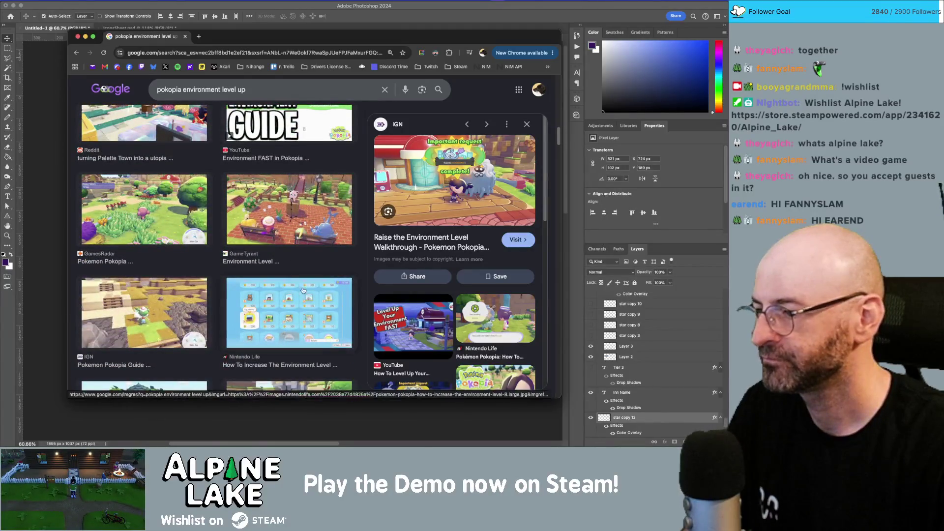
pyautogui.scroll(-5, 302, 288)
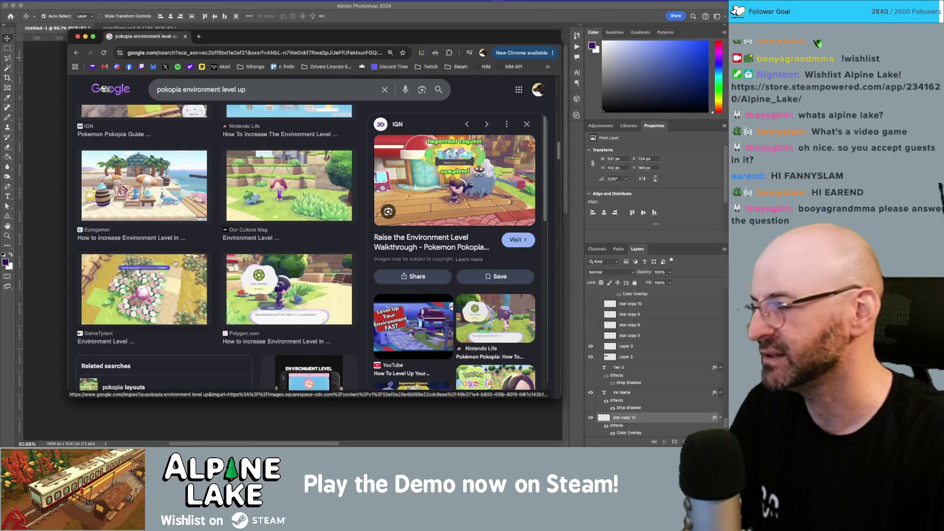
pyautogui.scroll(-2, 247, 258)
pyautogui.scroll(-2, 247, 258)
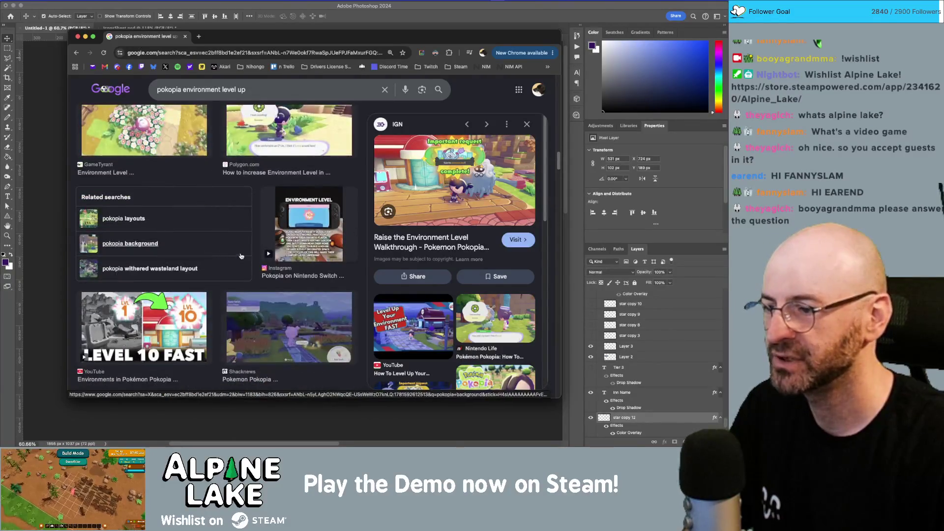
pyautogui.scroll(-3, 290, 226)
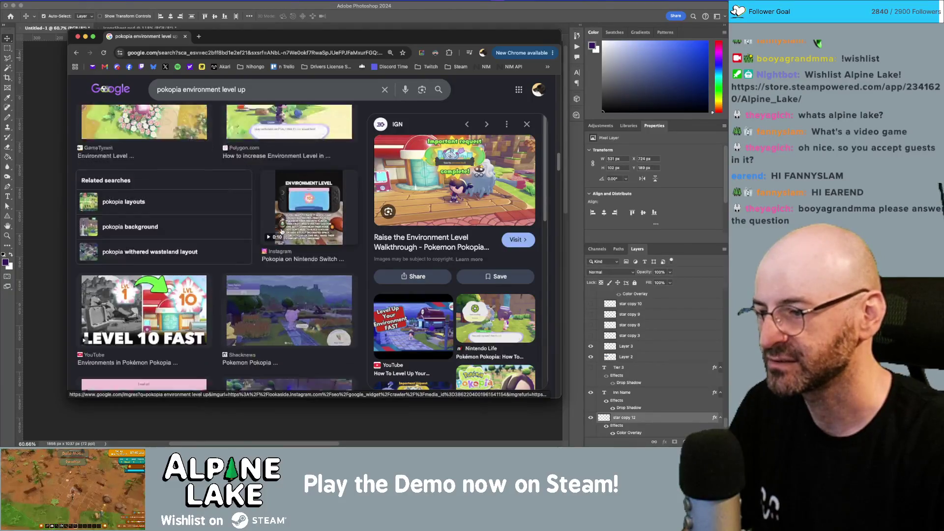
pyautogui.click(149, 336)
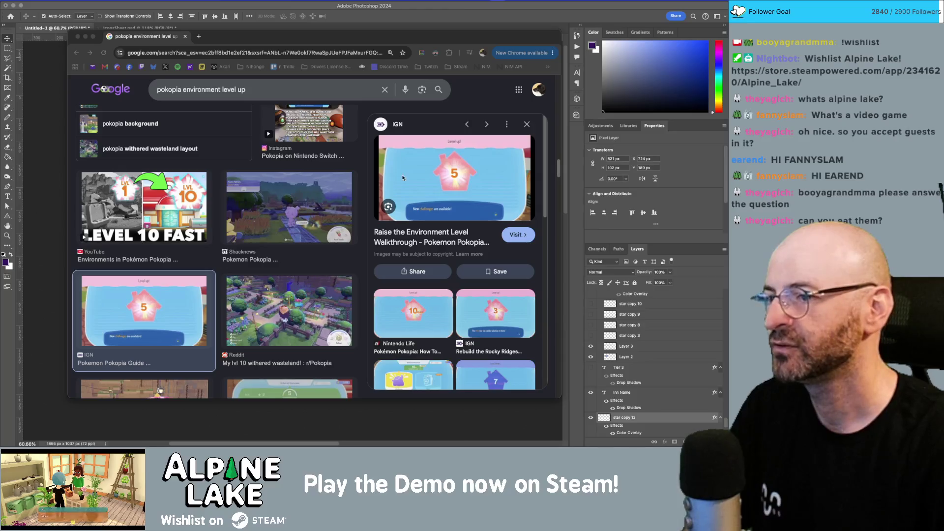
pyautogui.press('super+Tab')
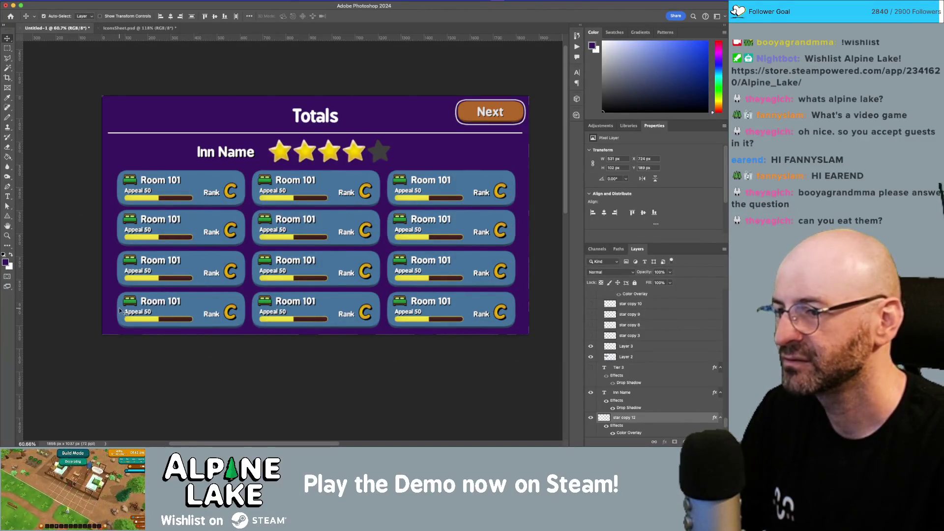
# - Undo back to the two-column card layout and delete the top-left Room 101 card
pyautogui.hotkey('ctrl', 'z')
pyautogui.hotkey('ctrl', 'z')
pyautogui.hotkey('ctrl', 'z')
pyautogui.hotkey('ctrl', 'z')
pyautogui.hotkey('ctrl', 'z')
pyautogui.hotkey('ctrl', 'z')
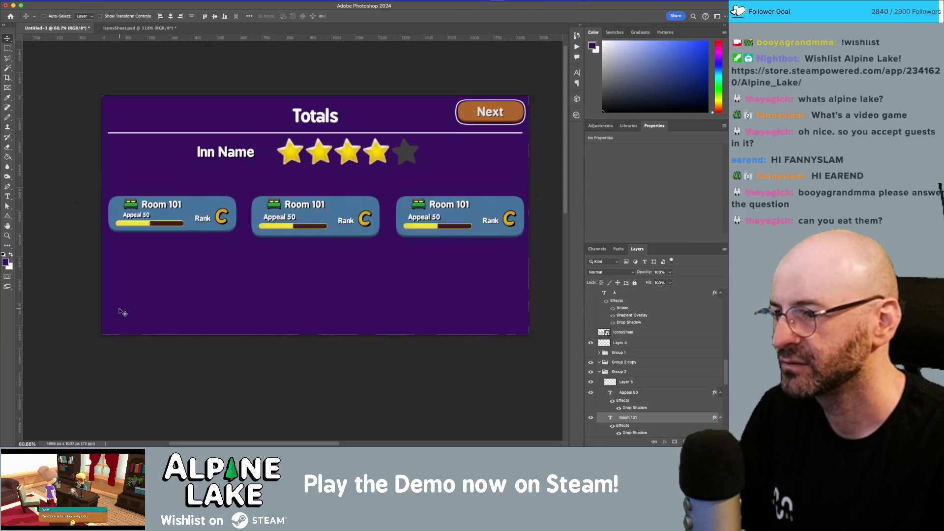
pyautogui.hotkey('ctrl', 'z')
pyautogui.hotkey('ctrl', 'z')
pyautogui.hotkey('ctrl', 'z')
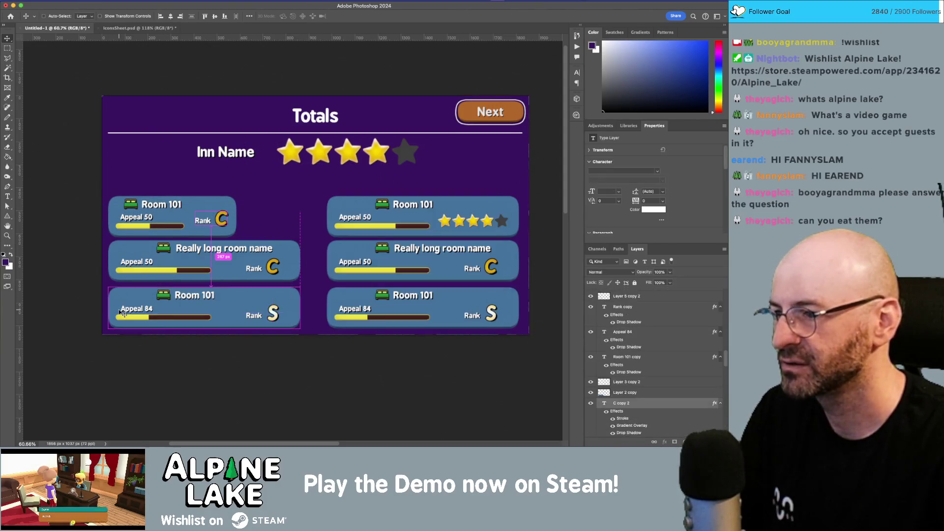
pyautogui.hotkey('ctrl', 'z')
pyautogui.hotkey('ctrl', 'z')
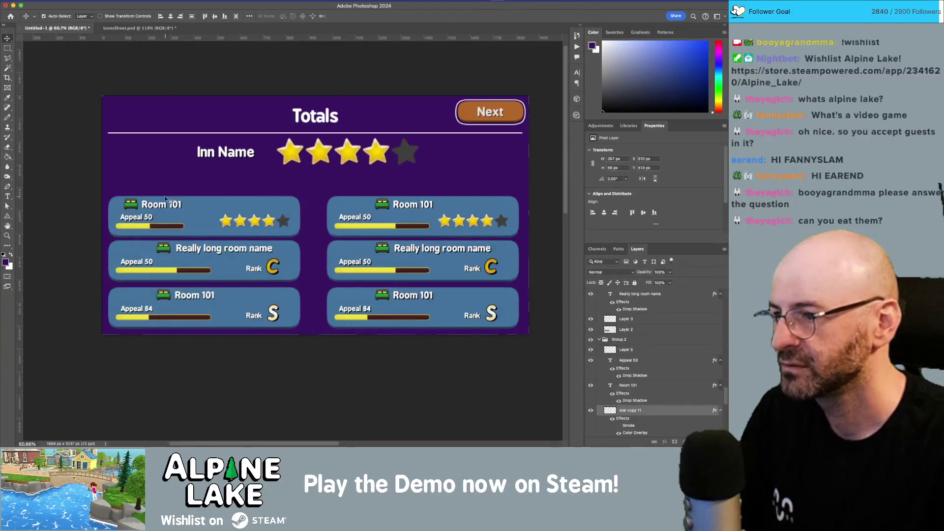
pyautogui.moveTo(85, 186); pyautogui.dragTo(315, 239)
pyautogui.press('Delete')
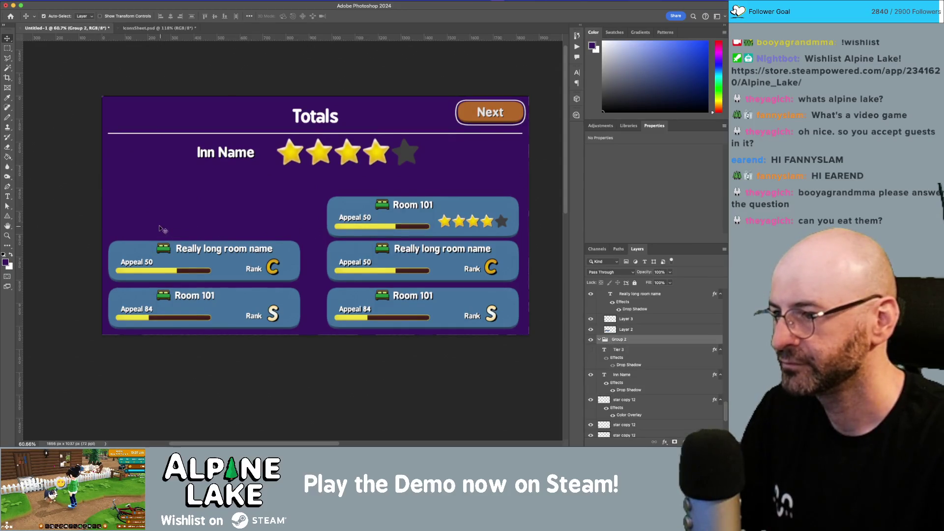
# - Nudge the left card's bed icon and long room name title to the left
pyautogui.click(164, 248)
pyautogui.keyDown('shift'); pyautogui.click(188, 253); pyautogui.keyUp('shift')
pyautogui.hotkey('shift', 'Left')
pyautogui.hotkey('shift', 'Left')
pyautogui.hotkey('shift', 'Left')
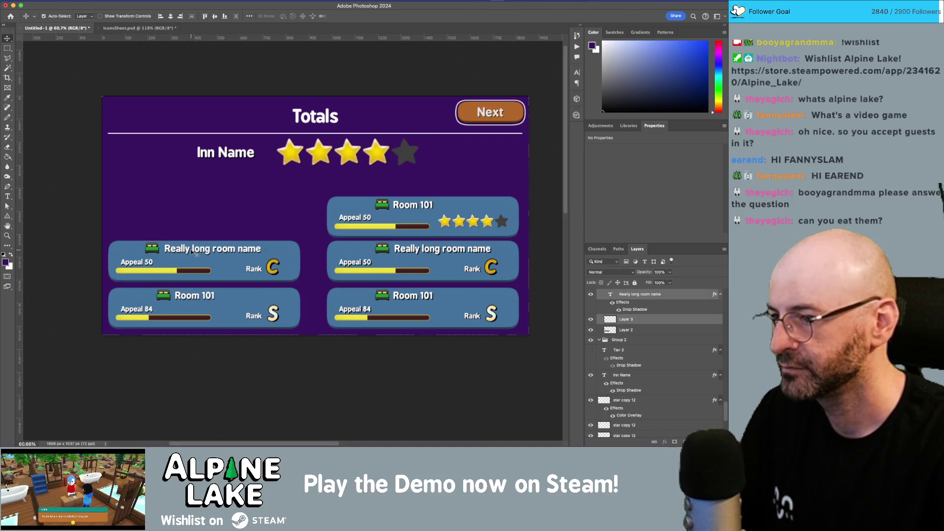
pyautogui.hotkey('shift', 'Left')
# - Delete the three right-column room cards and the remaining Room 101 card
pyautogui.moveTo(90, 211)
pyautogui.mouseDown()
pyautogui.moveTo(314, 281)
pyautogui.moveTo(283, 204)
pyautogui.mouseUp()
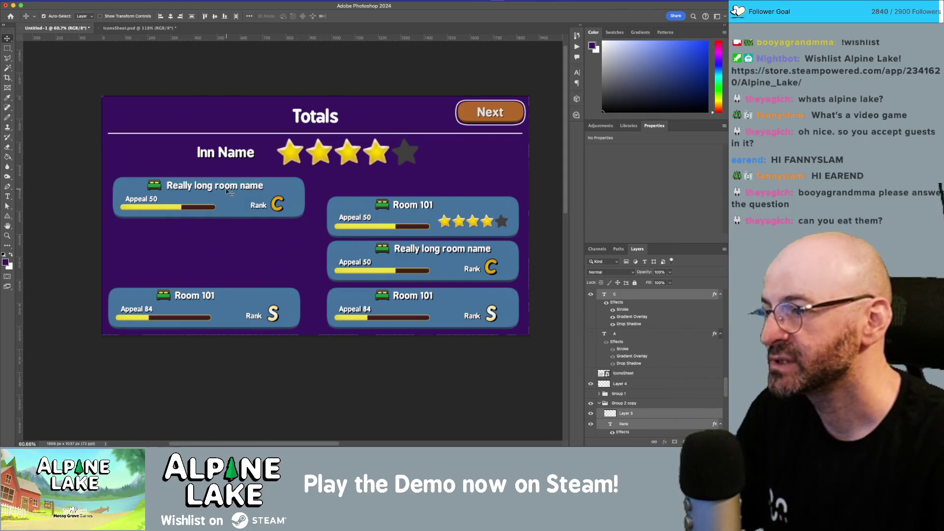
pyautogui.moveTo(221, 190)
pyautogui.mouseDown()
pyautogui.moveTo(220, 227)
pyautogui.moveTo(220, 191)
pyautogui.mouseUp()
pyautogui.moveTo(318, 191); pyautogui.dragTo(551, 336)
pyautogui.press('Delete')
pyautogui.moveTo(383, 263); pyautogui.dragTo(69, 396)
pyautogui.press('Delete')
# - Move the 'Really long room name' card to the centre below the stars
pyautogui.moveTo(91, 245); pyautogui.dragTo(314, 172)
pyautogui.moveTo(260, 203)
pyautogui.mouseDown()
pyautogui.moveTo(329, 227)
pyautogui.moveTo(347, 228)
pyautogui.moveTo(341, 216)
pyautogui.mouseUp()
pyautogui.moveTo(419, 255); pyautogui.dragTo(181, 186)
pyautogui.moveTo(270, 197)
pyautogui.mouseDown()
pyautogui.moveTo(296, 198)
pyautogui.moveTo(302, 364)
pyautogui.moveTo(291, 217)
pyautogui.mouseUp()
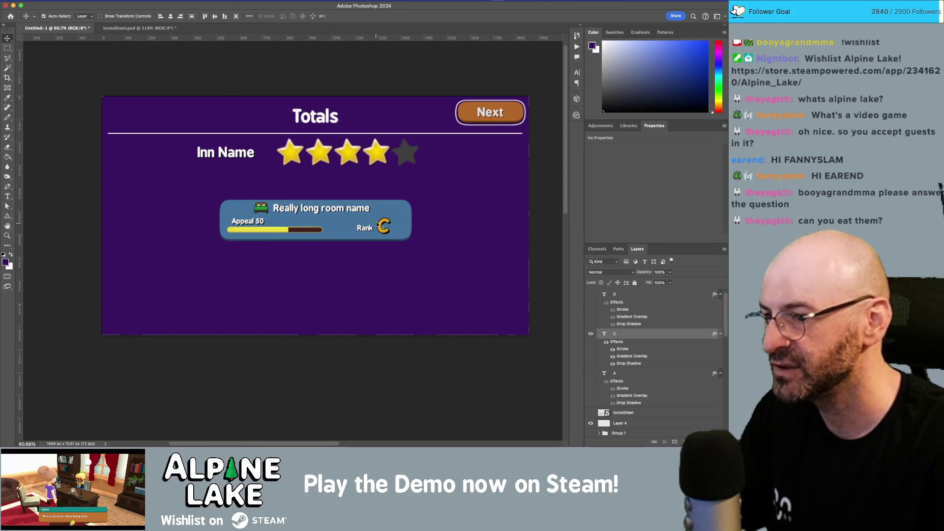
# - Drag the 'Really long room name' card right and slightly lower, directly beneath the star row
pyautogui.moveTo(436, 175); pyautogui.dragTo(217, 258)
pyautogui.moveTo(275, 235)
pyautogui.mouseDown()
pyautogui.moveTo(315, 405)
pyautogui.moveTo(311, 229)
pyautogui.moveTo(110, 226)
pyautogui.moveTo(358, 225)
pyautogui.moveTo(274, 227)
pyautogui.moveTo(302, 217)
pyautogui.moveTo(41, 238)
pyautogui.moveTo(29, 212)
pyautogui.moveTo(393, 229)
pyautogui.moveTo(56, 359)
pyautogui.moveTo(315, 222)
pyautogui.mouseUp()
pyautogui.moveTo(413, 214); pyautogui.dragTo(284, 230)
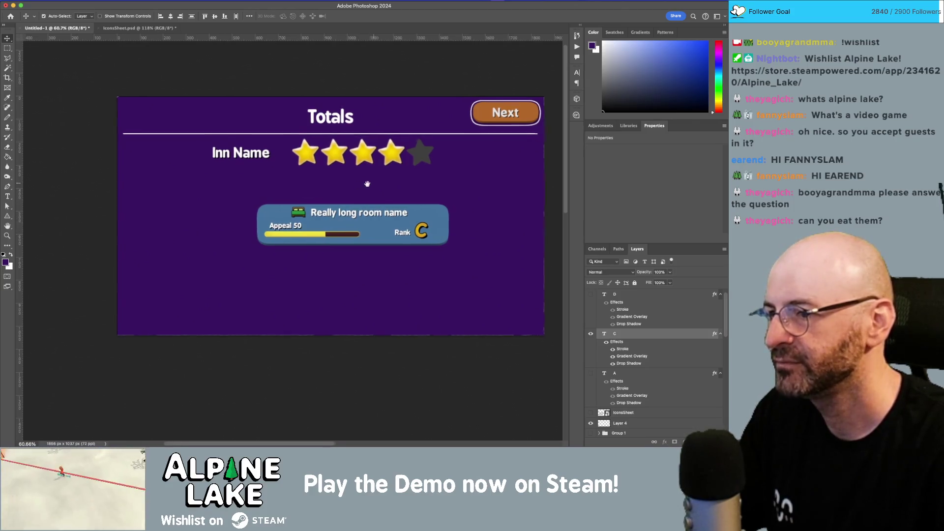
pyautogui.moveTo(372, 185); pyautogui.dragTo(343, 187)
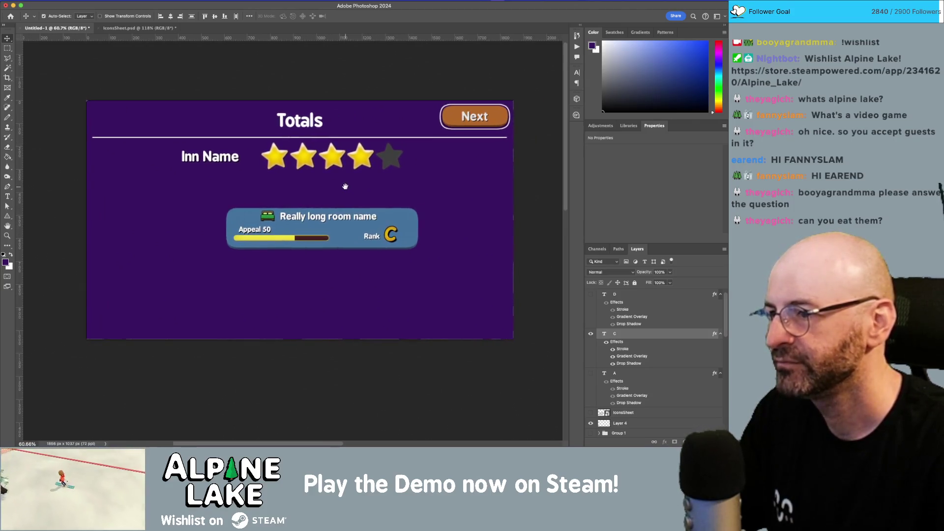
# - Nudge the grey fifth star and the fourth star by a few pixels
pyautogui.click(388, 159)
pyautogui.moveTo(388, 159)
pyautogui.mouseDown()
pyautogui.moveTo(399, 161)
pyautogui.moveTo(387, 160)
pyautogui.mouseUp()
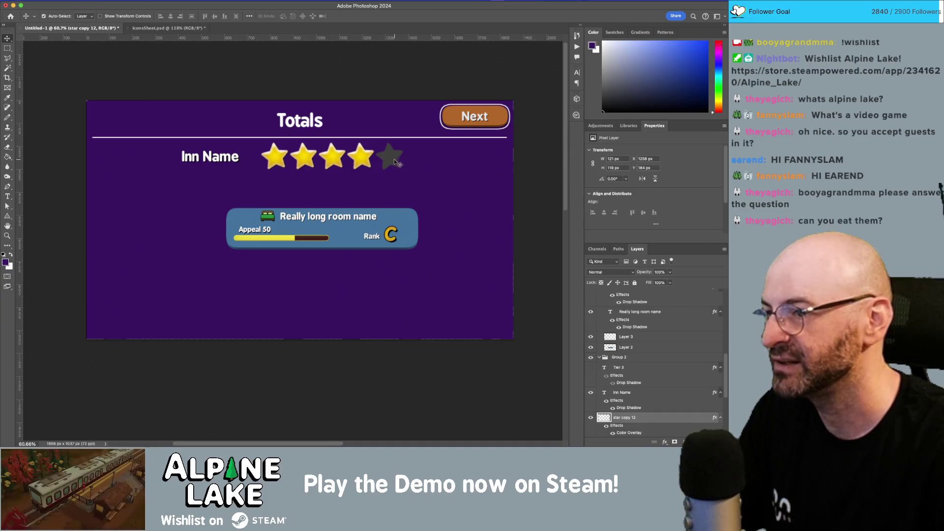
pyautogui.click(366, 160)
pyautogui.moveTo(366, 160)
pyautogui.mouseDown()
pyautogui.moveTo(392, 221)
pyautogui.moveTo(380, 259)
pyautogui.moveTo(364, 159)
pyautogui.mouseUp()
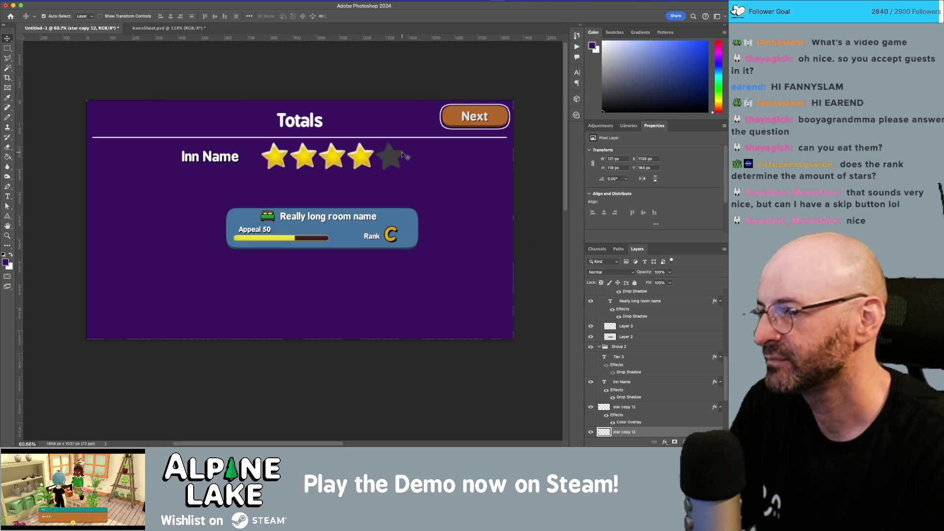
# - Enlarge the room card to 144.51%, shift it 37 px left, and marquee its lower part
pyautogui.moveTo(211, 198)
pyautogui.mouseDown()
pyautogui.moveTo(444, 276)
pyautogui.moveTo(438, 253)
pyautogui.moveTo(461, 259)
pyautogui.mouseUp()
pyautogui.hotkey('ctrl', 't')
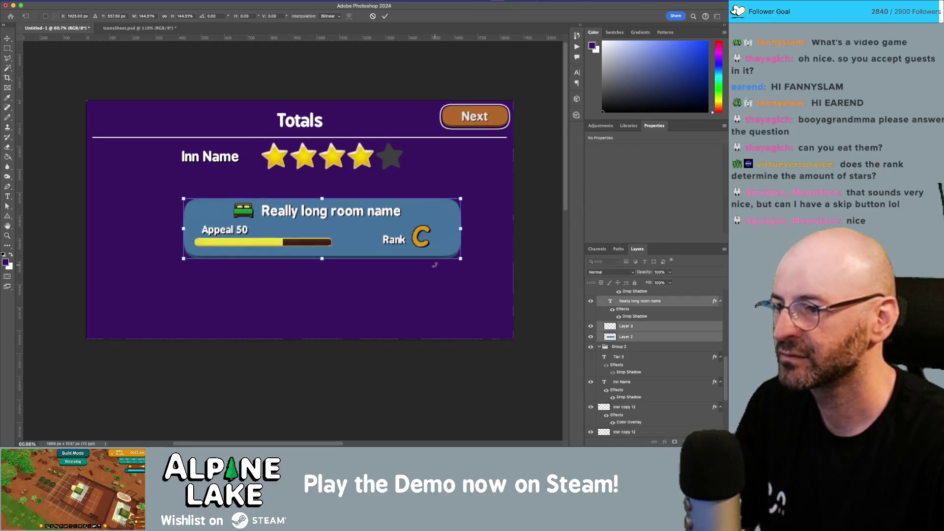
pyautogui.press('Return')
pyautogui.moveTo(377, 226); pyautogui.dragTo(357, 231)
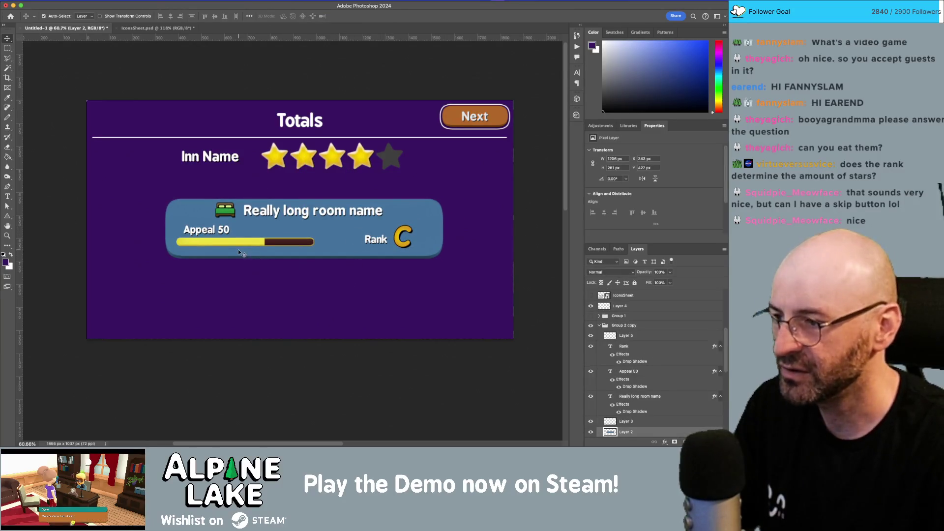
pyautogui.press('m')
pyautogui.moveTo(161, 228); pyautogui.dragTo(478, 286)
# - Move the card's lower section down 65 px
pyautogui.press('v')
pyautogui.moveTo(345, 242)
pyautogui.mouseDown()
pyautogui.moveTo(345, 273)
pyautogui.moveTo(321, 283)
pyautogui.mouseUp()
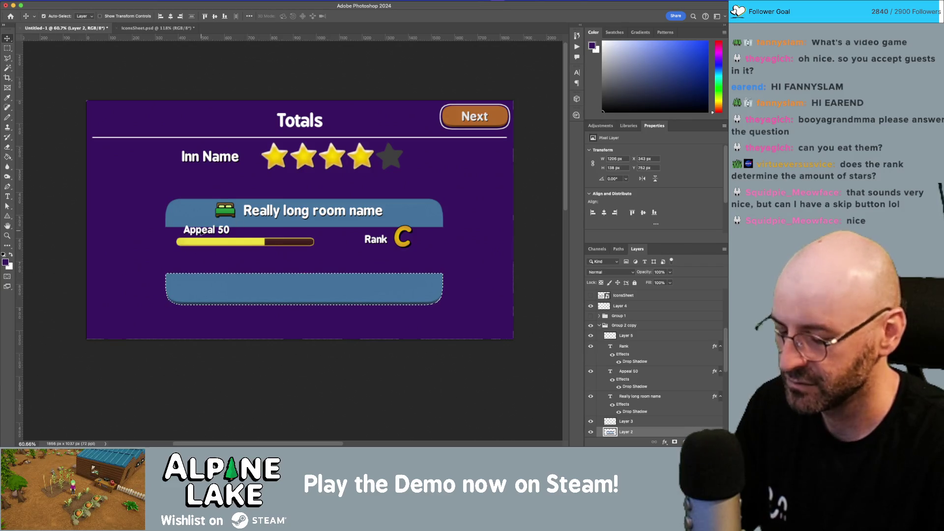
pyautogui.press('super+d')
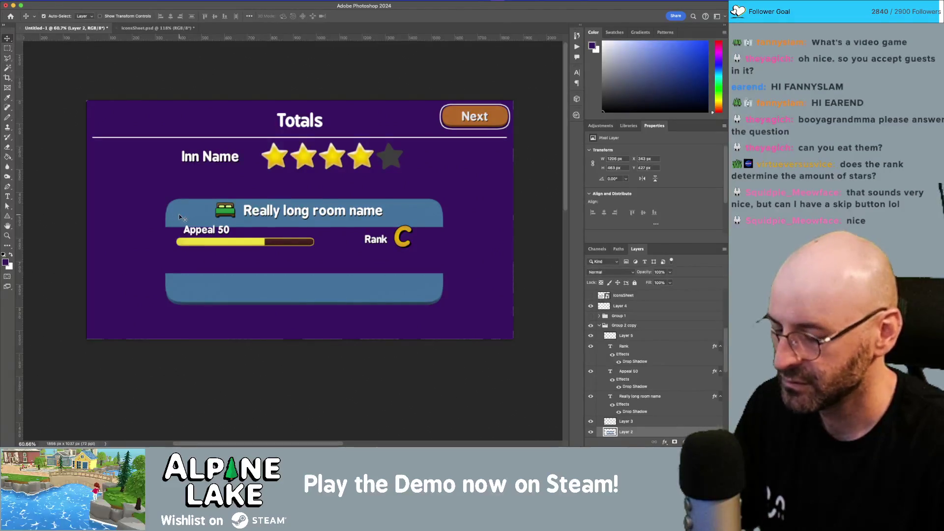
# - Stretch a thin background strip to fill the card's gap and move the appeal bar lower
pyautogui.press('m')
pyautogui.moveTo(162, 223); pyautogui.dragTo(460, 227)
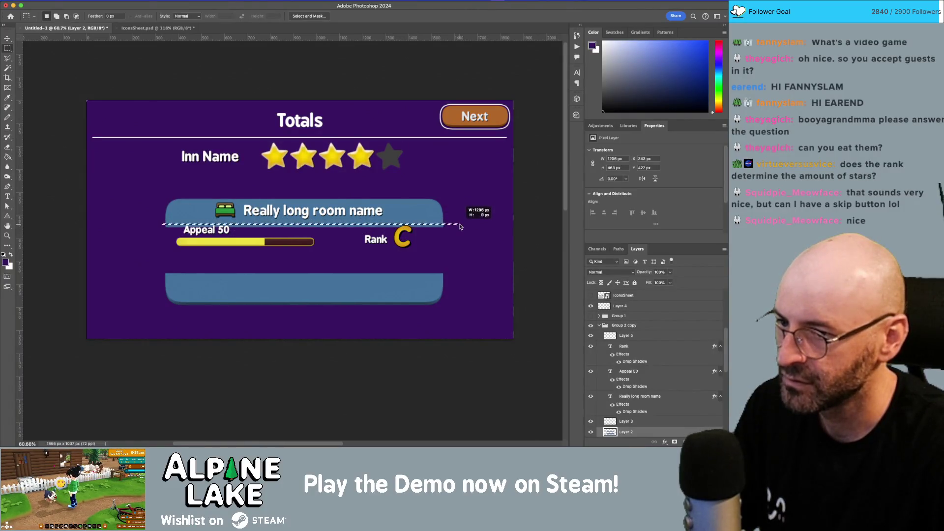
pyautogui.press('super+t')
pyautogui.moveTo(310, 224); pyautogui.dragTo(310, 274)
pyautogui.press('Return')
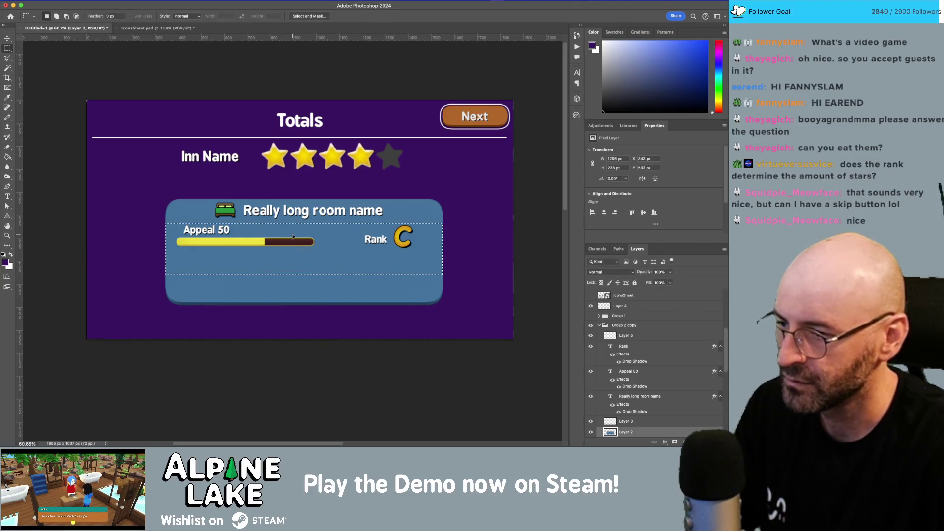
pyautogui.press('super+d')
pyautogui.press('v')
pyautogui.moveTo(227, 244); pyautogui.dragTo(234, 287)
pyautogui.moveTo(213, 231); pyautogui.dragTo(255, 230)
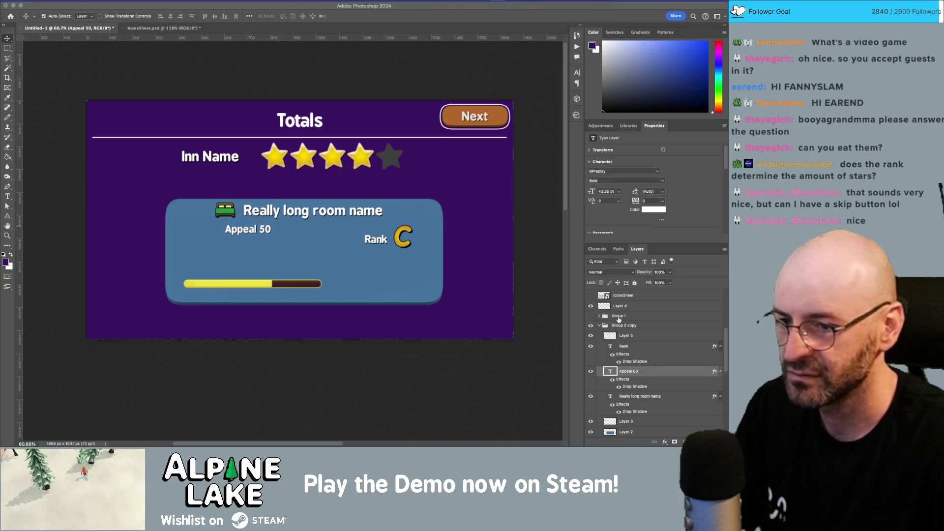
pyautogui.scroll(-10, 628, 360)
pyautogui.scroll(10, 605, 355)
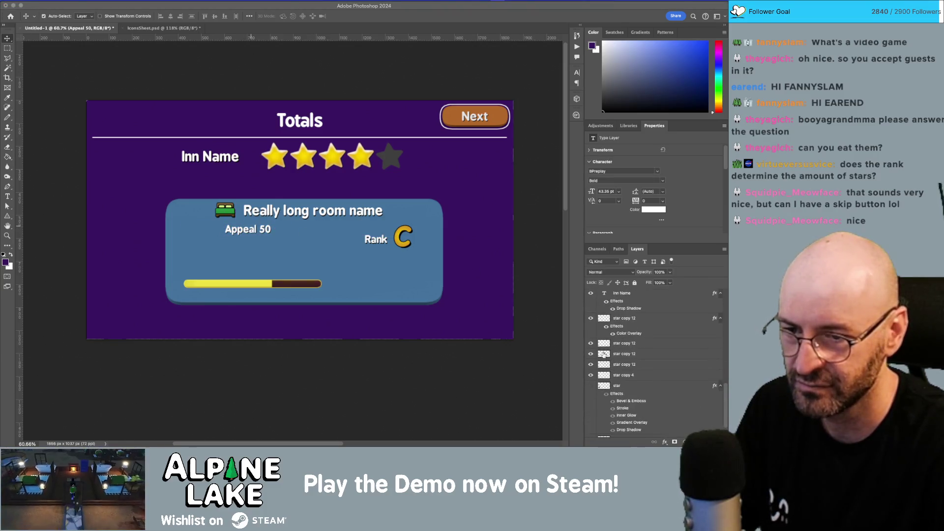
pyautogui.scroll(5, 602, 353)
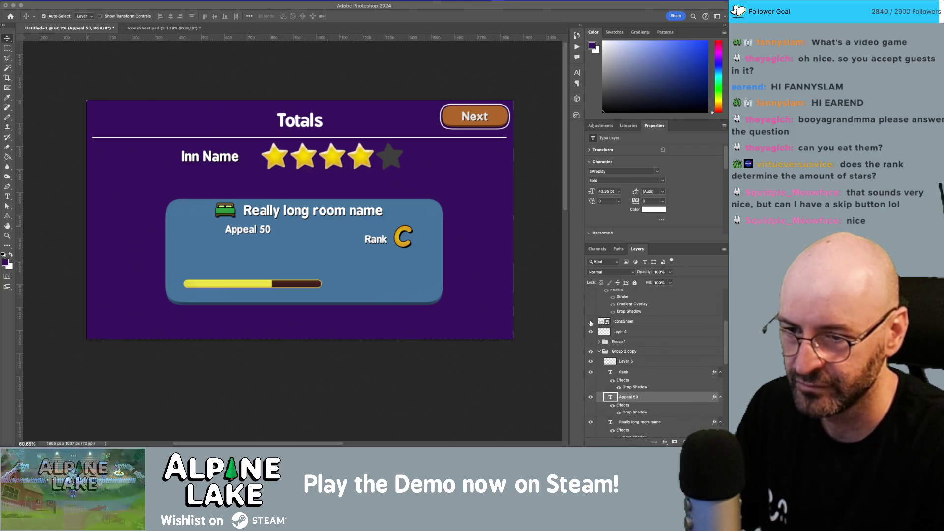
pyautogui.click(592, 322)
pyautogui.click(591, 322)
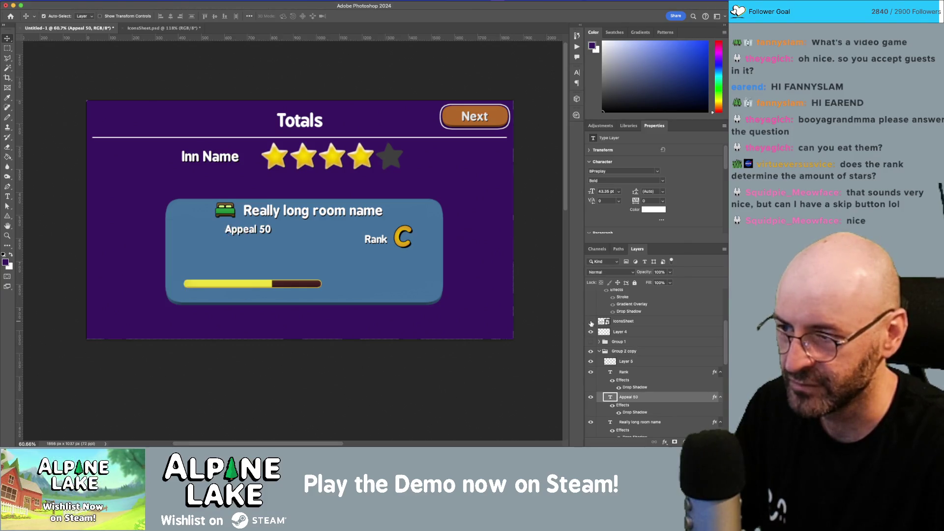
pyautogui.scroll(-3, 605, 359)
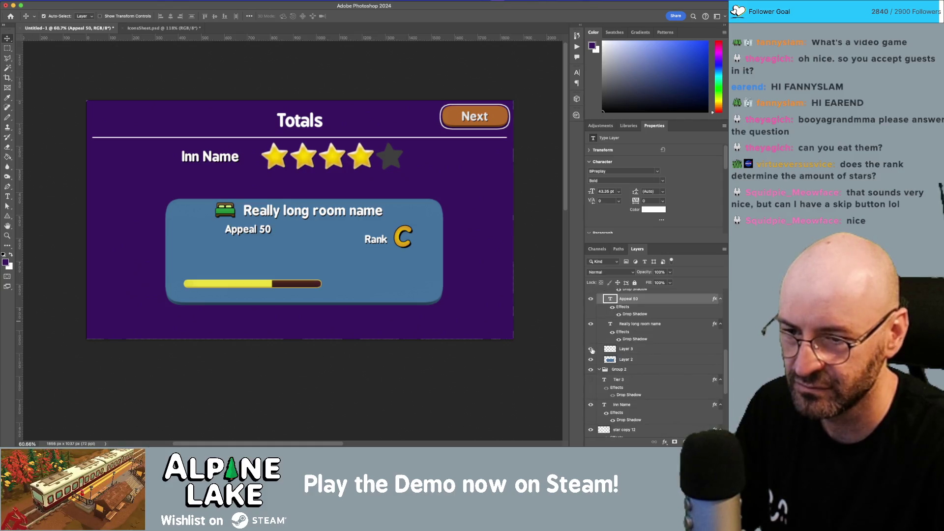
pyautogui.scroll(-1, 636, 371)
pyautogui.scroll(-1, 636, 371)
pyautogui.click(591, 330)
pyautogui.click(591, 331)
pyautogui.scroll(-4, 611, 349)
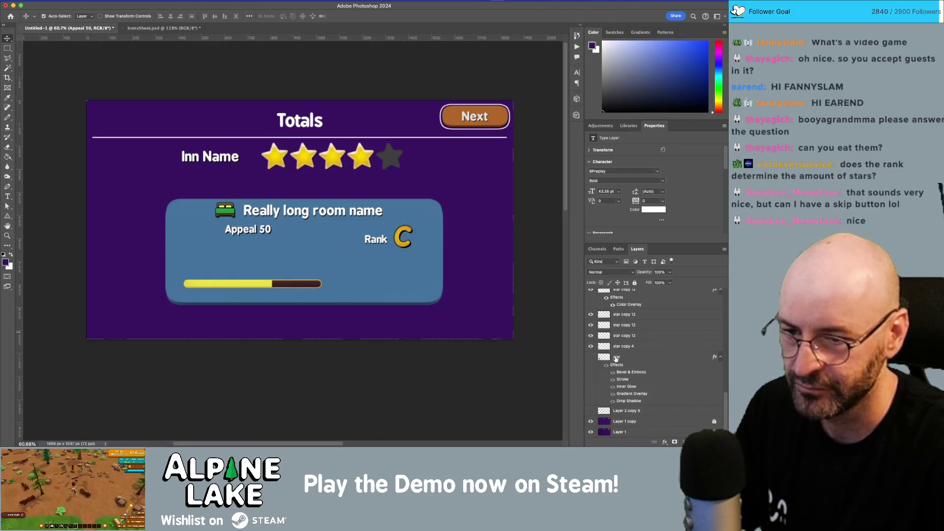
pyautogui.click(590, 411)
pyautogui.click(591, 411)
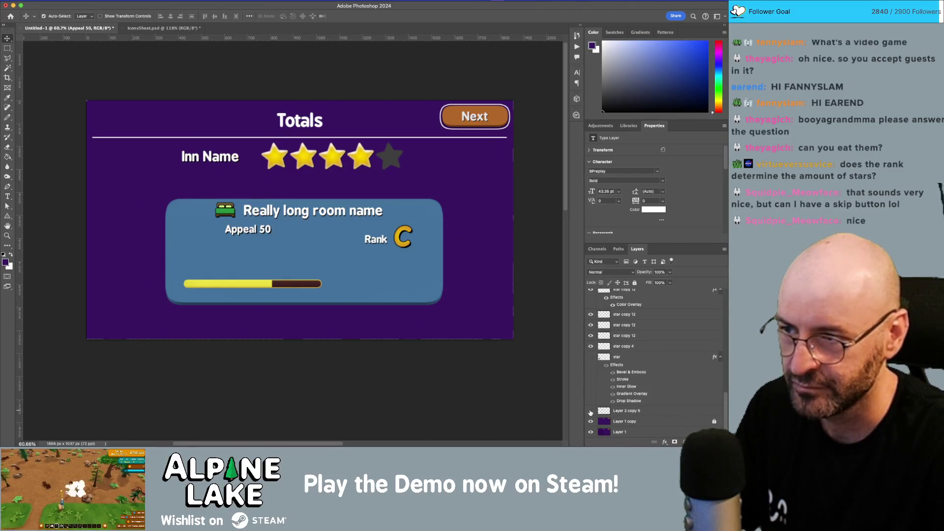
pyautogui.scroll(5, 632, 384)
pyautogui.scroll(4, 632, 385)
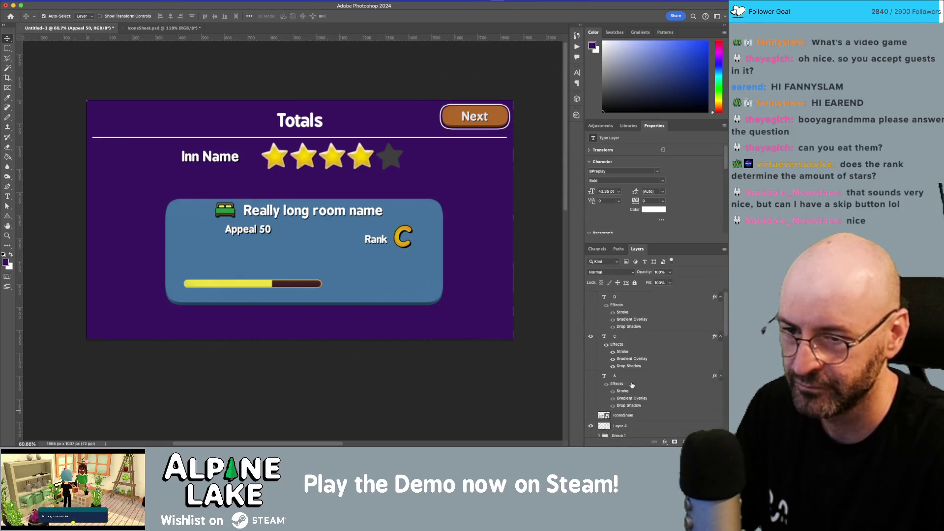
pyautogui.scroll(-8, 636, 344)
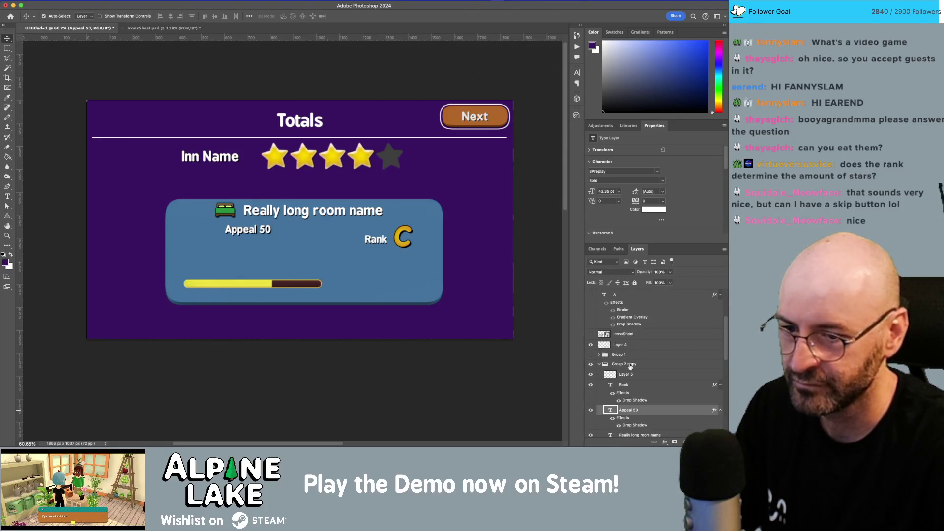
# - Show the yellow box layer, move it beside Rank C, and enlarge it to 343 px wide
pyautogui.click(590, 411)
pyautogui.moveTo(249, 187)
pyautogui.mouseDown()
pyautogui.moveTo(381, 248)
pyautogui.moveTo(373, 338)
pyautogui.mouseUp()
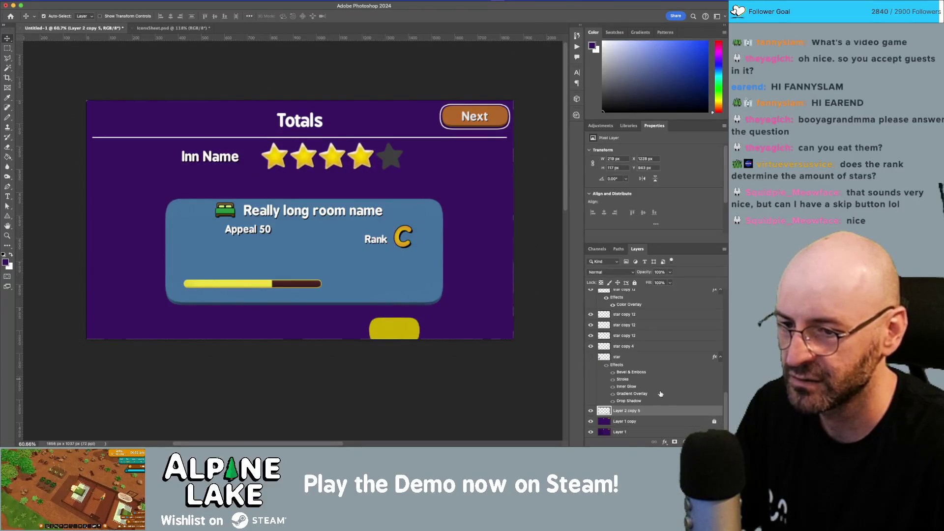
pyautogui.moveTo(652, 410); pyautogui.dragTo(655, 344)
pyautogui.moveTo(658, 340); pyautogui.dragTo(658, 331)
pyautogui.moveTo(414, 335)
pyautogui.mouseDown()
pyautogui.moveTo(415, 264)
pyautogui.moveTo(359, 242)
pyautogui.moveTo(353, 257)
pyautogui.mouseUp()
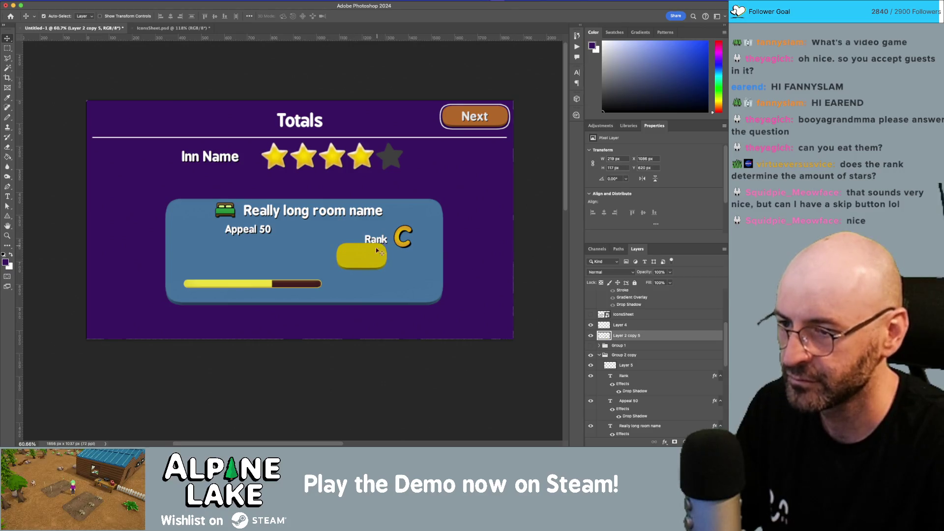
pyautogui.hotkey('ctrl', 't')
pyautogui.moveTo(386, 268); pyautogui.dragTo(405, 282)
pyautogui.press('Return')
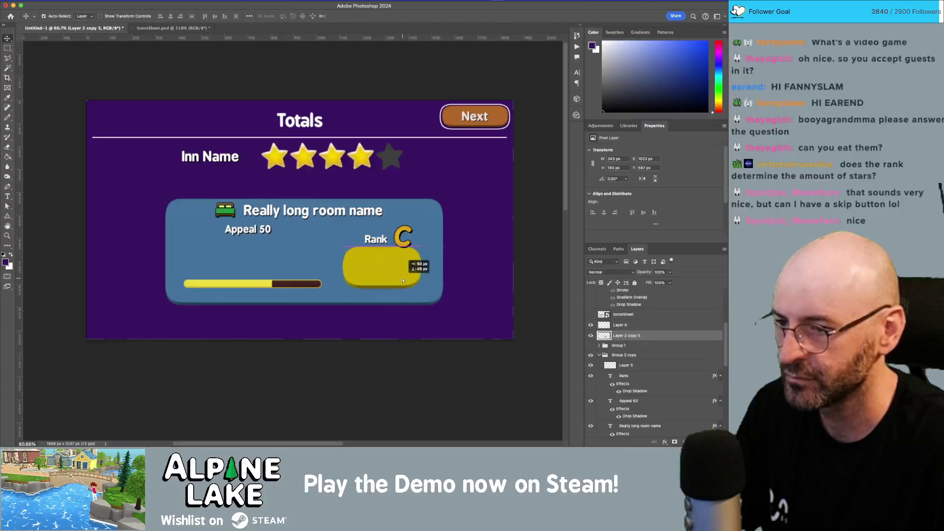
# - Place the yellow box beneath the card text and move Rank and C onto it
pyautogui.moveTo(640, 336)
pyautogui.mouseDown()
pyautogui.moveTo(652, 357)
pyautogui.moveTo(646, 372)
pyautogui.mouseUp()
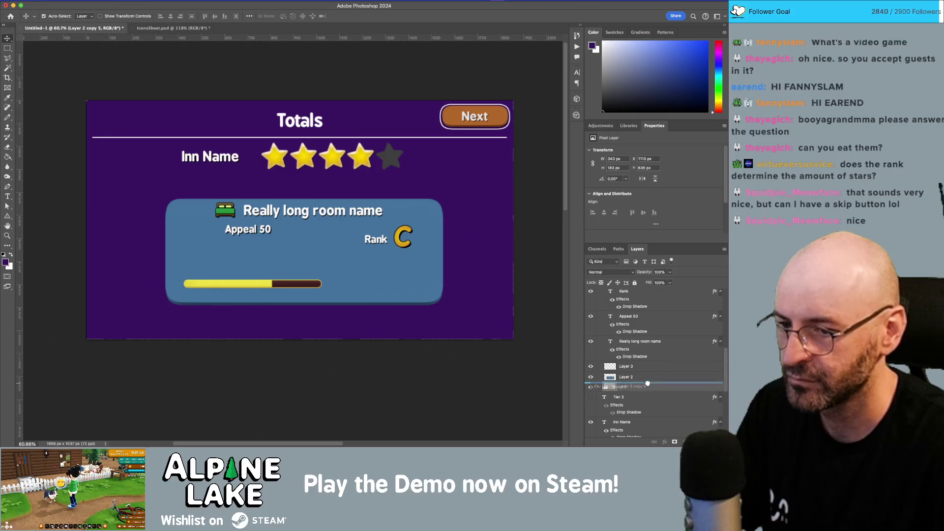
pyautogui.click(395, 244)
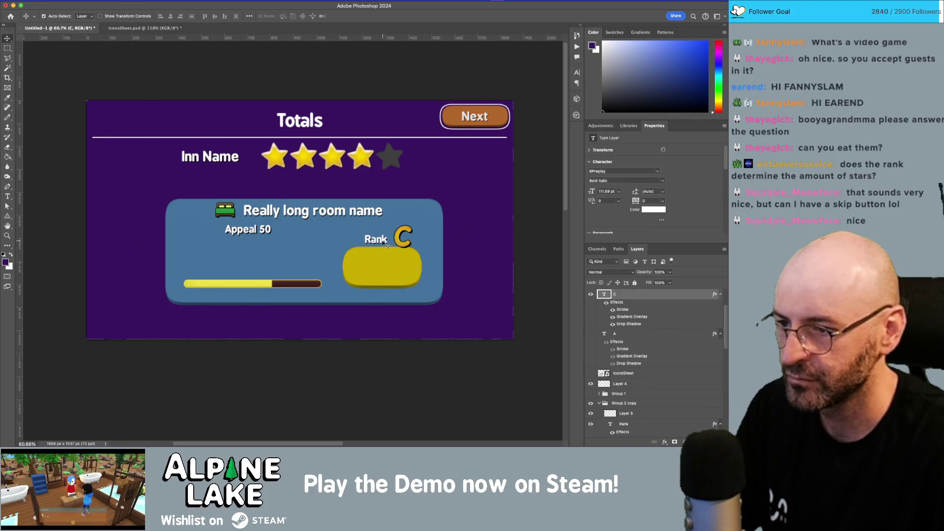
pyautogui.keyDown('shift'); pyautogui.click(382, 242); pyautogui.keyUp('shift')
pyautogui.moveTo(379, 255); pyautogui.dragTo(375, 275)
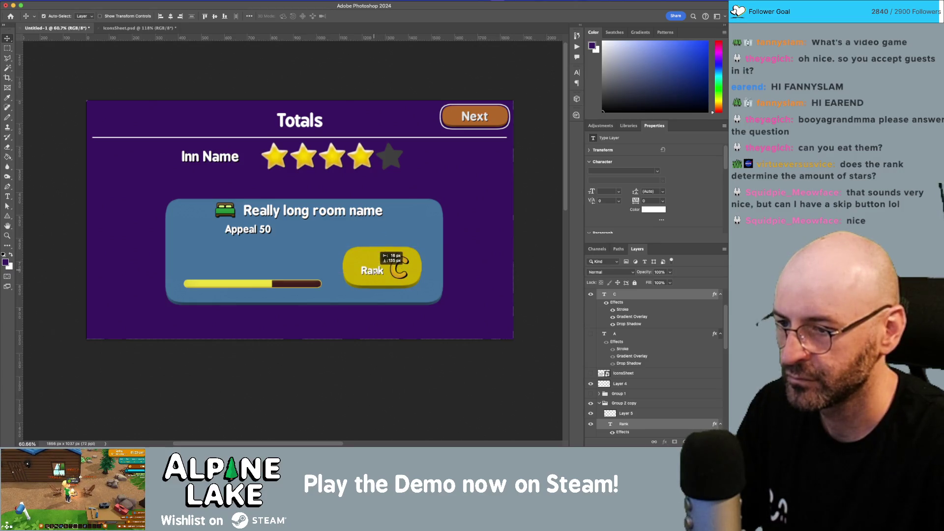
pyautogui.click(378, 261)
# - Try out various Hue/Saturation hue, saturation and lightness settings on the button
pyautogui.click(106, 1)
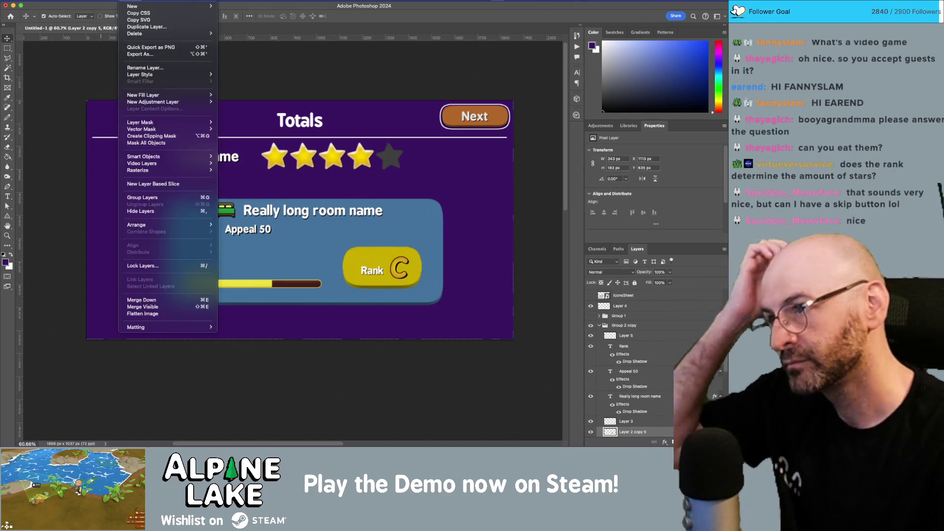
pyautogui.moveTo(167, 19)
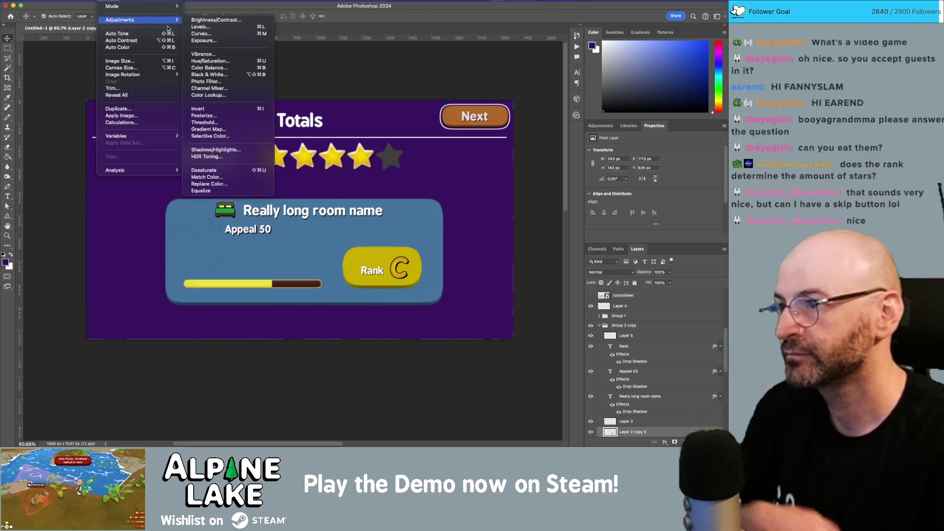
pyautogui.click(210, 61)
pyautogui.moveTo(328, 265)
pyautogui.mouseDown()
pyautogui.moveTo(420, 249)
pyautogui.moveTo(539, 246)
pyautogui.mouseUp()
pyautogui.moveTo(523, 290)
pyautogui.mouseDown()
pyautogui.moveTo(504, 292)
pyautogui.moveTo(533, 292)
pyautogui.moveTo(515, 292)
pyautogui.moveTo(506, 308)
pyautogui.moveTo(507, 291)
pyautogui.mouseUp()
pyautogui.moveTo(520, 328); pyautogui.dragTo(504, 293)
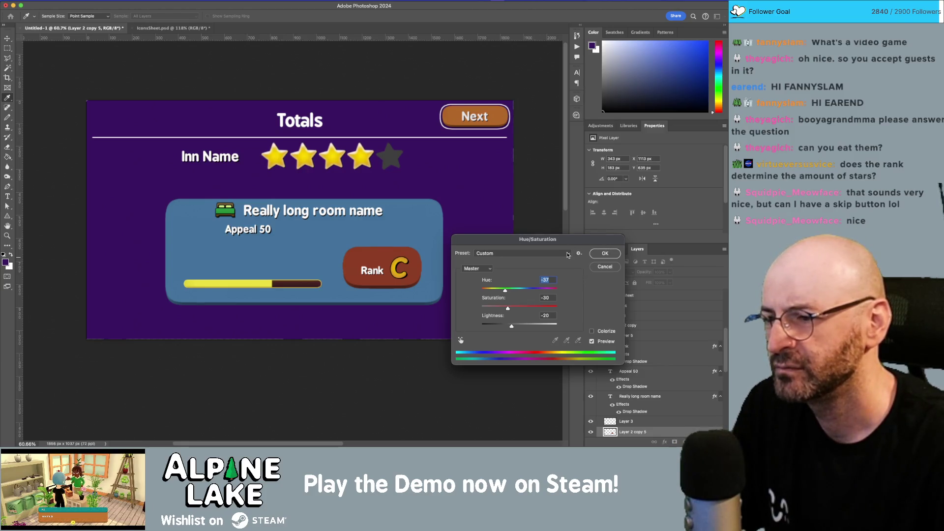
pyautogui.moveTo(506, 292); pyautogui.dragTo(496, 292)
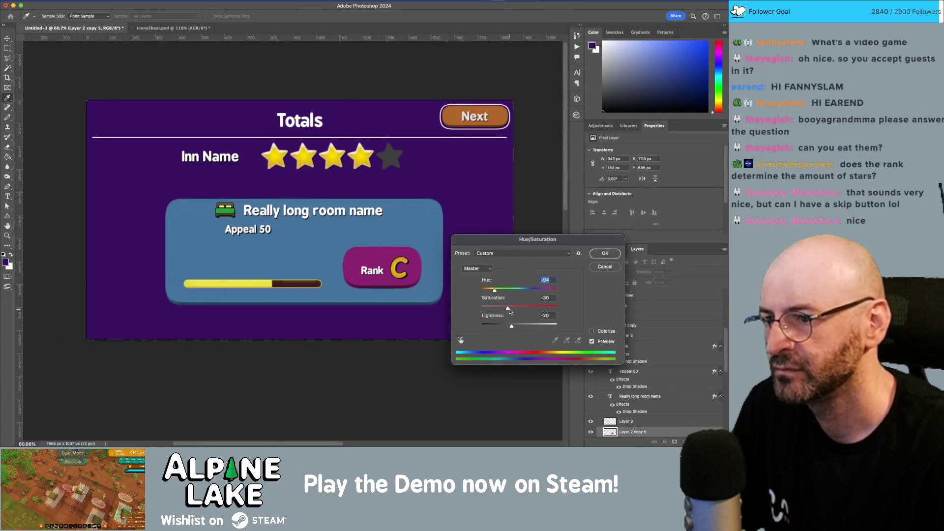
pyautogui.moveTo(527, 311)
pyautogui.mouseDown()
pyautogui.moveTo(490, 312)
pyautogui.moveTo(504, 291)
pyautogui.moveTo(469, 307)
pyautogui.mouseUp()
pyautogui.moveTo(513, 327)
pyautogui.mouseDown()
pyautogui.moveTo(573, 332)
pyautogui.moveTo(521, 329)
pyautogui.moveTo(540, 328)
pyautogui.mouseUp()
pyautogui.moveTo(493, 310)
pyautogui.mouseDown()
pyautogui.moveTo(515, 309)
pyautogui.moveTo(524, 327)
pyautogui.mouseUp()
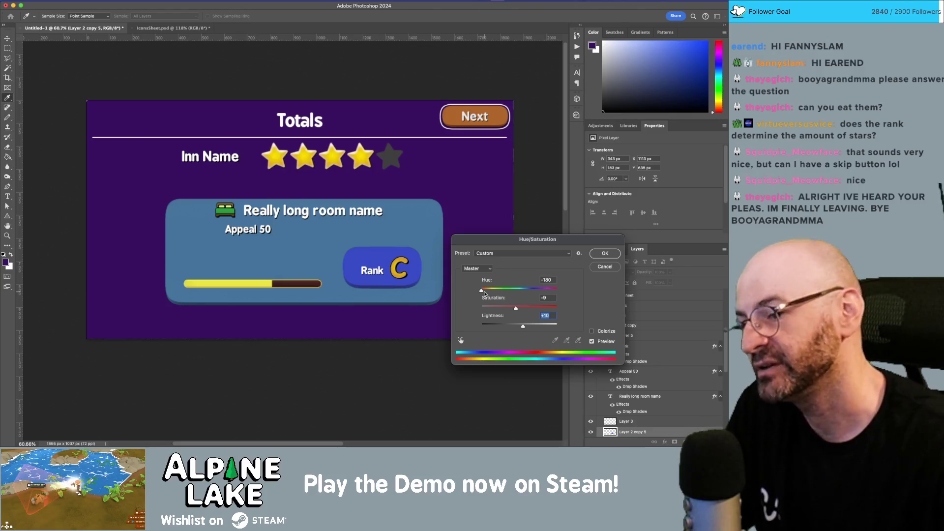
# - Shift the hue back toward red and accept the orange button colour
pyautogui.scroll(1, 481, 295)
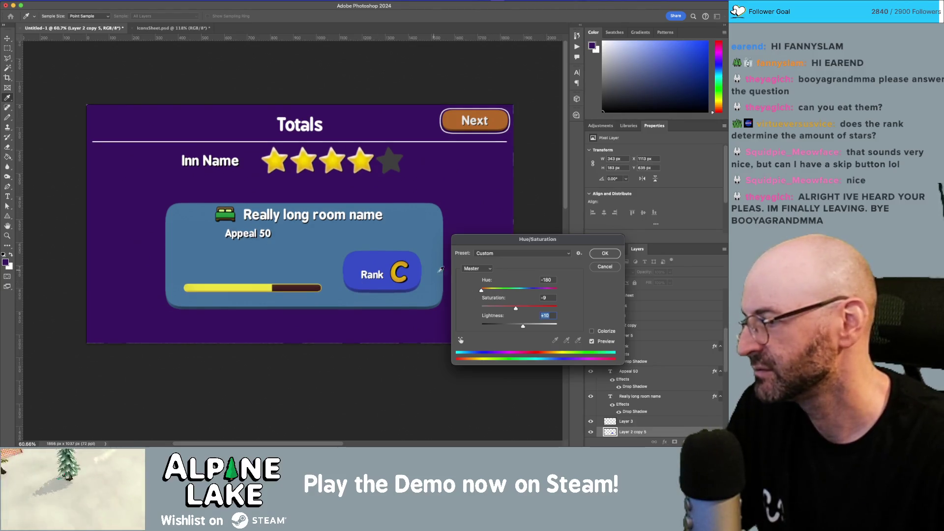
pyautogui.scroll(-1, 373, 271)
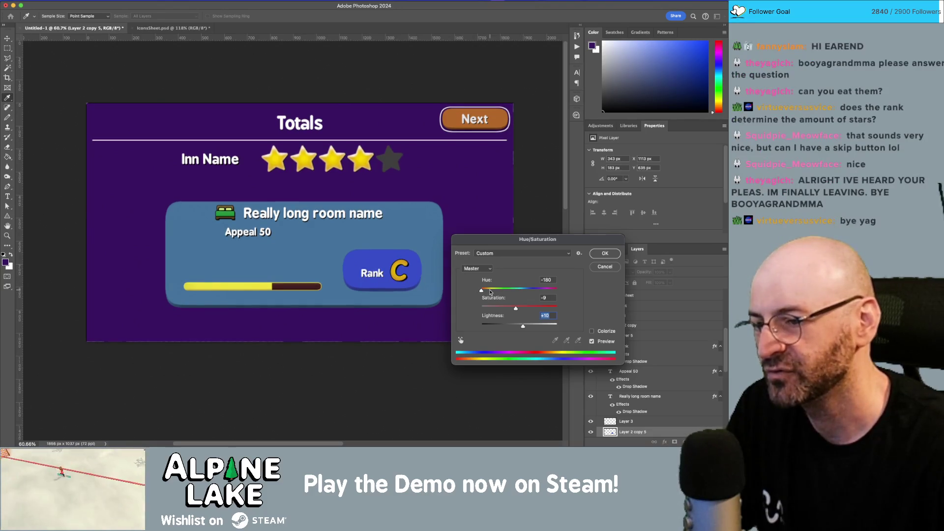
pyautogui.moveTo(483, 291); pyautogui.dragTo(503, 292)
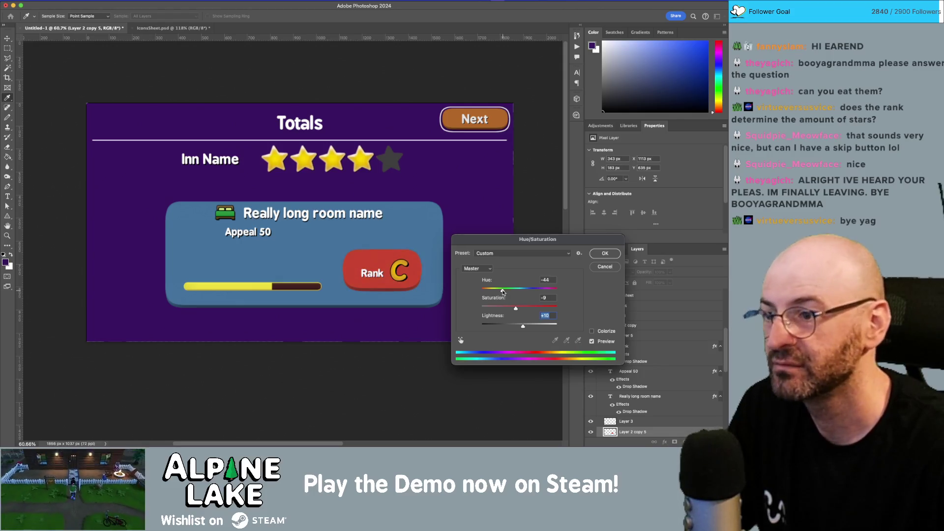
pyautogui.moveTo(503, 292); pyautogui.dragTo(514, 292)
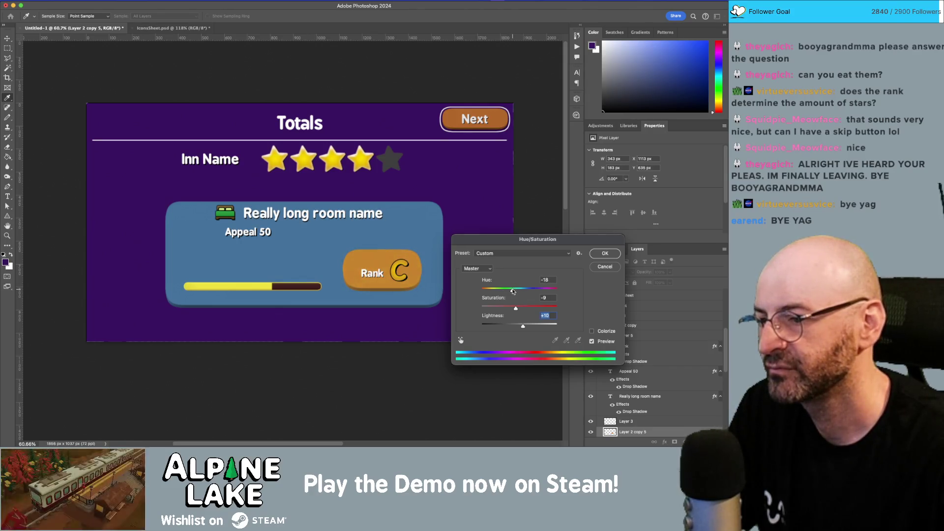
pyautogui.click(610, 254)
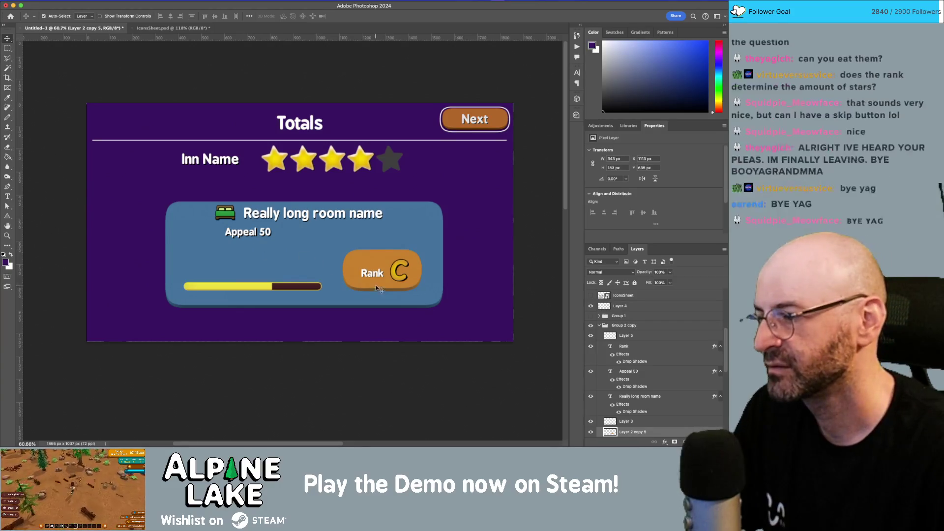
# - Nudge the Rank text and the C letter closer together on the button
pyautogui.doubleClick(391, 279)
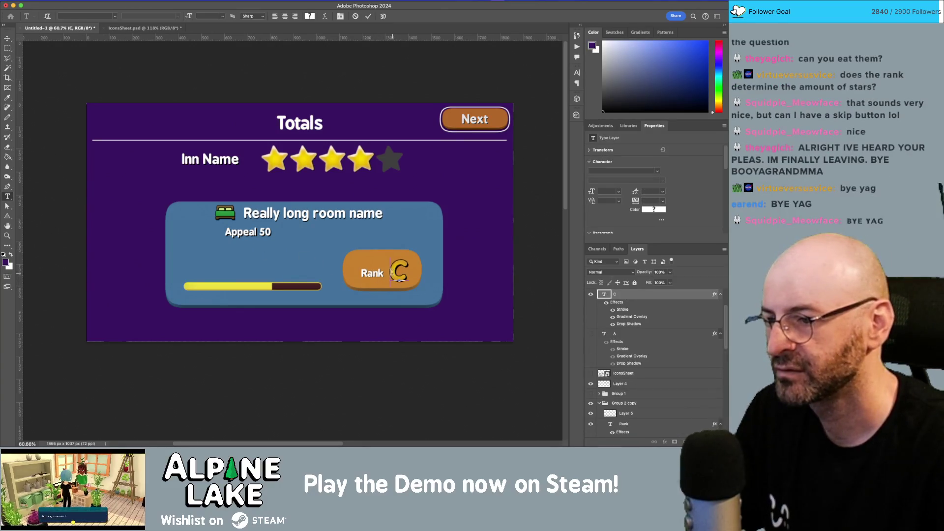
pyautogui.press('Escape')
pyautogui.press('c')
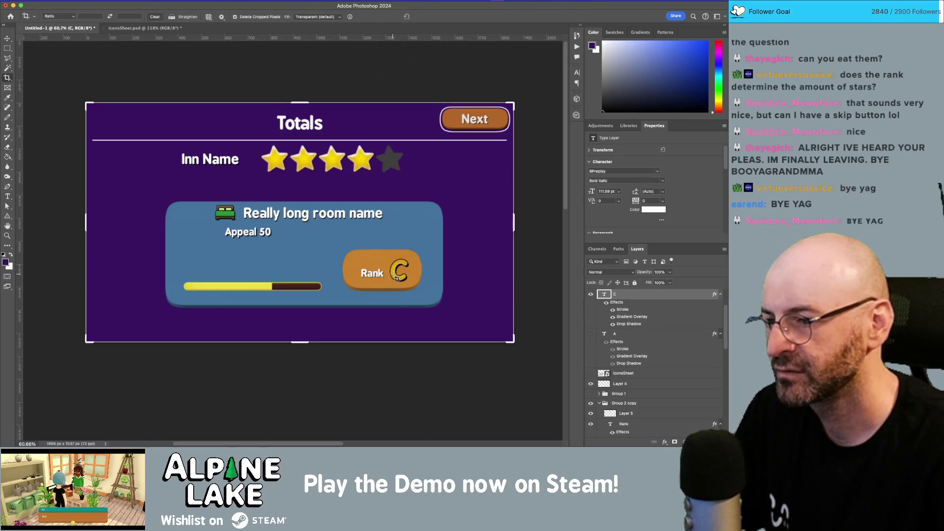
pyautogui.press('v')
pyautogui.moveTo(373, 274)
pyautogui.mouseDown()
pyautogui.moveTo(366, 272)
pyautogui.moveTo(392, 274)
pyautogui.moveTo(377, 274)
pyautogui.mouseUp()
pyautogui.click(392, 276)
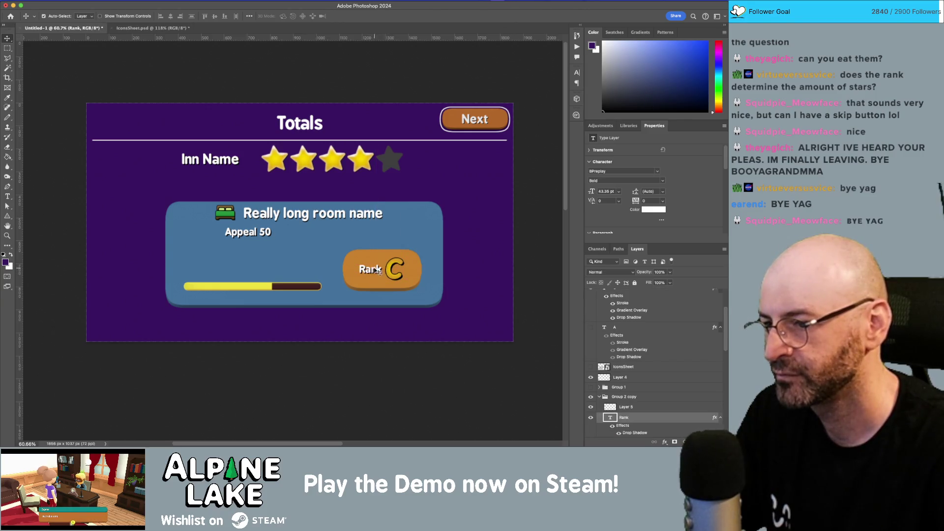
# - Enlarge the Rank text to about 61 pt, deselect, and switch over to Unity
pyautogui.hotkey('ctrl', 't')
pyautogui.moveTo(359, 264)
pyautogui.mouseDown()
pyautogui.moveTo(363, 275)
pyautogui.moveTo(396, 278)
pyautogui.moveTo(377, 277)
pyautogui.mouseUp()
pyautogui.press('Return')
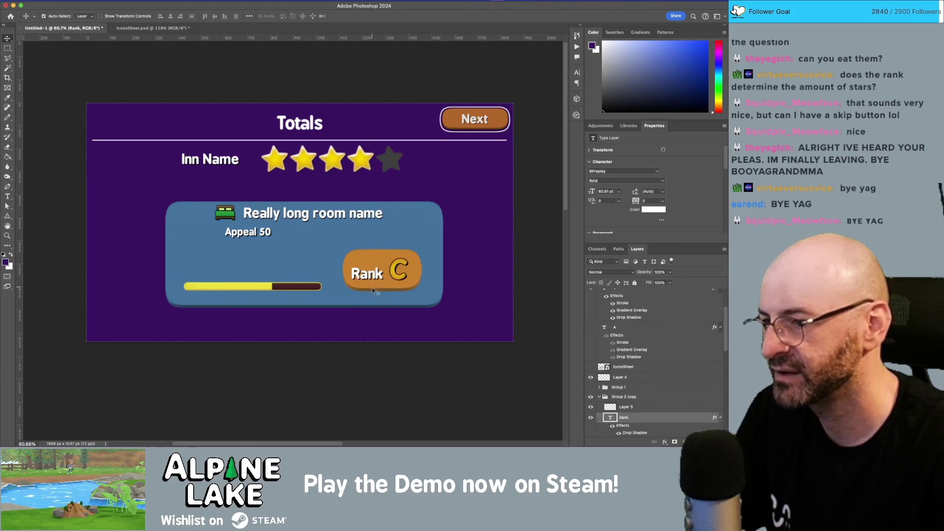
pyautogui.click(447, 316)
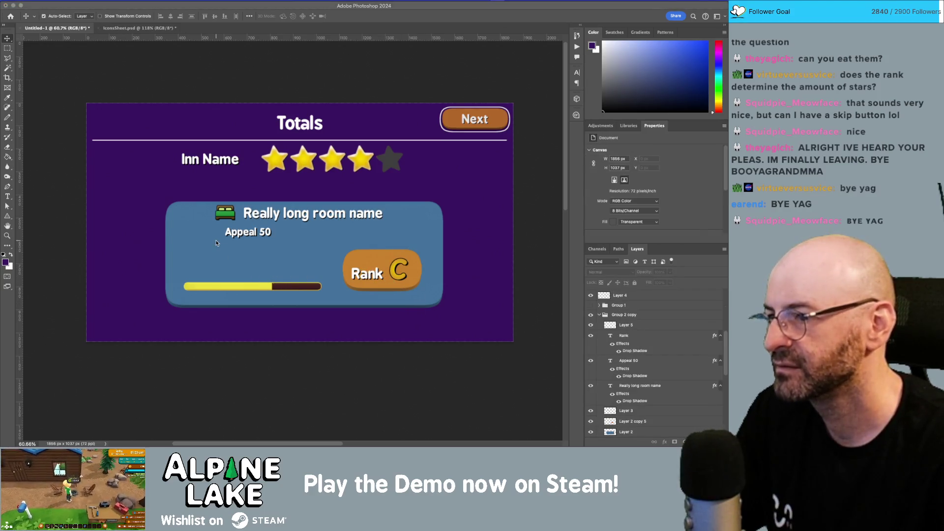
pyautogui.press('super+Tab')
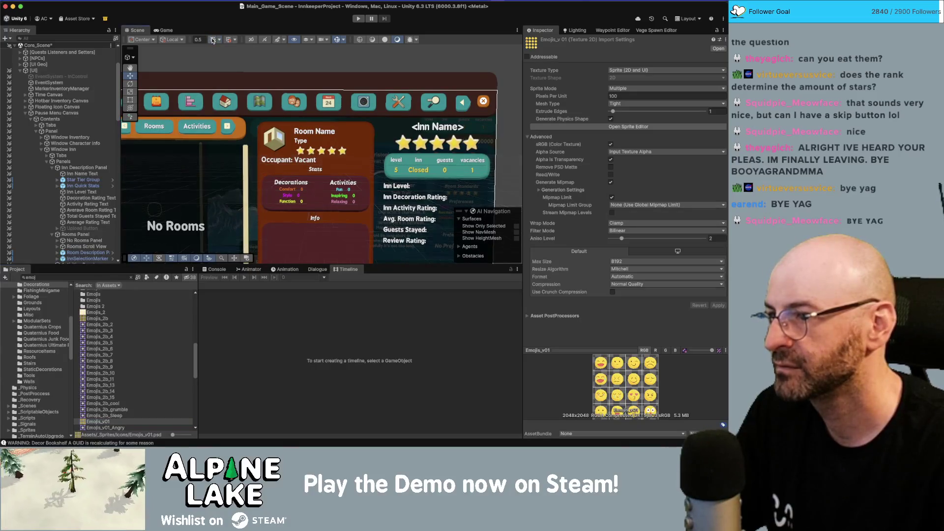
# - Maximize Unity's Game view, zoom in on the Room Name stats panel, then return to Photoshop
pyautogui.click(170, 31)
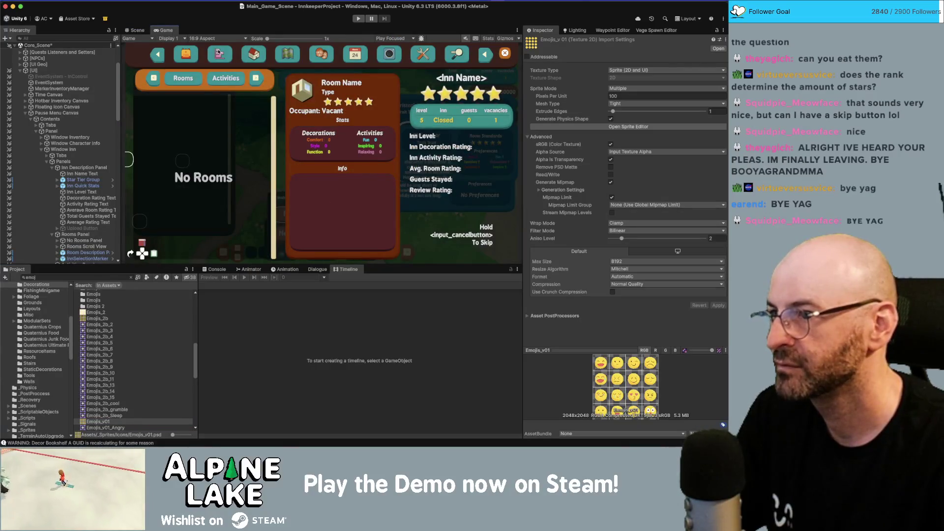
pyautogui.doubleClick(165, 31)
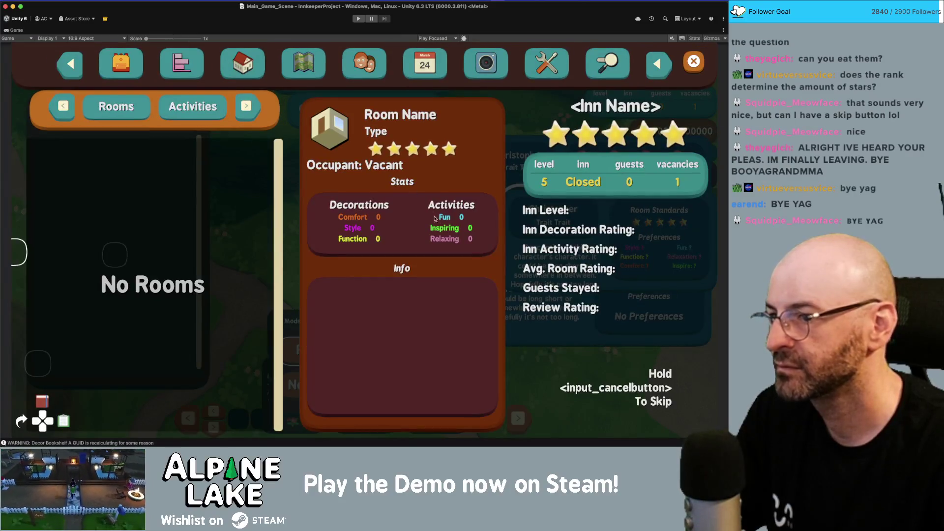
pyautogui.scroll(5, 452, 234)
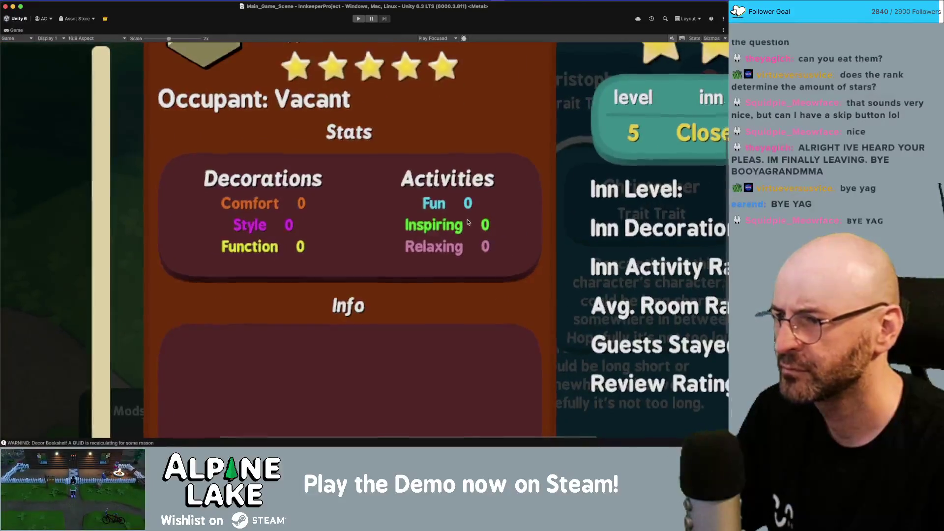
pyautogui.scroll(1, 468, 223)
pyautogui.scroll(-2, 462, 222)
pyautogui.scroll(2, 453, 218)
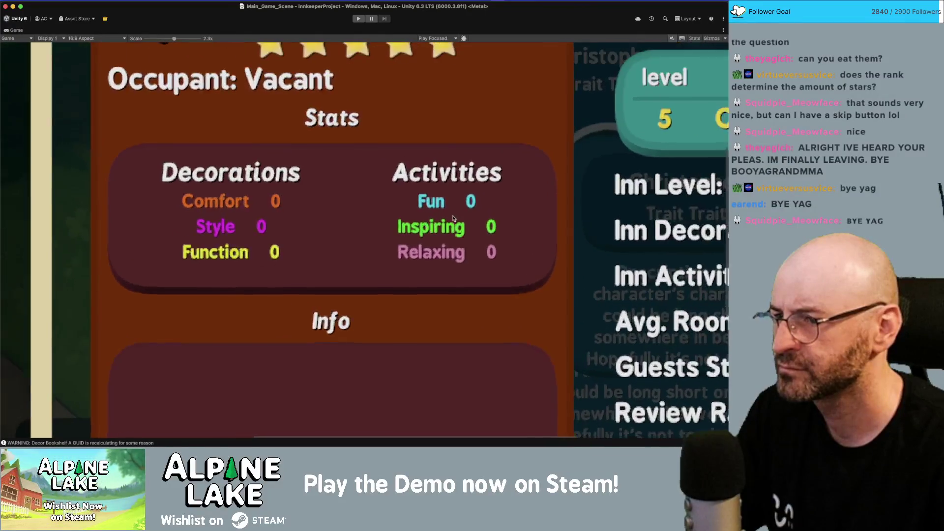
pyautogui.scroll(-3, 453, 218)
pyautogui.scroll(-2, 407, 235)
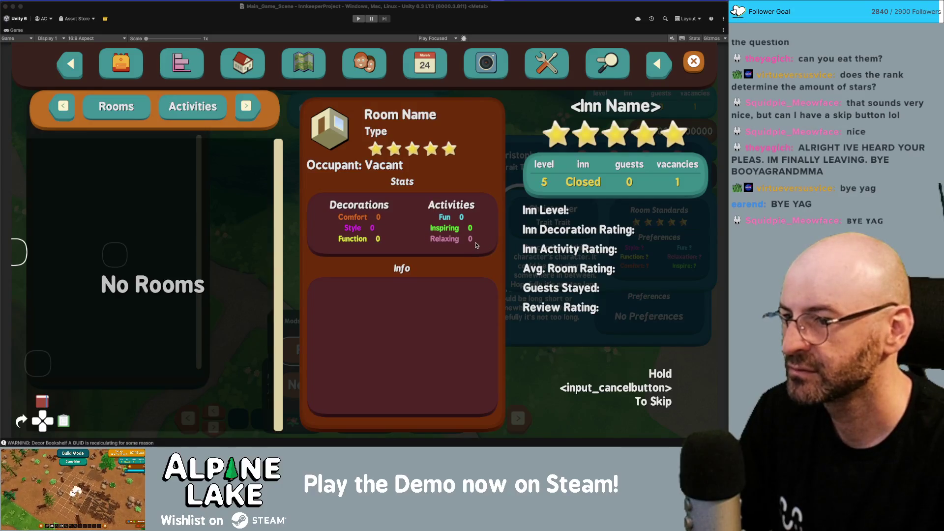
pyautogui.press('super+Tab')
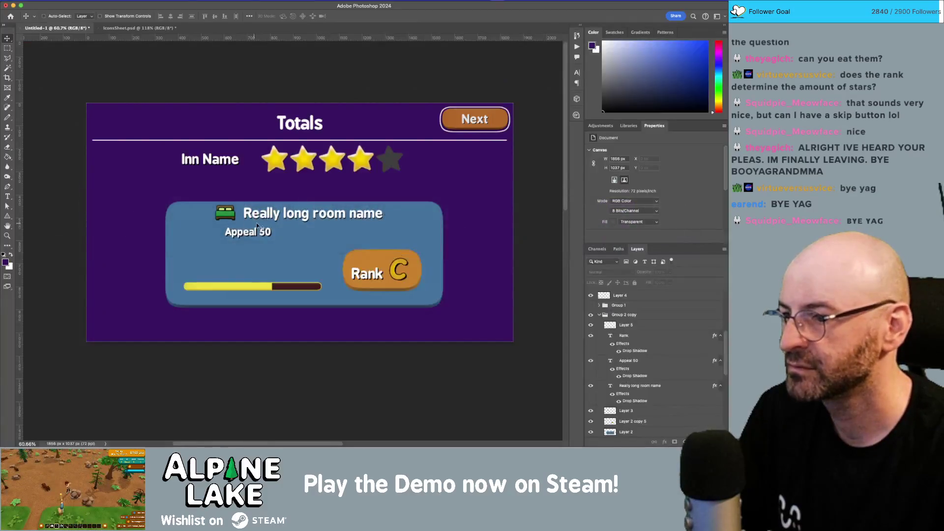
# - Paste the copied stats panel and position it below Appeal 50
pyautogui.press('super+v')
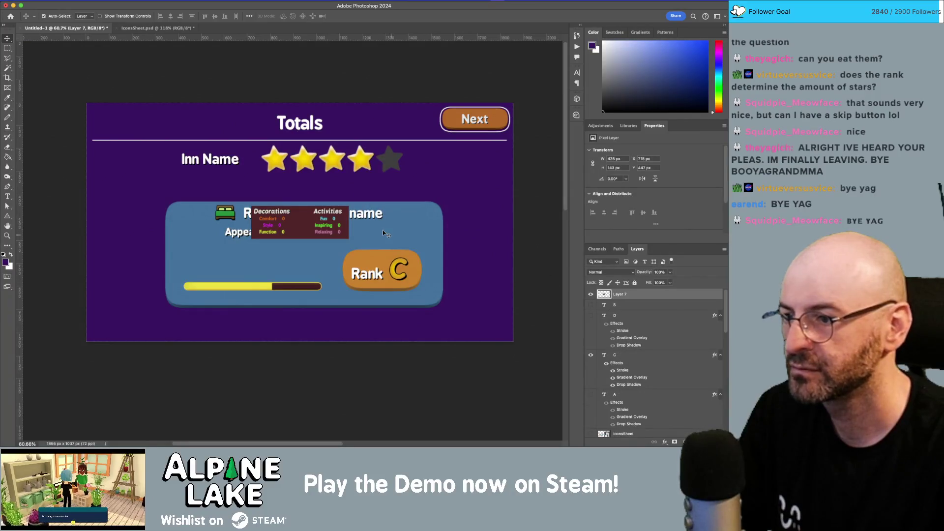
pyautogui.moveTo(310, 230)
pyautogui.mouseDown()
pyautogui.moveTo(272, 272)
pyautogui.moveTo(300, 271)
pyautogui.moveTo(272, 271)
pyautogui.mouseUp()
pyautogui.press('z')
pyautogui.press('v')
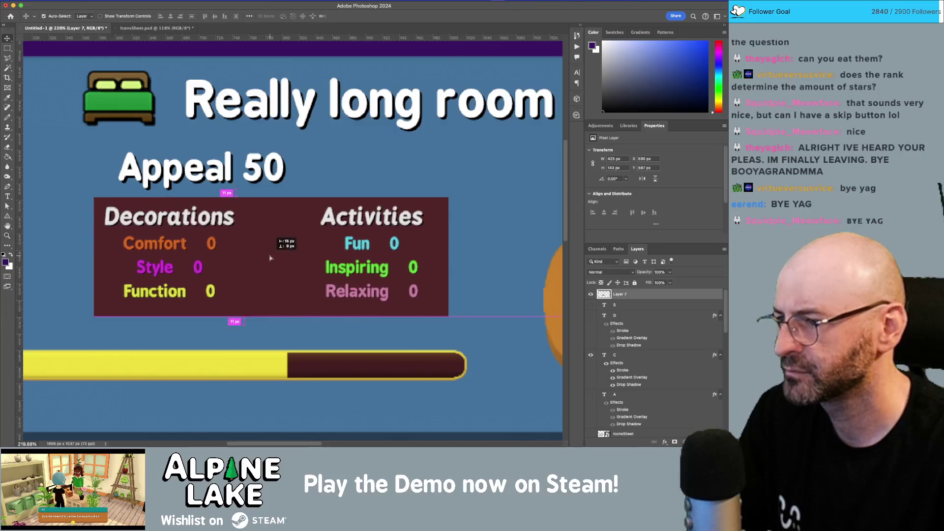
# - Try a colour-based selection of the maroon area, then deselect and nudge the panel up one pixel
pyautogui.click(8, 68)
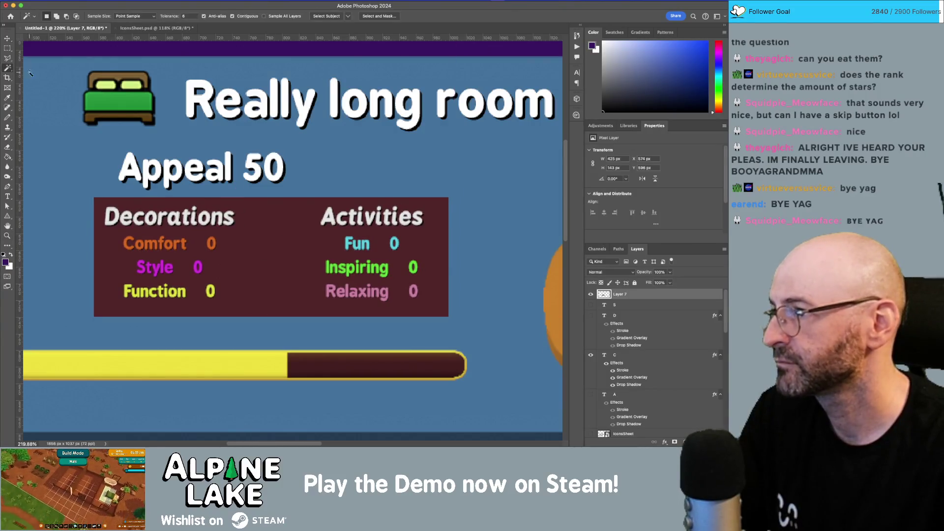
pyautogui.click(274, 252)
pyautogui.click(184, 16)
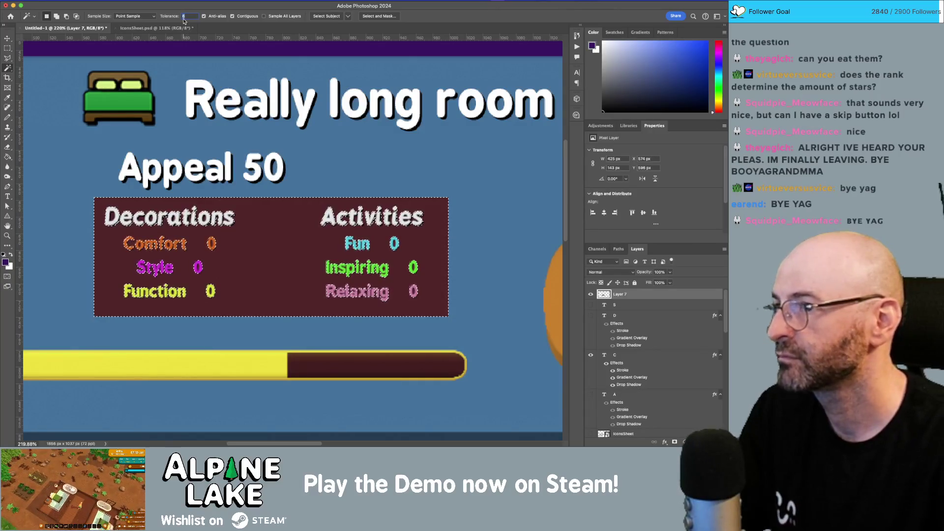
pyautogui.press('super+d')
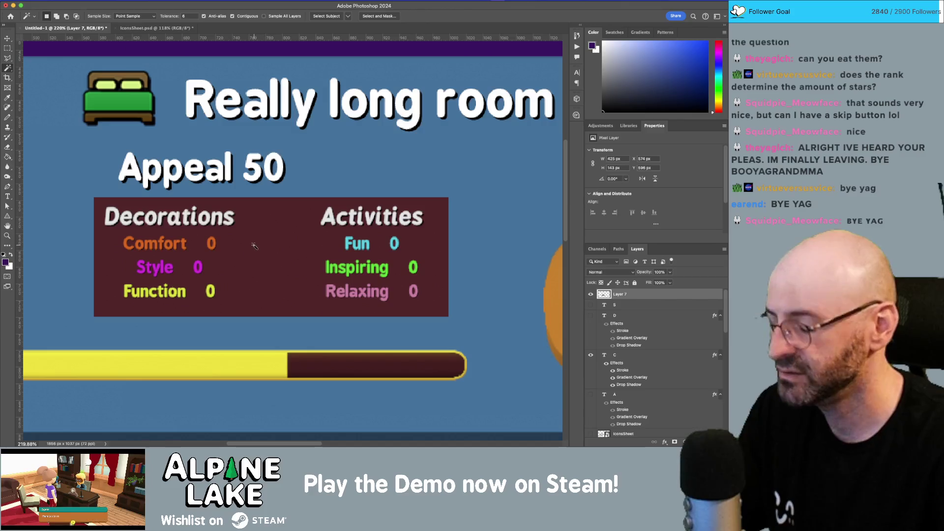
pyautogui.press('v')
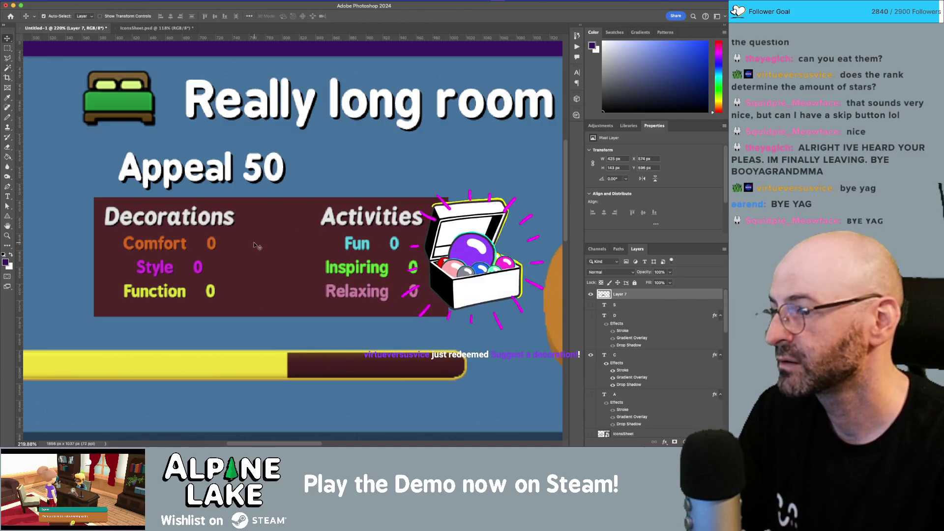
pyautogui.press('Up')
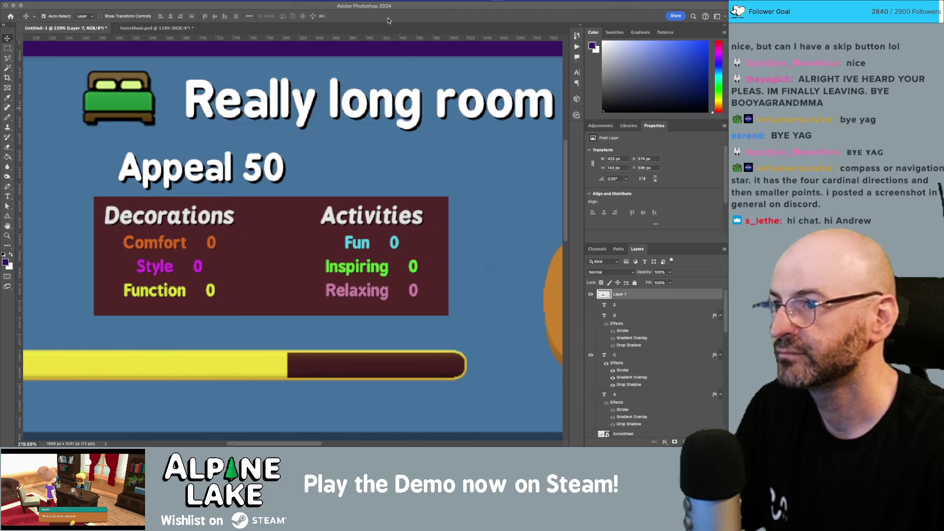
# - Select the dark maroon backdrop with Color Range, delete it, and deselect
pyautogui.click(121, 5)
pyautogui.press('Escape')
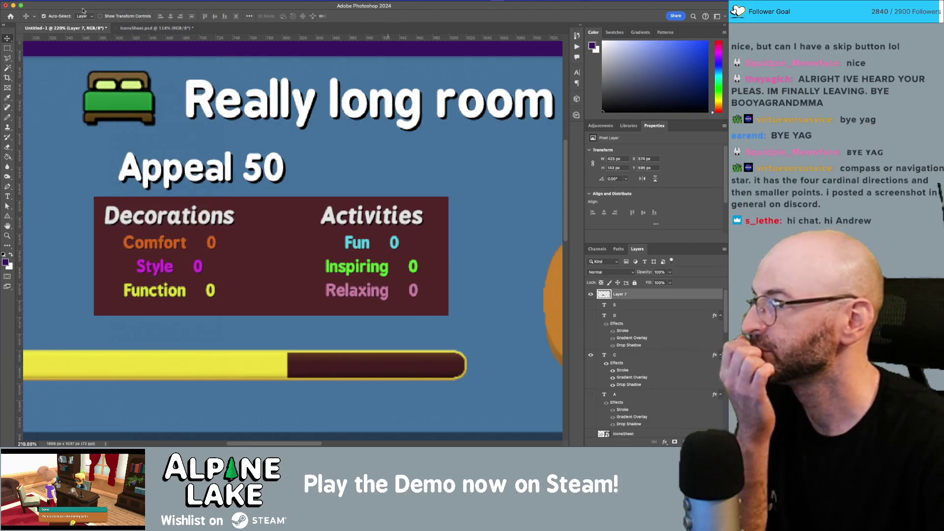
pyautogui.click(85, 5)
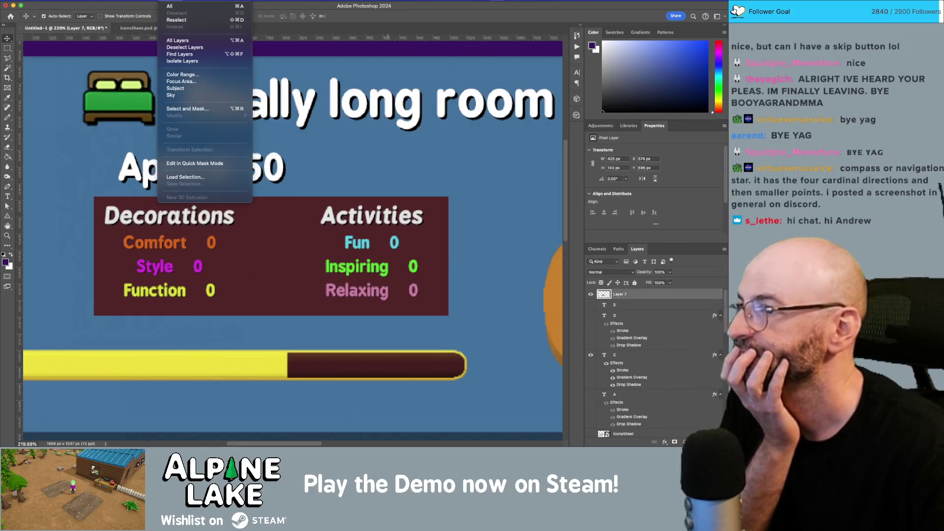
pyautogui.click(185, 74)
pyautogui.click(307, 243)
pyautogui.press('Return')
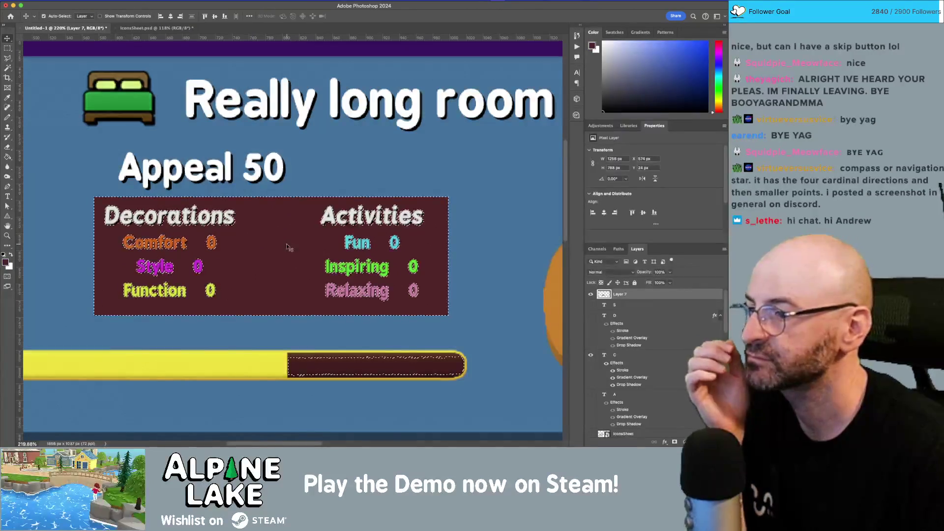
pyautogui.press('Delete')
pyautogui.press('super+d')
# - Nudge the stats labels slightly left and zoom out to view the whole card
pyautogui.press('m')
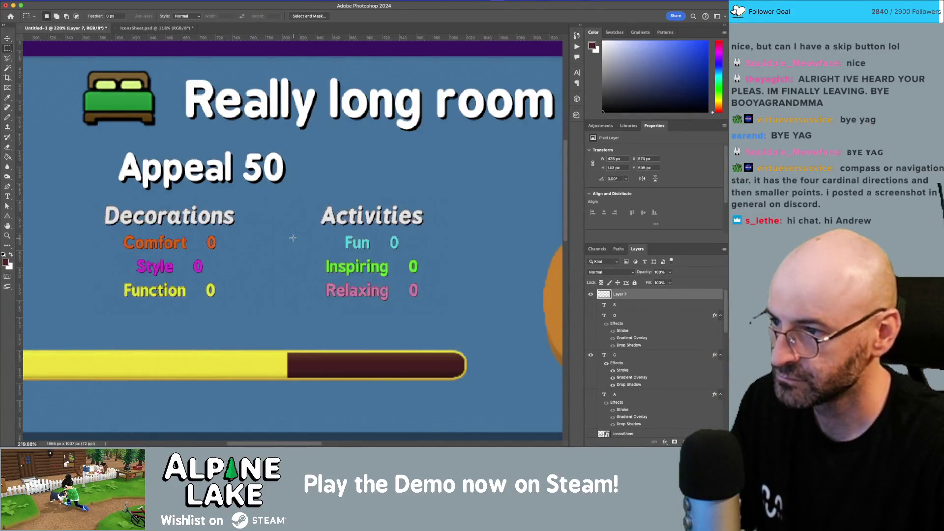
pyautogui.press('v')
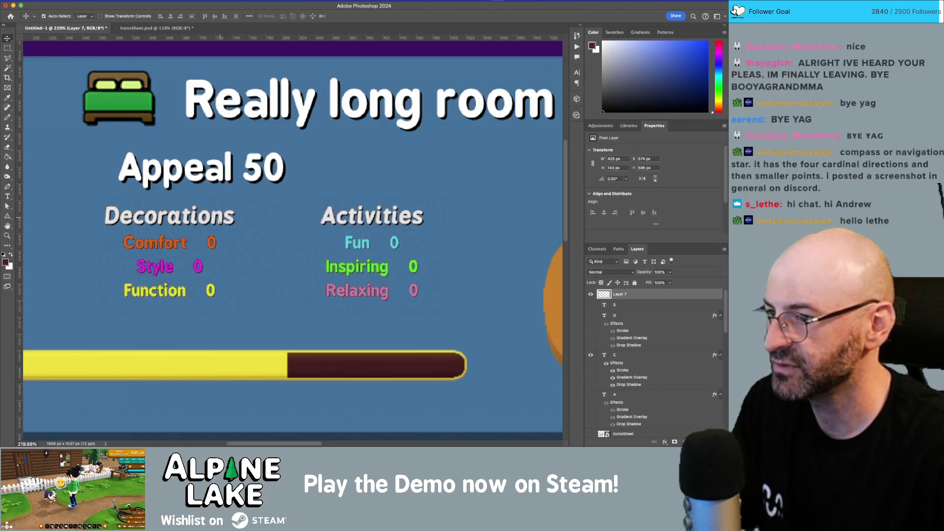
pyautogui.moveTo(219, 221); pyautogui.dragTo(211, 223)
pyautogui.press('z')
pyautogui.moveTo(305, 194); pyautogui.dragTo(283, 182)
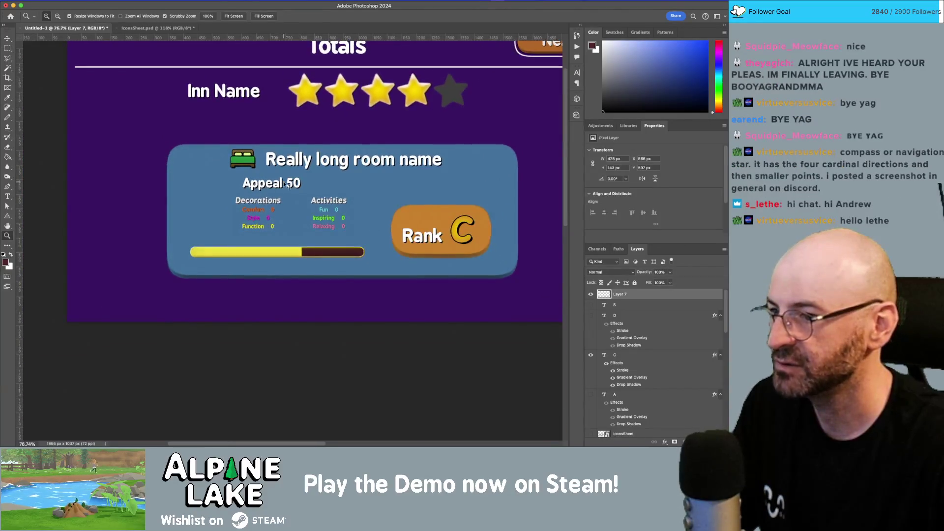
# - Hide the Appeal 50 text and enlarge the Decorations/Activities block to fill its space
pyautogui.press('v')
pyautogui.click(286, 183)
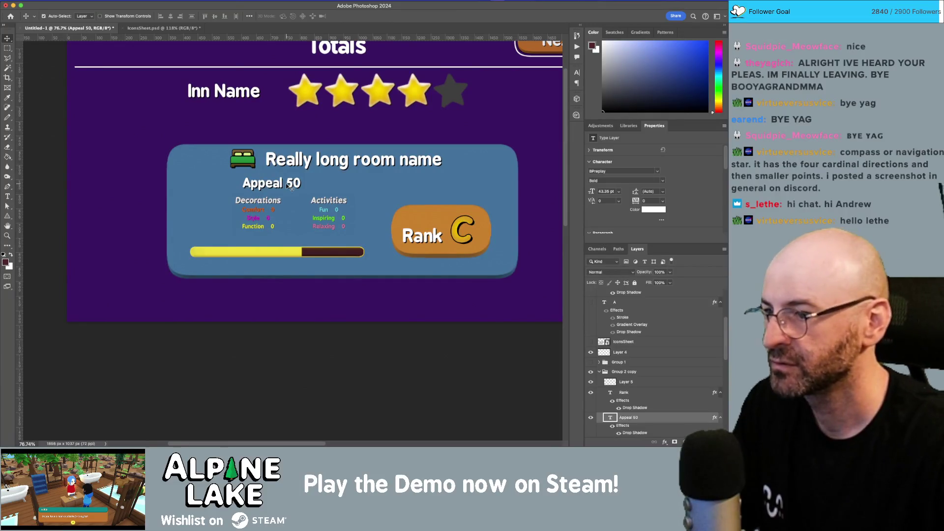
pyautogui.click(591, 418)
pyautogui.hotkey('ctrl', 'v')
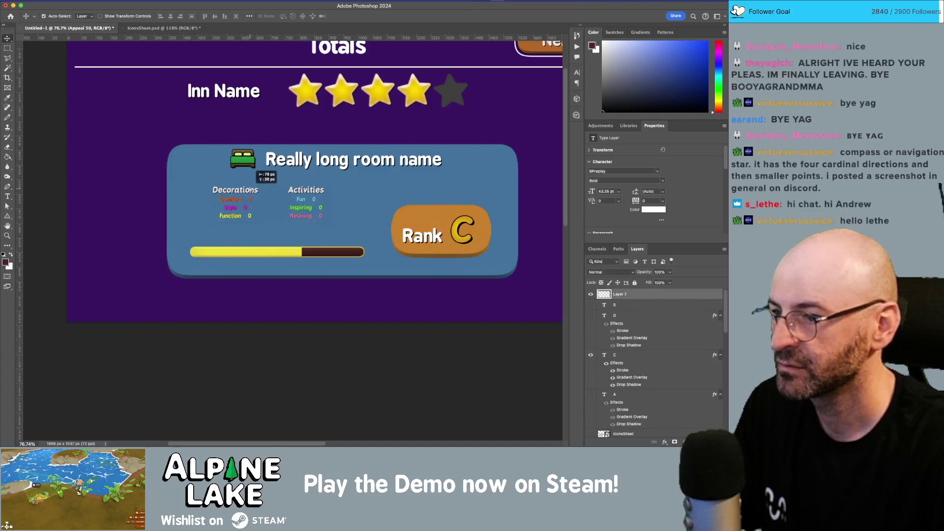
pyautogui.hotkey('ctrl', 't')
pyautogui.moveTo(333, 225); pyautogui.dragTo(362, 234)
pyautogui.press('Return')
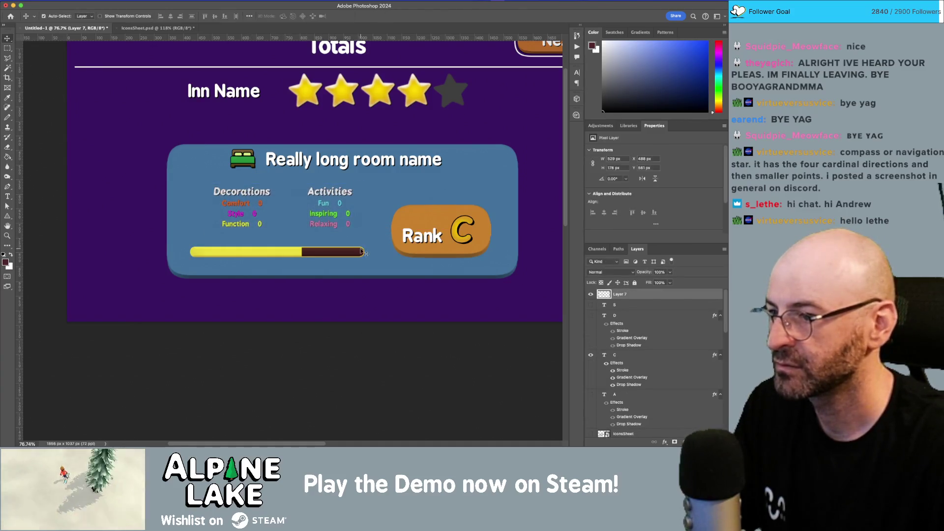
# - Select the blue room card layer and bring Unity to the front
pyautogui.hscroll(2, 367, 203)
pyautogui.click(367, 203)
pyautogui.press('super+Tab')
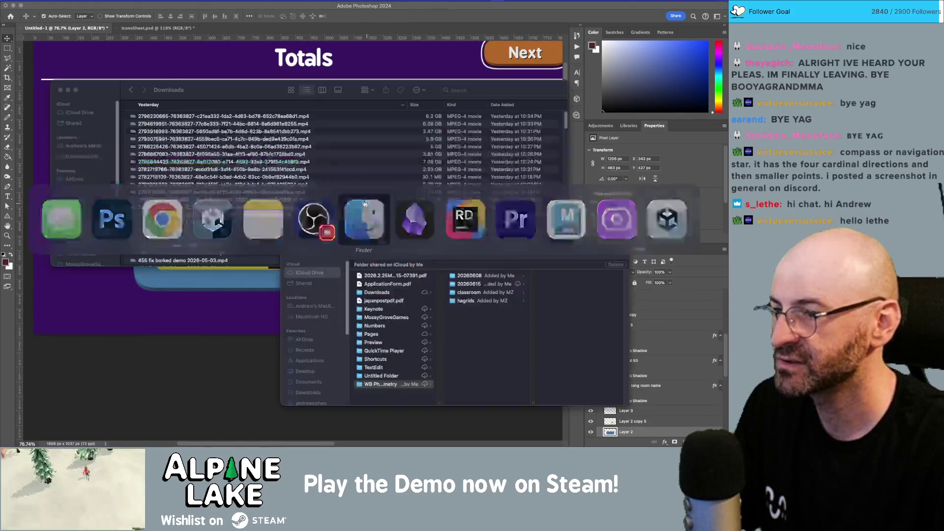
pyautogui.press('super+Tab')
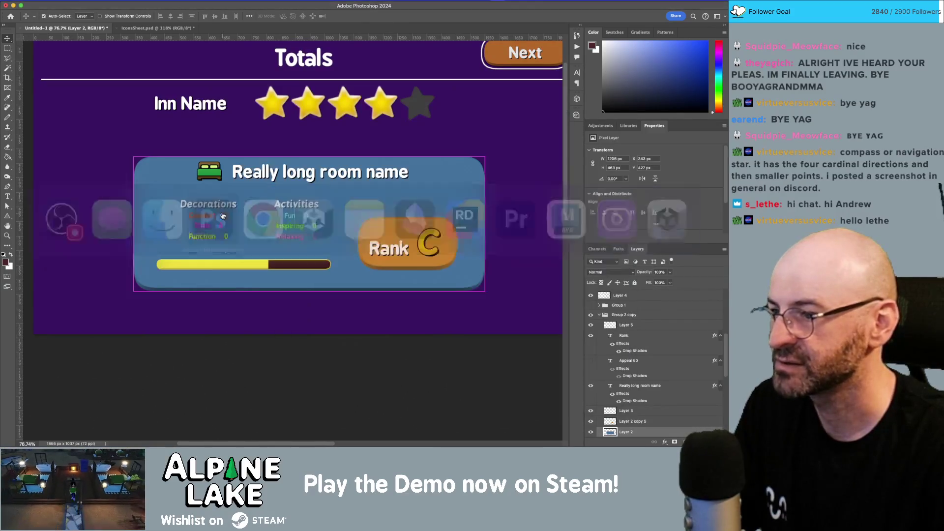
pyautogui.press('super+Tab')
pyautogui.click(321, 214)
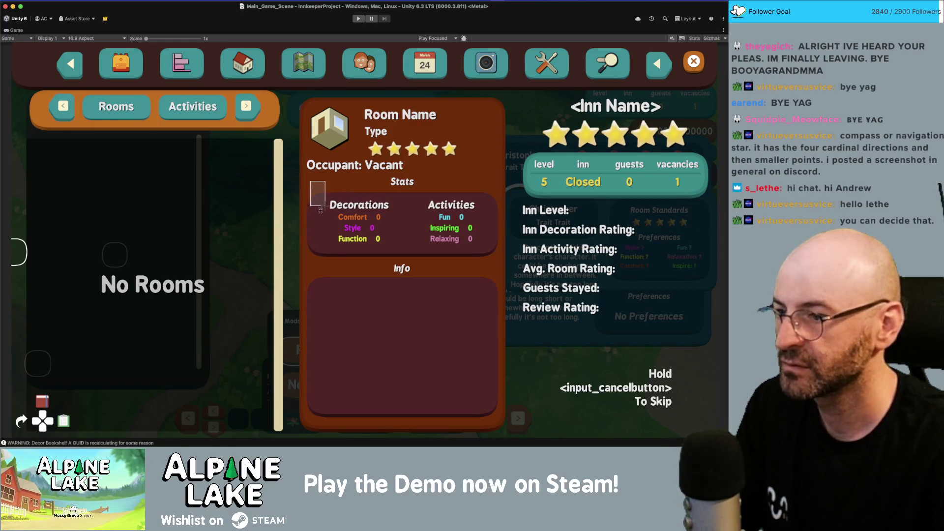
# - Return to Photoshop after checking the zeroed Room Name stats in Unity
pyautogui.press('super+Tab')
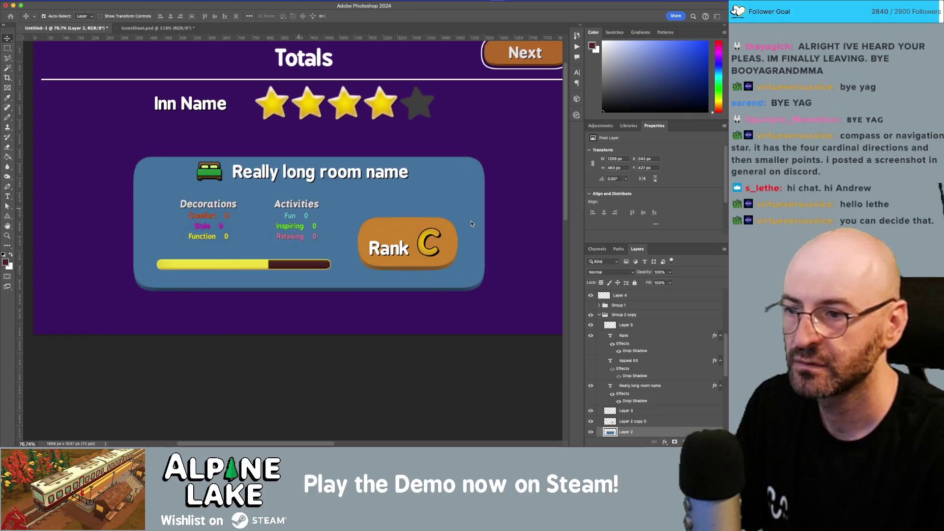
# - Paste the brown colour sample at the card's top-left corner and select the blue card layer
pyautogui.press('super+v')
pyautogui.moveTo(301, 196); pyautogui.dragTo(149, 166)
pyautogui.click(172, 179)
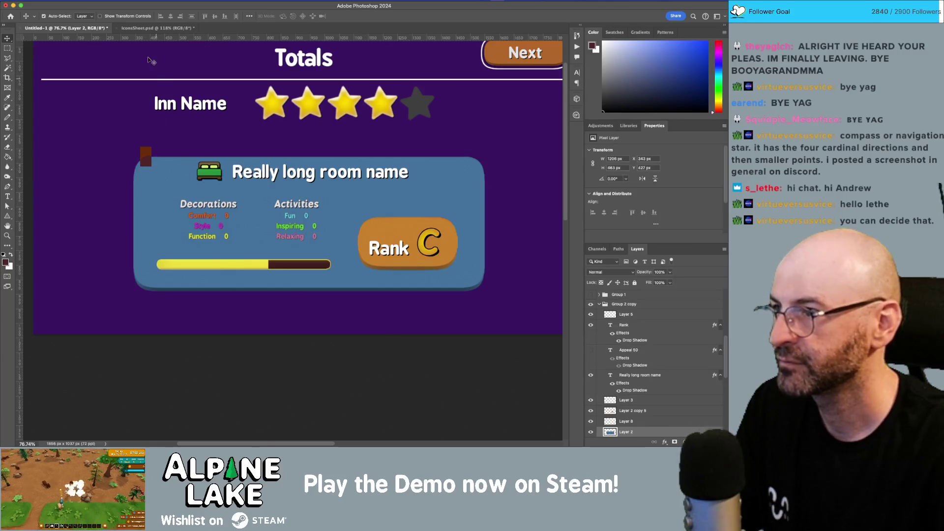
# - Open Color Balance for the blue card, then cancel it
pyautogui.click(110, 1)
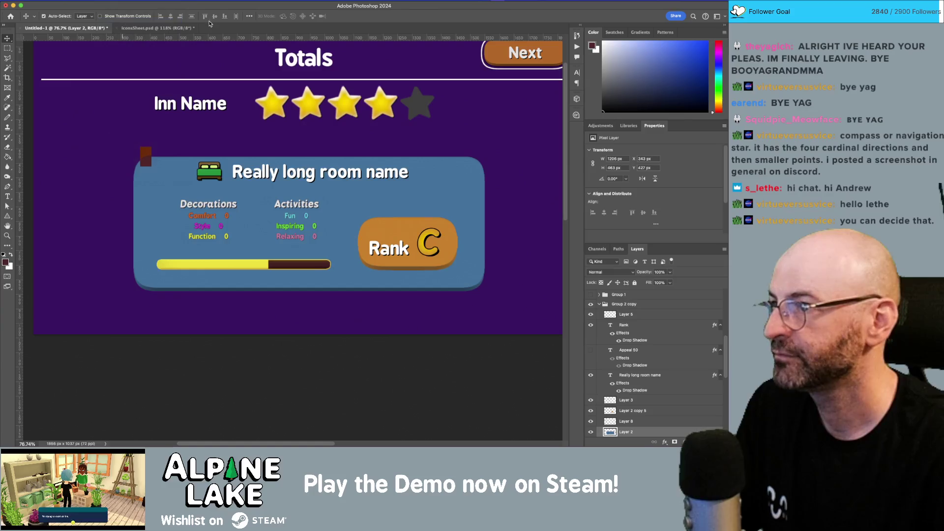
pyautogui.moveTo(114, 20)
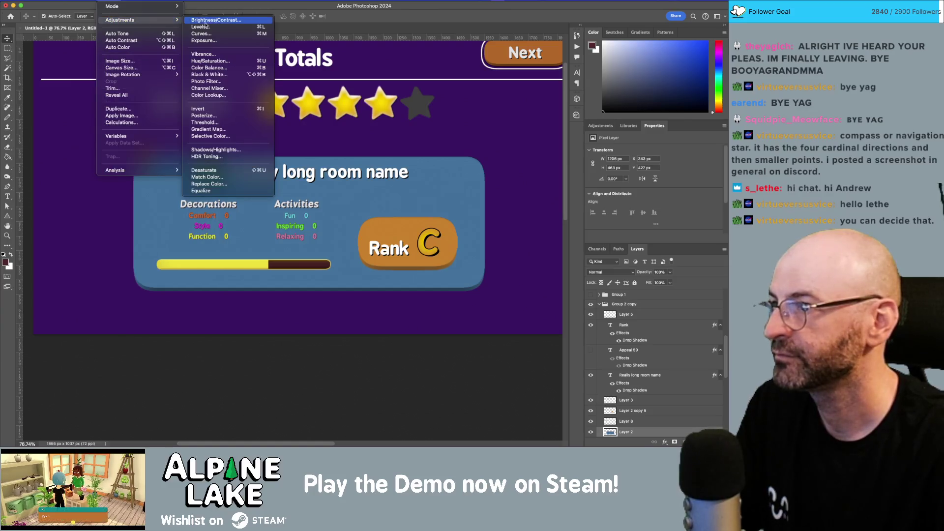
pyautogui.click(212, 65)
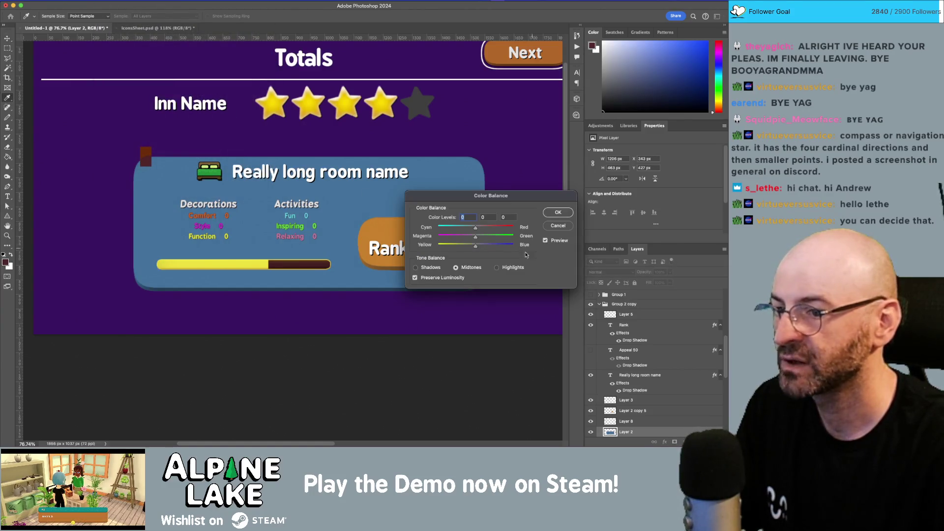
pyautogui.click(557, 226)
# - Start a Hue/Saturation adjustment on the card with Colorize on and hue 356
pyautogui.click(111, 1)
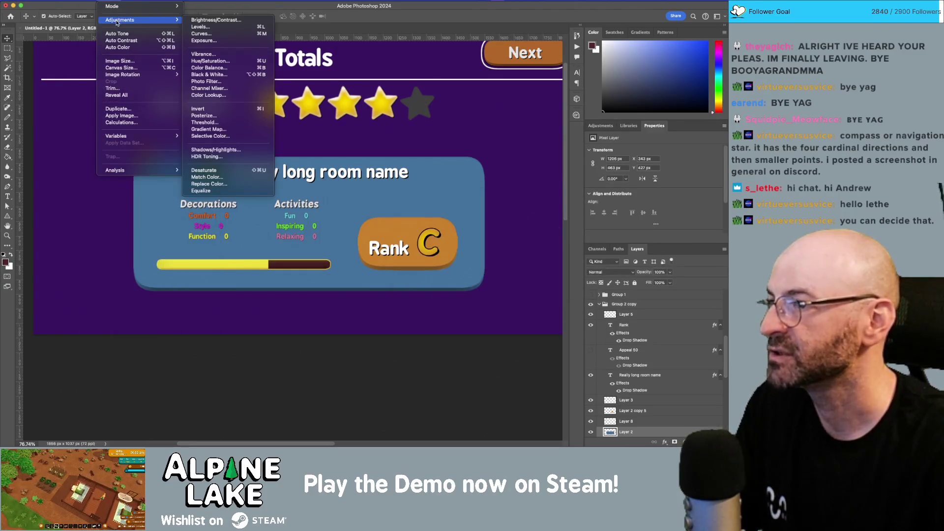
pyautogui.moveTo(206, 2)
pyautogui.moveTo(110, 3)
pyautogui.moveTo(120, 20)
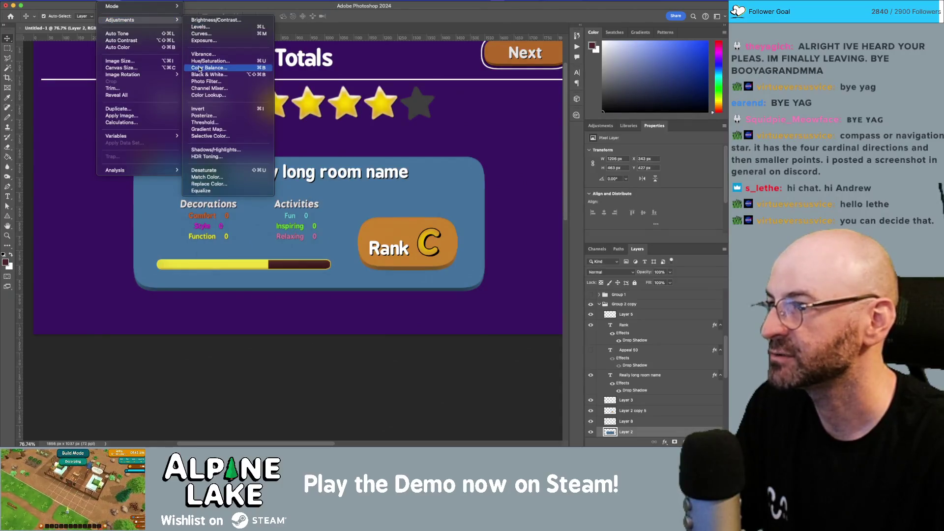
pyautogui.click(209, 61)
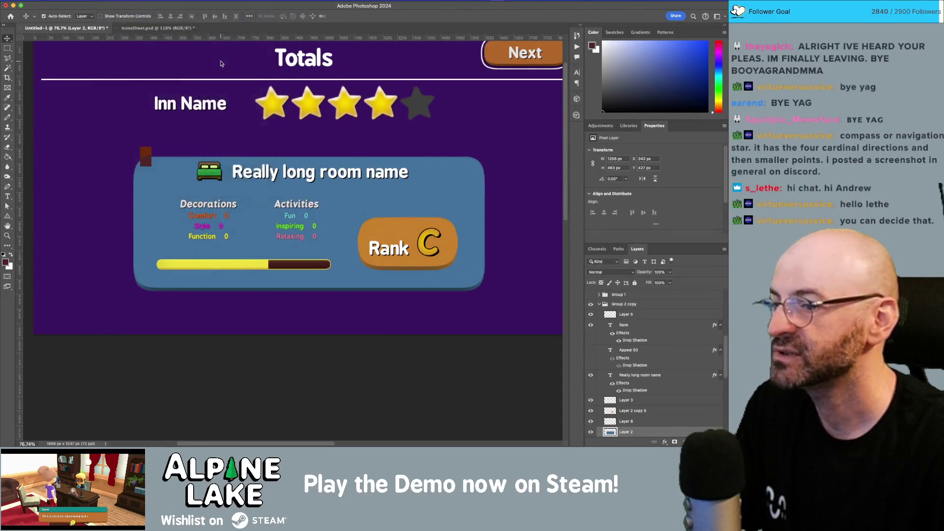
pyautogui.click(591, 333)
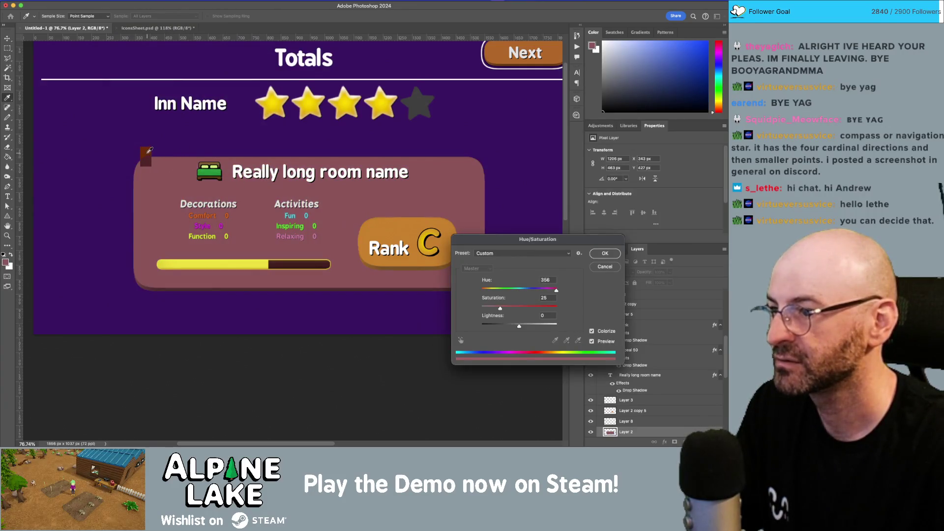
# - Raise saturation and lower lightness for a dark maroon tint, then apply it
pyautogui.click(505, 310)
pyautogui.moveTo(519, 326); pyautogui.dragTo(507, 326)
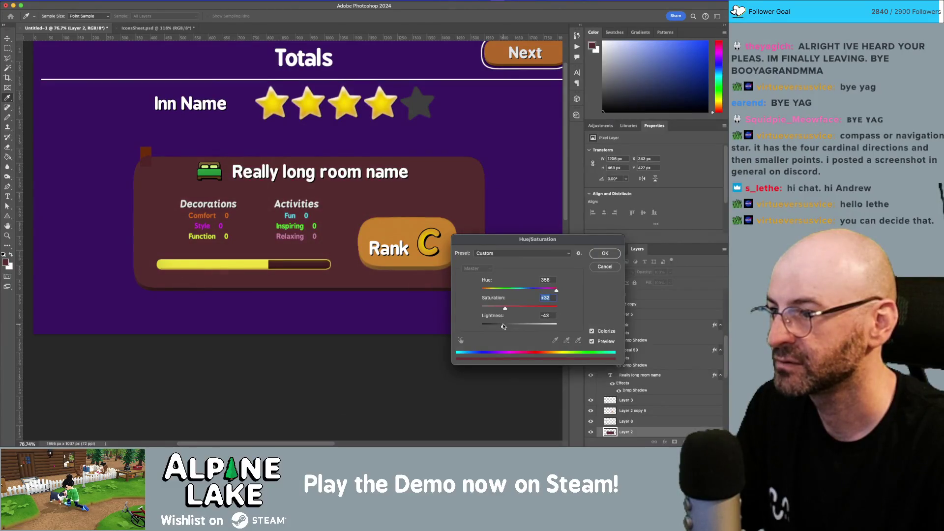
pyautogui.click(503, 326)
pyautogui.moveTo(506, 310)
pyautogui.mouseDown()
pyautogui.moveTo(502, 328)
pyautogui.moveTo(511, 309)
pyautogui.mouseUp()
pyautogui.click(511, 309)
pyautogui.click(503, 328)
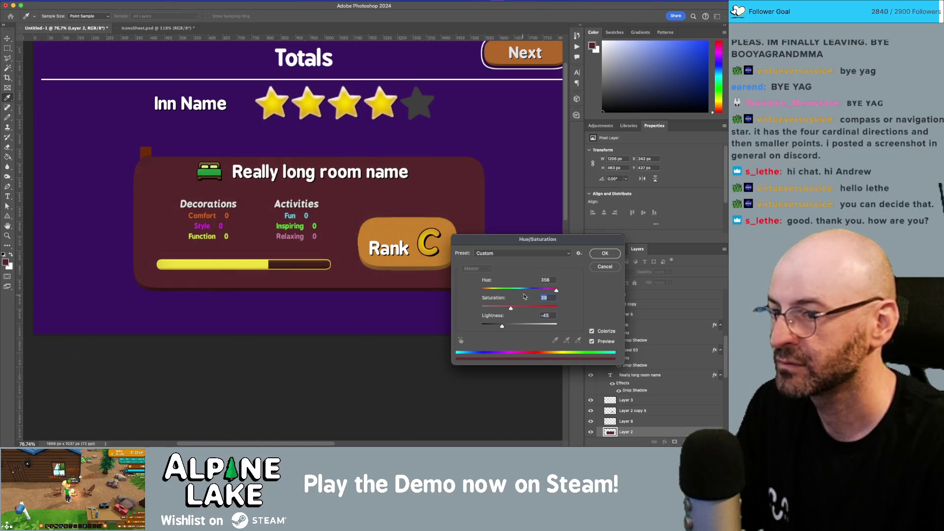
pyautogui.click(501, 326)
pyautogui.click(604, 254)
# - Move the small red square to the room card's top-left corner
pyautogui.press('v')
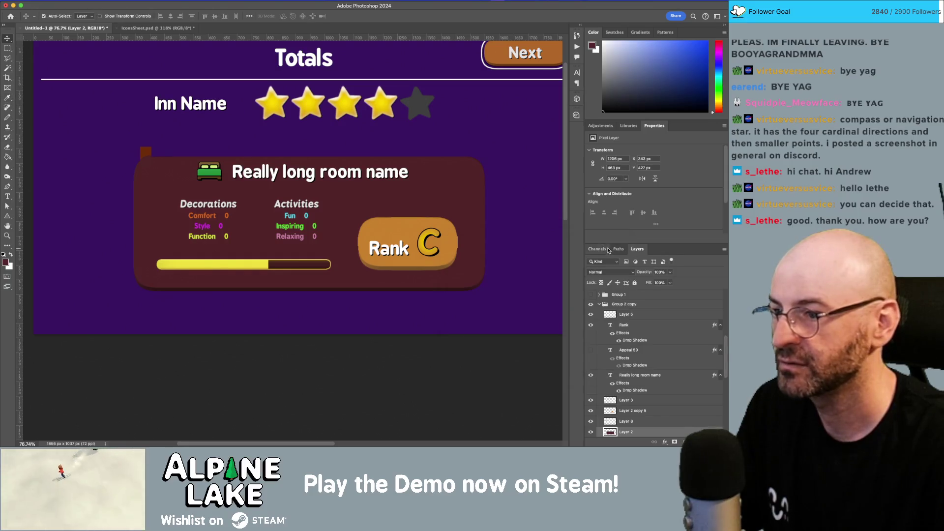
pyautogui.click(382, 252)
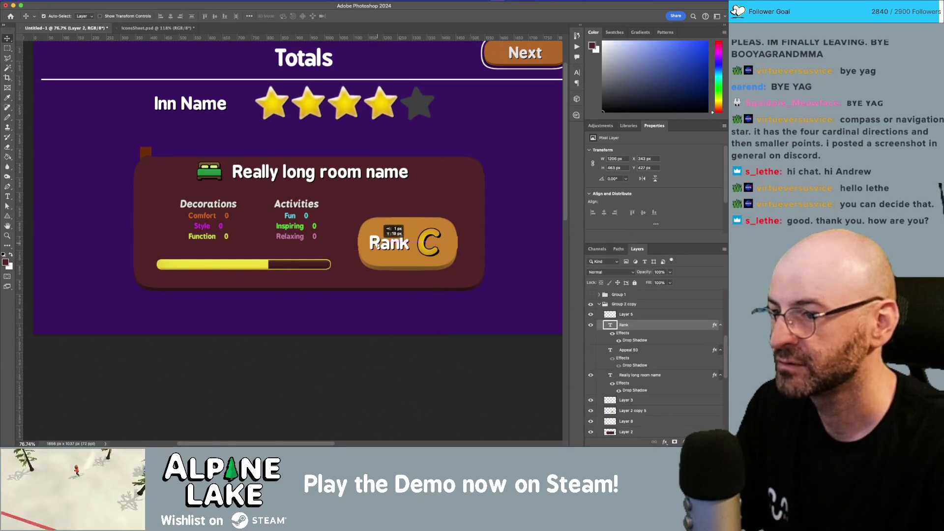
pyautogui.click(145, 154)
pyautogui.moveTo(146, 154); pyautogui.dragTo(117, 144)
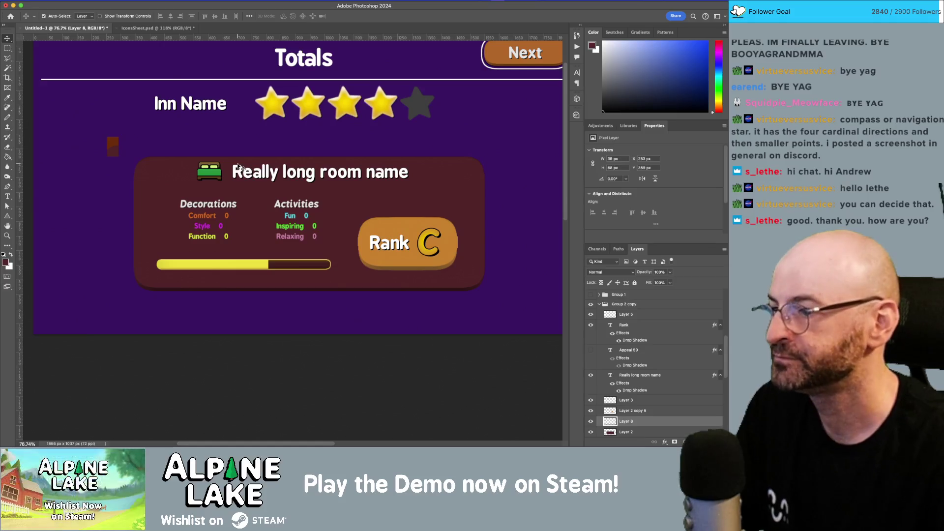
pyautogui.press('z')
pyautogui.moveTo(415, 182)
pyautogui.mouseDown()
pyautogui.moveTo(383, 195)
pyautogui.moveTo(400, 198)
pyautogui.mouseUp()
pyautogui.hscroll(2, 401, 198)
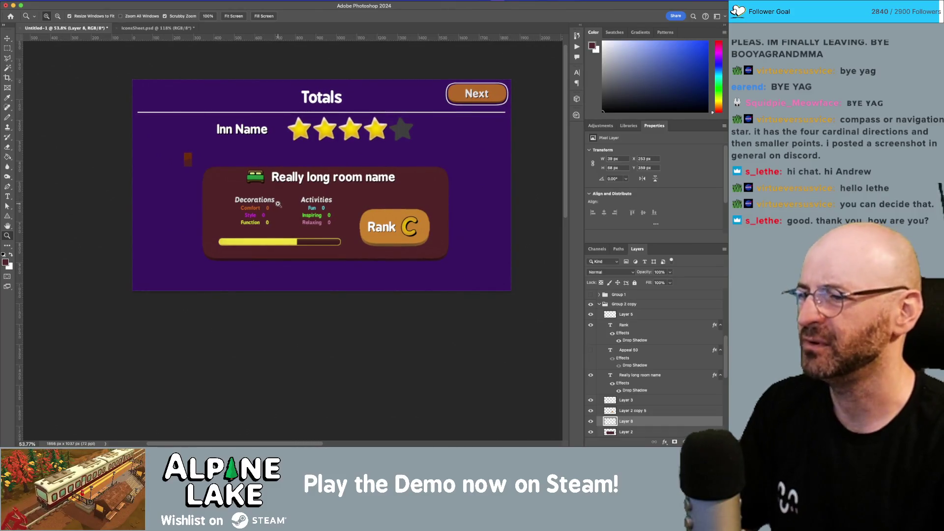
pyautogui.moveTo(278, 202); pyautogui.dragTo(277, 206)
# - Compare the maroon and blue card colours with undo/redo, leaving it blue
pyautogui.hotkey('ctrl', 'z')
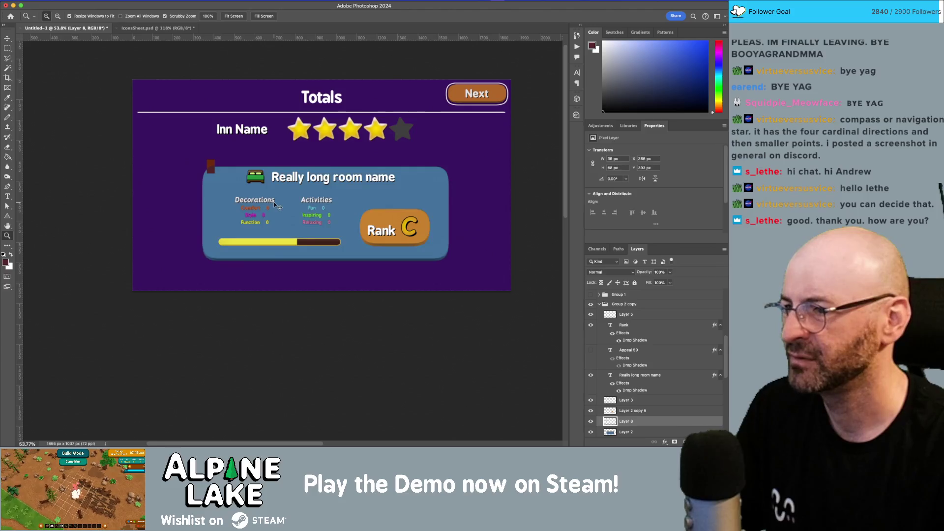
pyautogui.hotkey('ctrl', 'shift', 'z')
pyautogui.hotkey('ctrl', 'z')
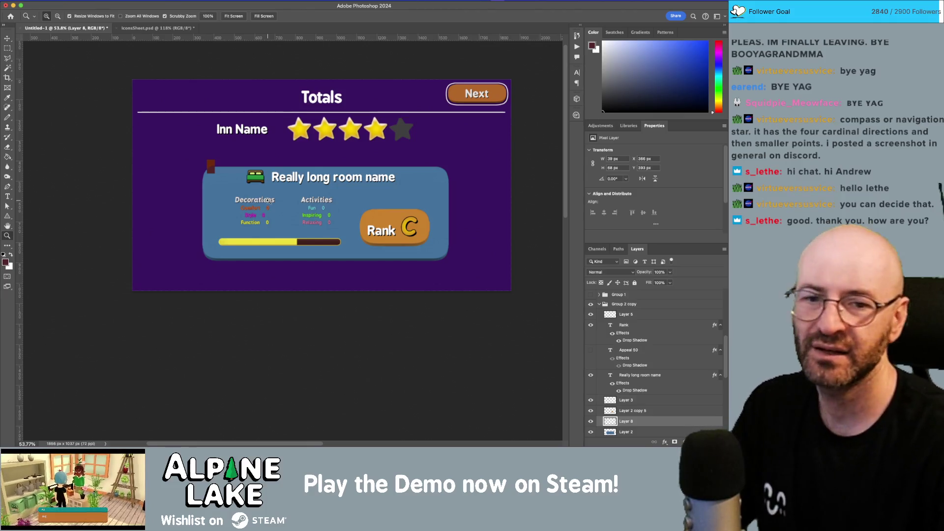
pyautogui.press('super+Tab')
pyautogui.press('super+Tab')
pyautogui.press('super+Tab')
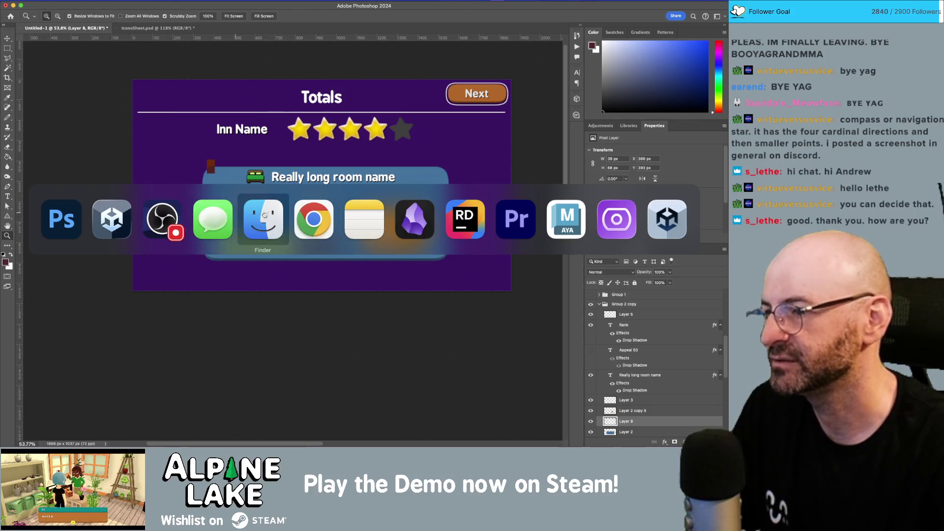
# - In Obsidian, open the Content Additions note and scroll to the Chat Decorations list
pyautogui.press('super+Tab')
pyautogui.press('super+Tab')
pyautogui.press('super+Tab')
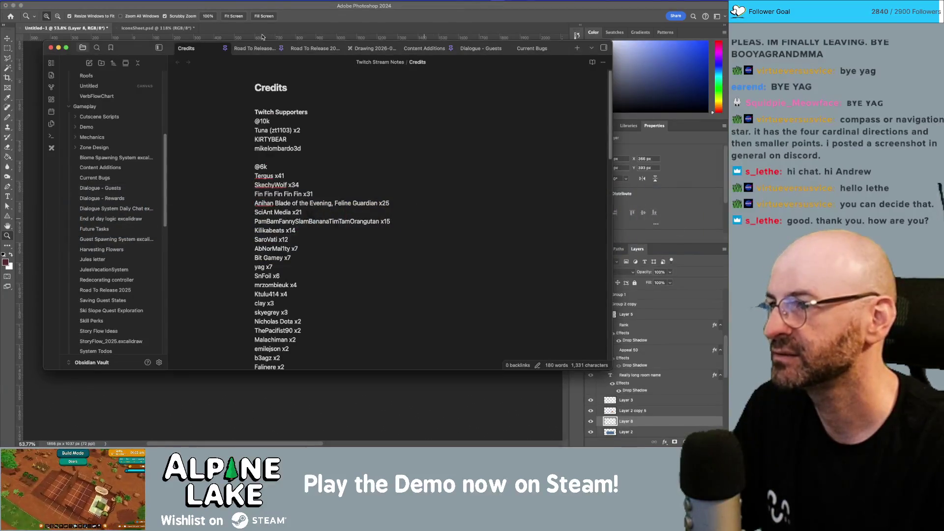
pyautogui.click(406, 47)
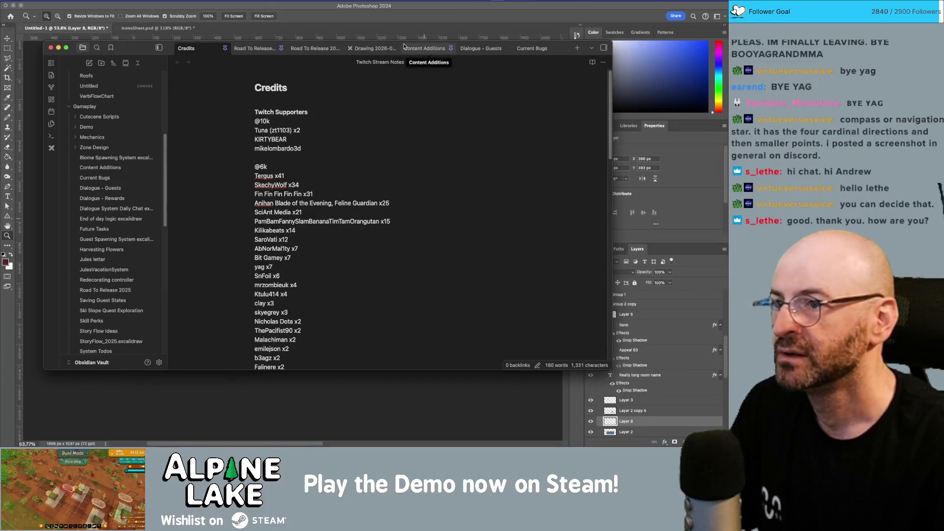
pyautogui.scroll(-15, 340, 177)
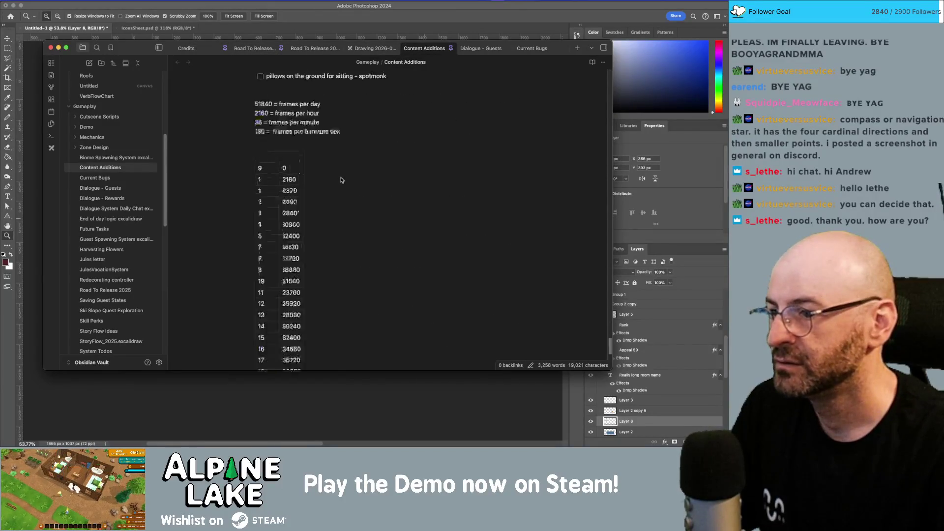
pyautogui.scroll(5, 341, 178)
pyautogui.scroll(-10, 341, 178)
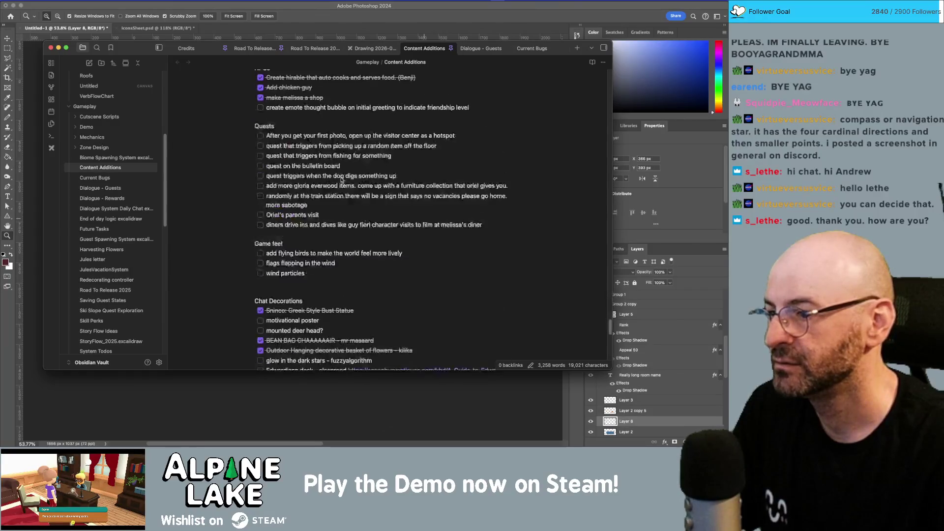
pyautogui.scroll(-10, 341, 180)
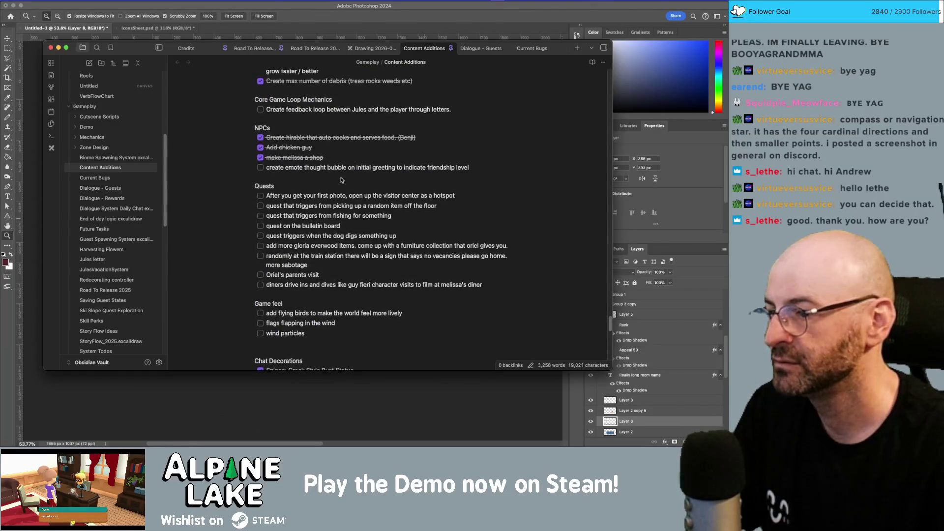
pyautogui.scroll(-5, 341, 181)
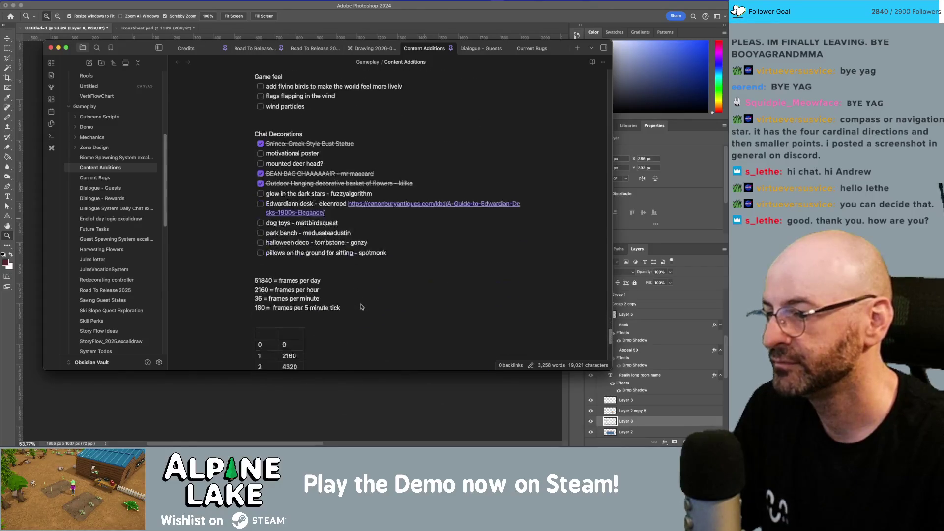
# - Add a new Chat Decorations to-do: 'compass / star with cardinal directions'
pyautogui.click(387, 253)
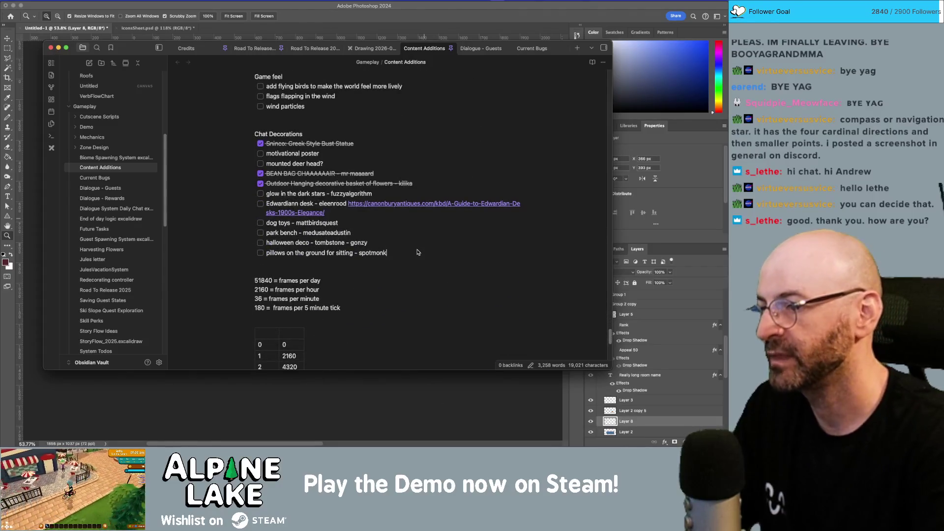
pyautogui.press('Return')
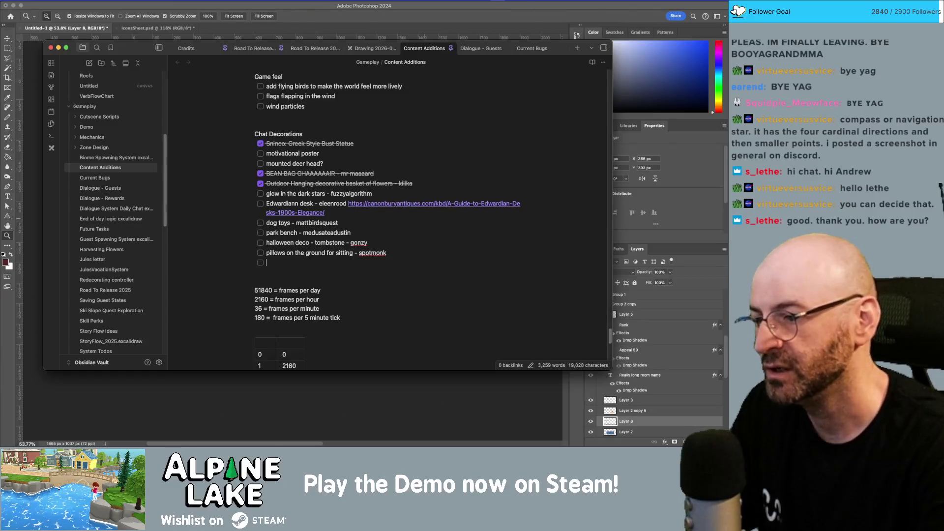
pyautogui.write('star wi')
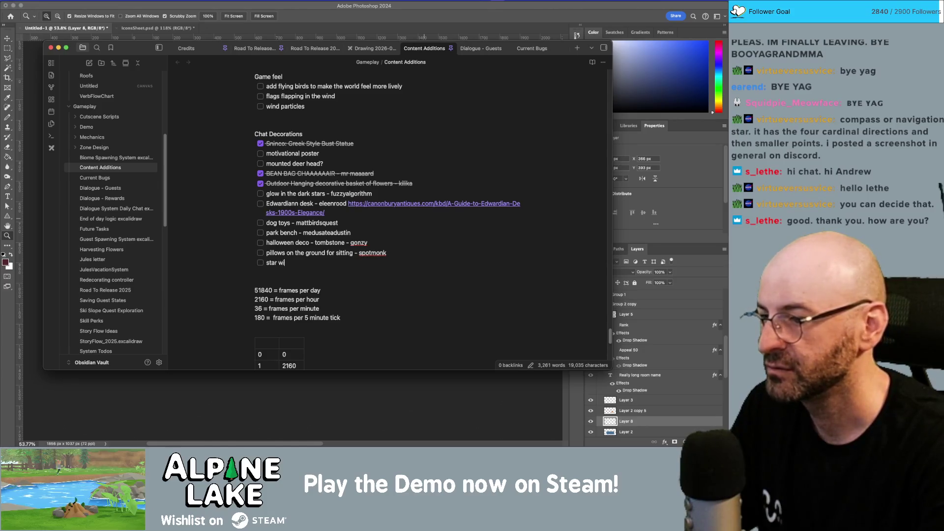
pyautogui.write('th cardinal directions')
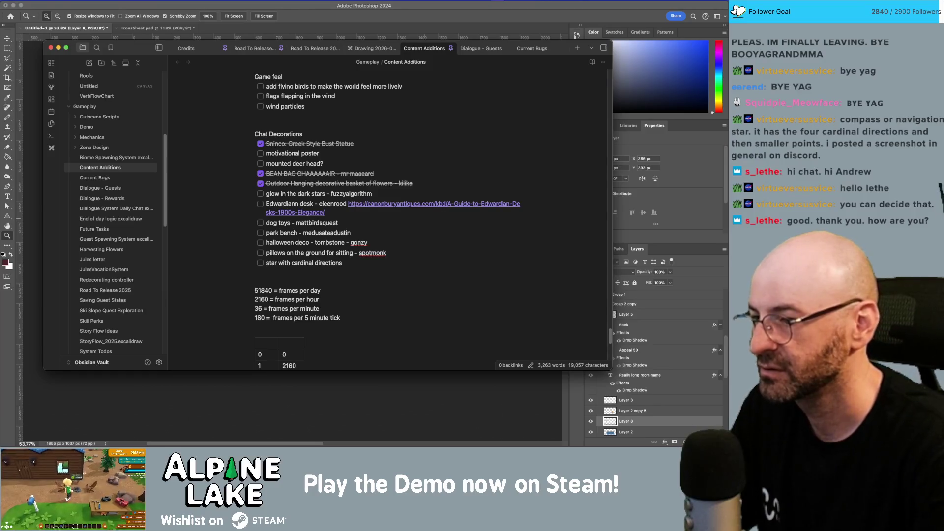
pyautogui.write('copma')
pyautogui.press('BackSpace')
pyautogui.press('BackSpace')
pyautogui.write('mpass /')
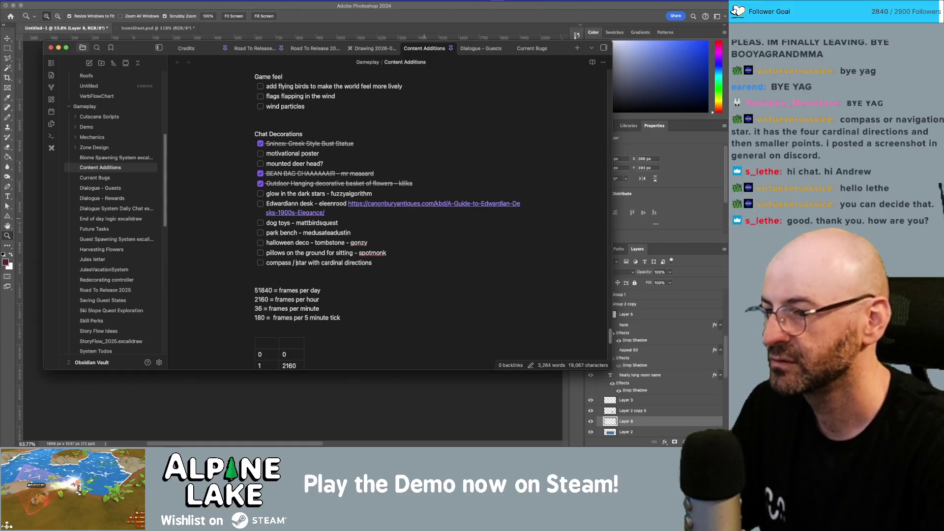